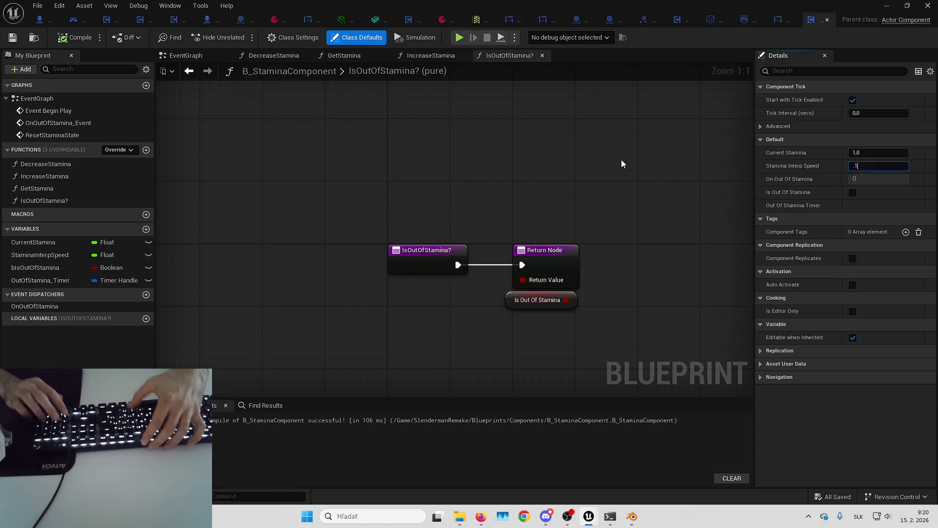
- Set the stamina component's Stamina Interp Speed to 0.1 and save all assets
{"action": "type", "text": "0.1"}
{"action": "key", "text": "Return"}
{"action": "key", "text": "ctrl+shift+s"}
{"action": "key", "text": "Return"}
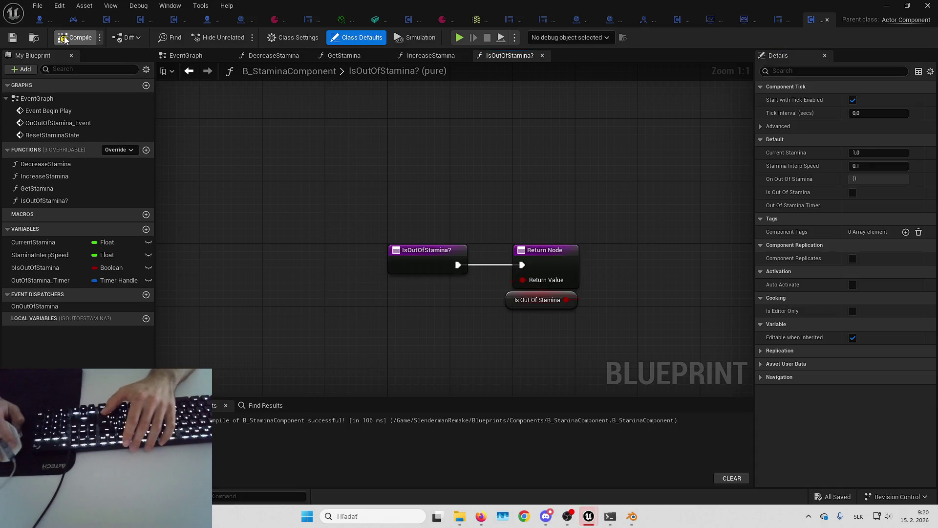
- Play-test sprinting to drain stamina, then return to the B_SprintComponent EventGraph
{"action": "key", "text": "alt+p"}
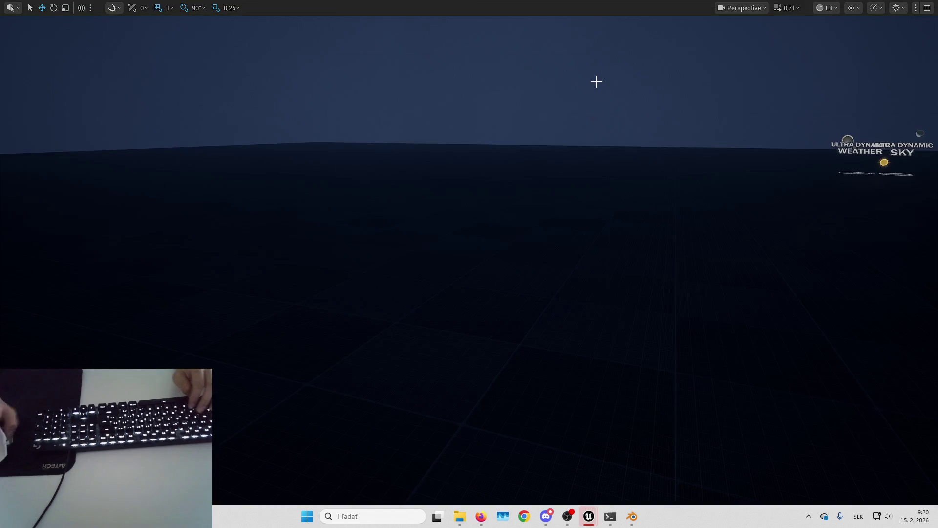
{"action": "key", "text": "w"}
{"action": "key", "text": "shift"}
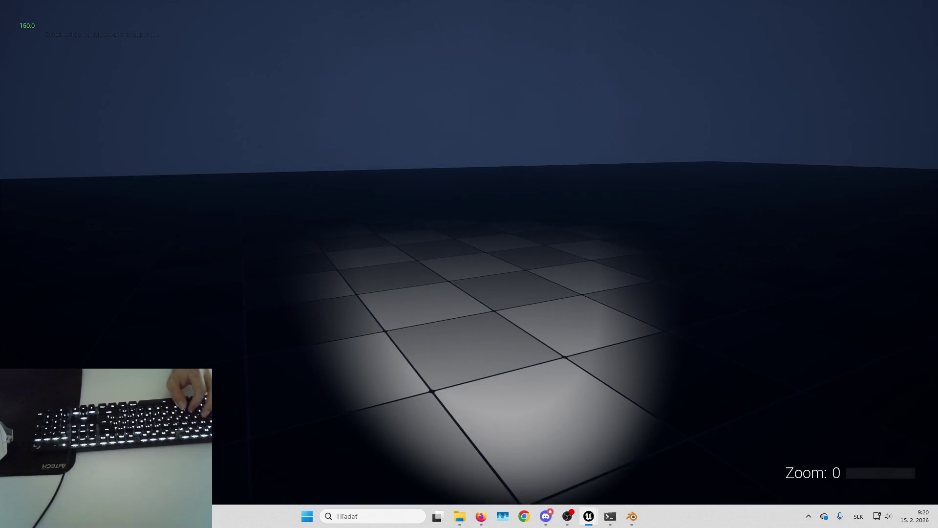
{"action": "key", "text": "shift+F1"}
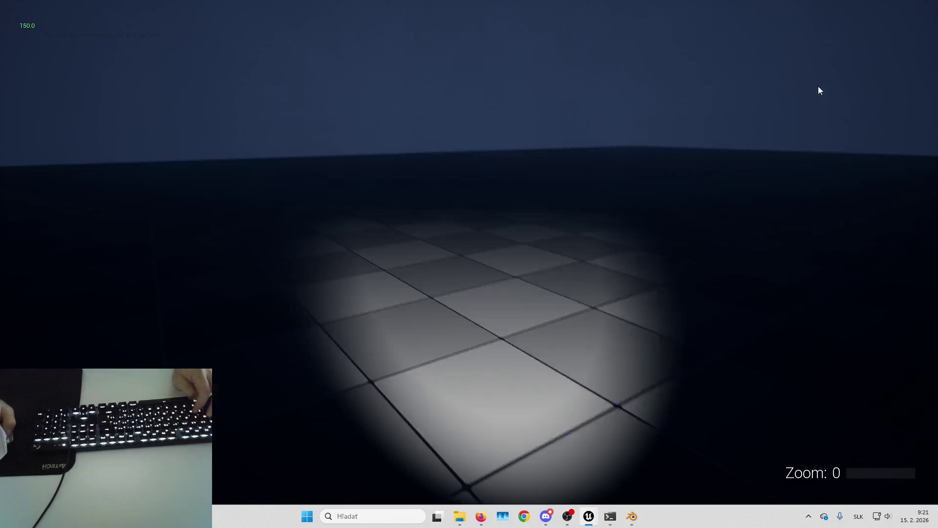
{"action": "key", "text": "alt+Tab"}
{"action": "left_click", "coordinate": [101, 20]}
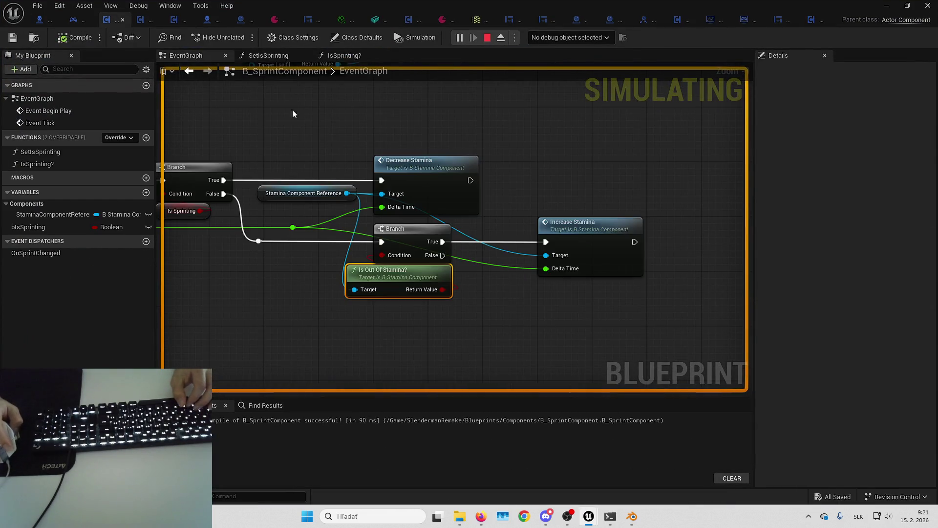
- Set the sprint graph's debug object to the spawned hero instance
{"action": "left_click", "coordinate": [569, 37]}
{"action": "left_click", "coordinate": [606, 60]}
{"action": "mouse_move", "coordinate": [517, 282]}
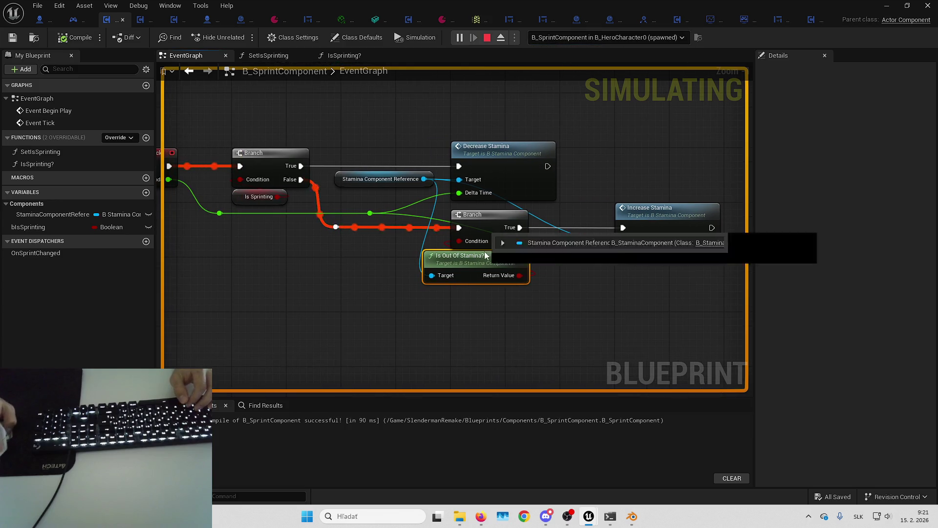
- Stop the simulation, wire the Branch False output into Increase Stamina, and compile
{"action": "key", "text": "Escape"}
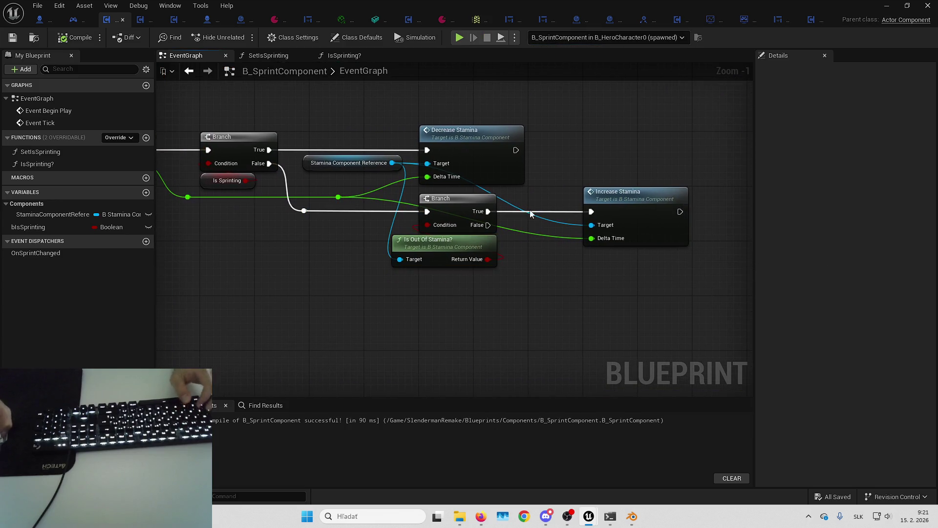
{"action": "left_click_drag", "start_coordinate": [488, 225], "coordinate": [592, 211]}
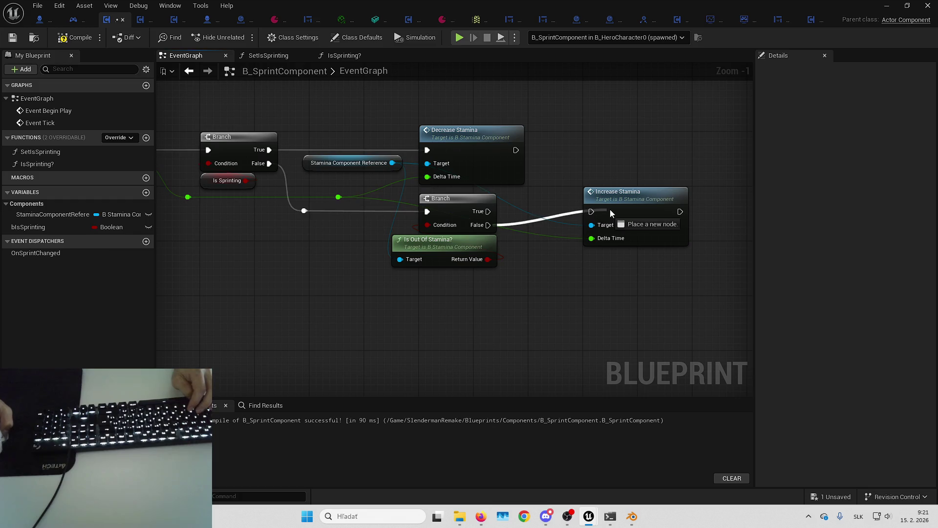
{"action": "left_click", "coordinate": [76, 38]}
{"action": "left_click", "coordinate": [889, 5]}
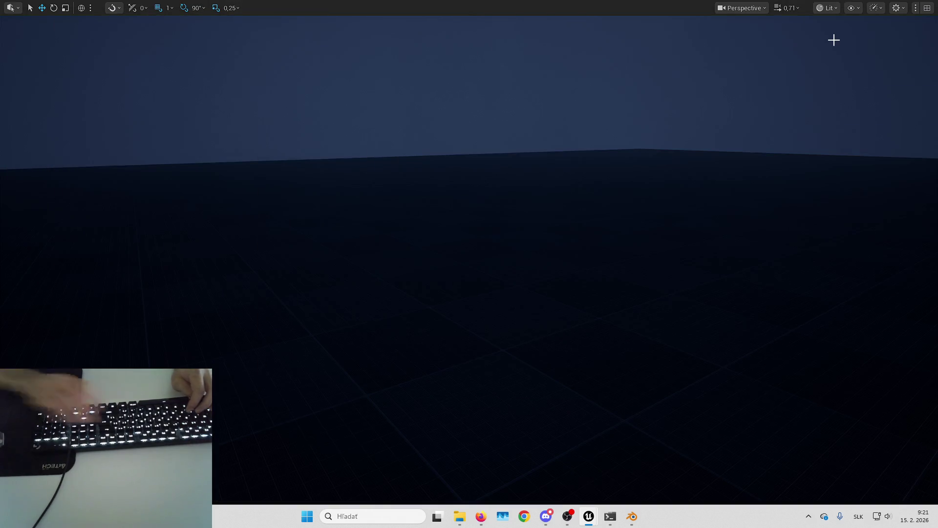
- Play the level and sprint around the cube until CurrentStamina falls to about 0.0014, then exit play
{"action": "key", "text": "alt+p"}
{"action": "key", "text": "shift+w"}
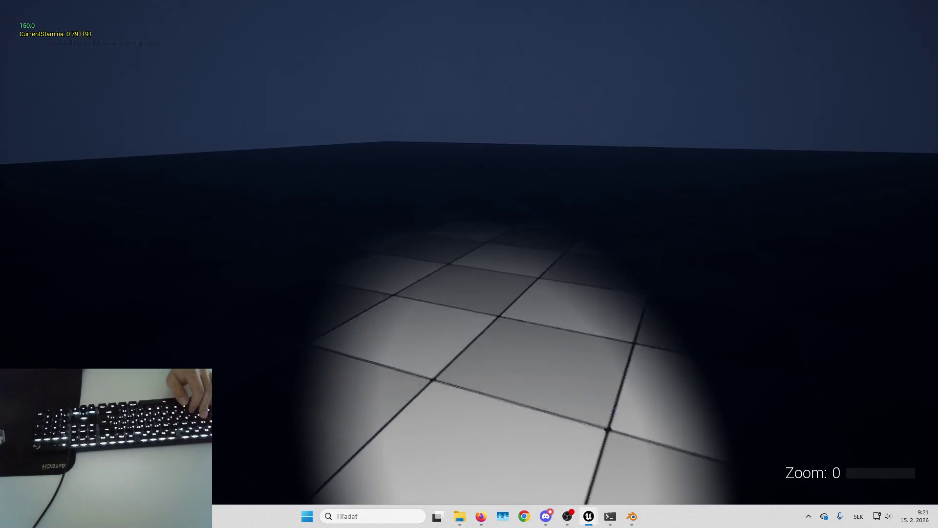
{"action": "mouse_move", "coordinate": [470, 264]}
{"action": "key", "text": "shift+w"}
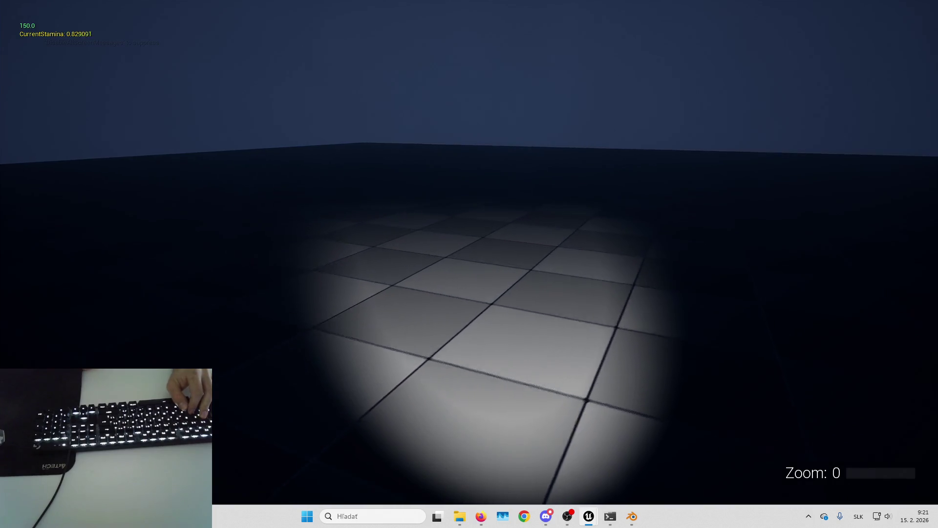
{"action": "key", "text": "shift+w"}
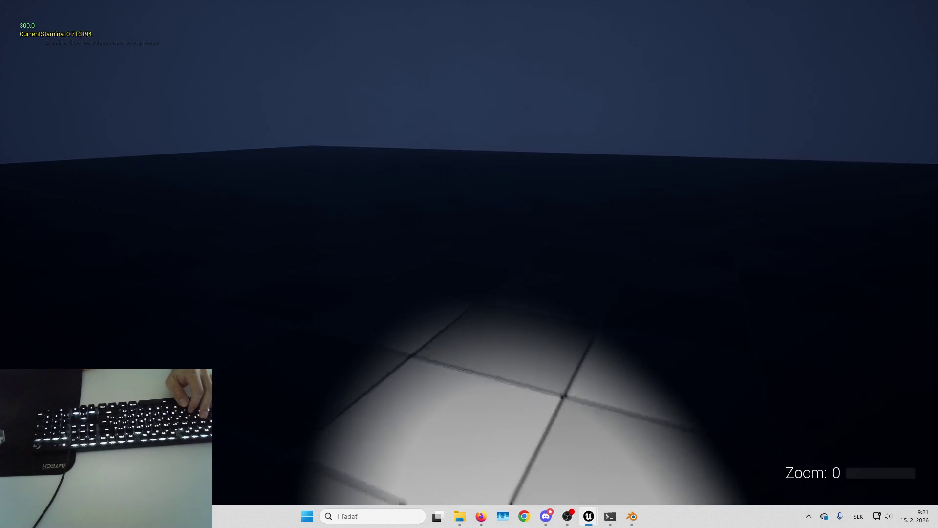
{"action": "key", "text": "shift+w"}
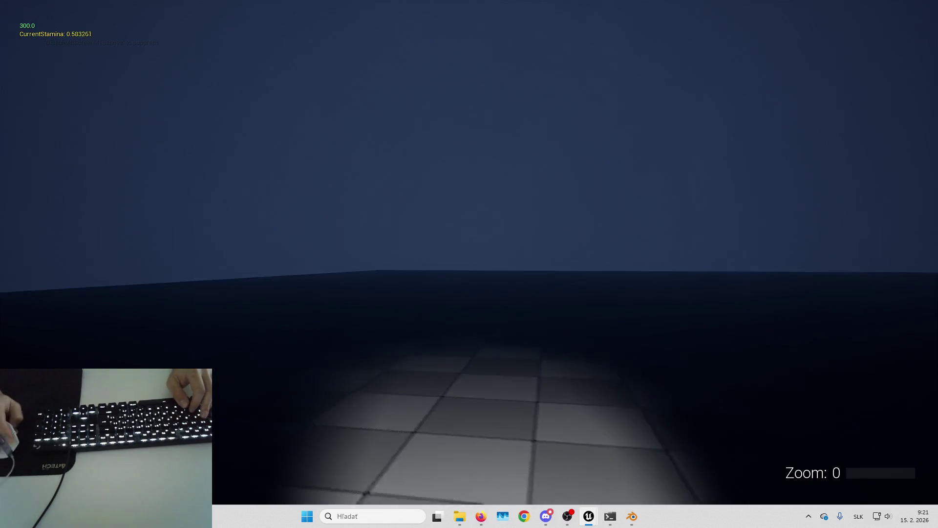
{"action": "key", "text": "shift+w"}
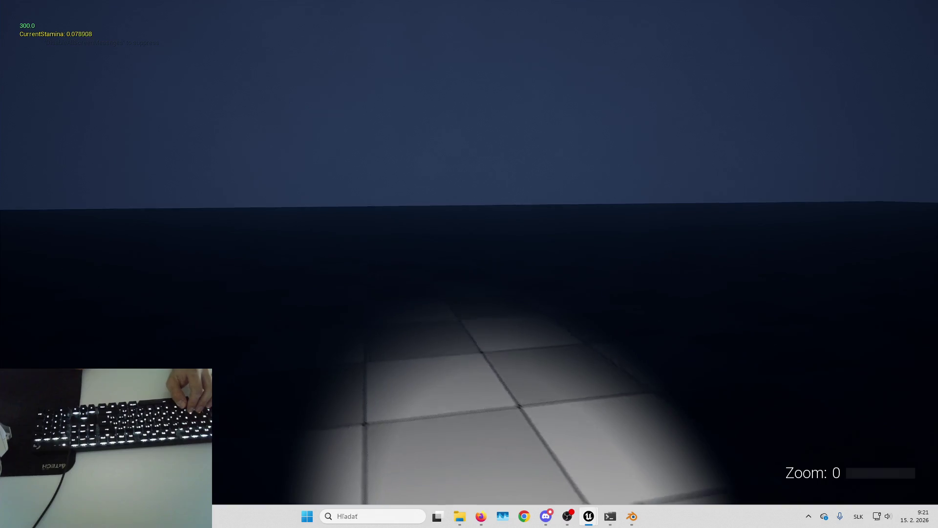
{"action": "key", "text": "w"}
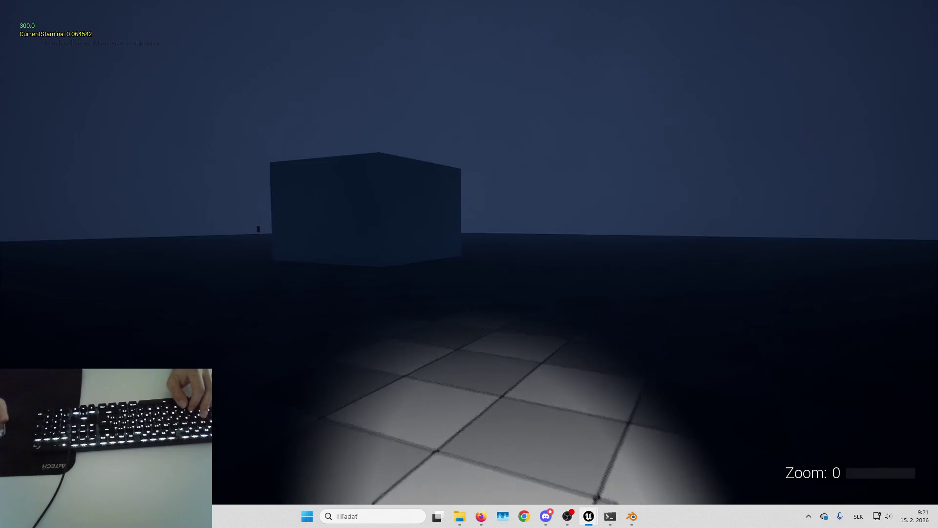
{"action": "key", "text": "w"}
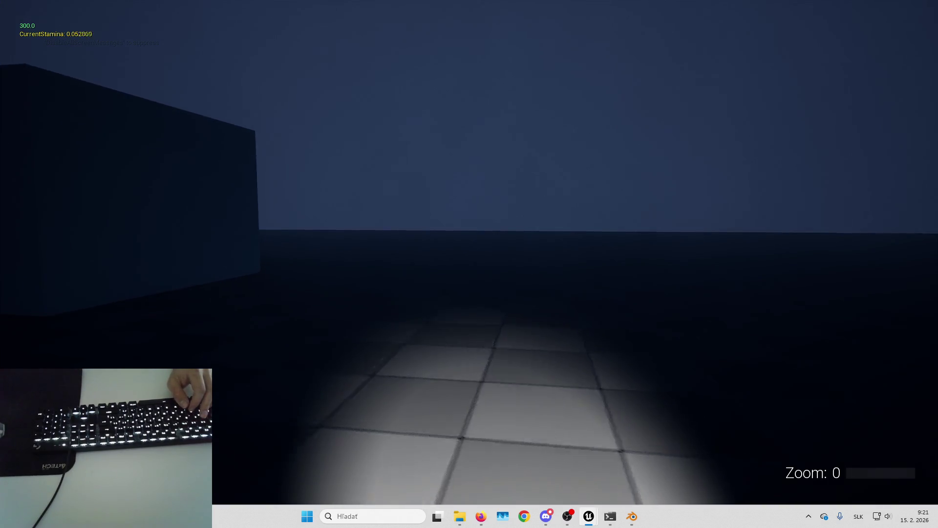
{"action": "key", "text": "w"}
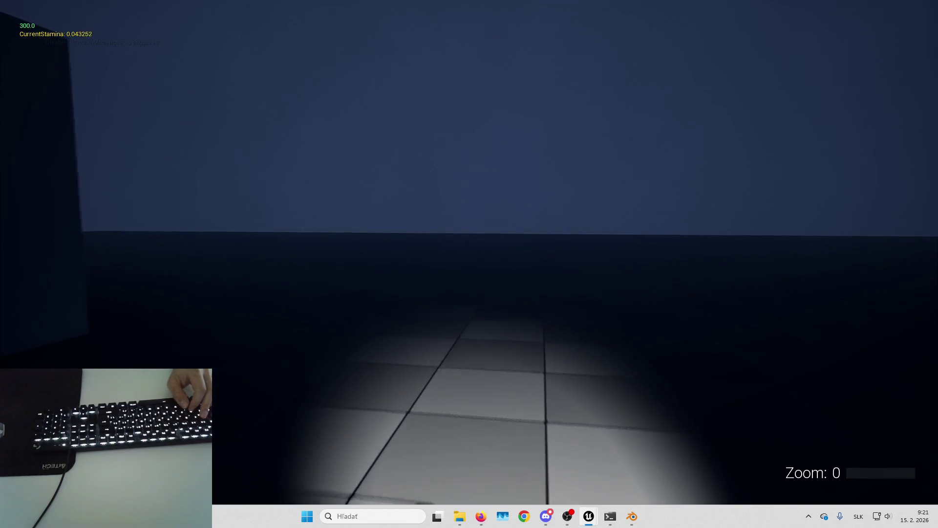
{"action": "key", "text": "w"}
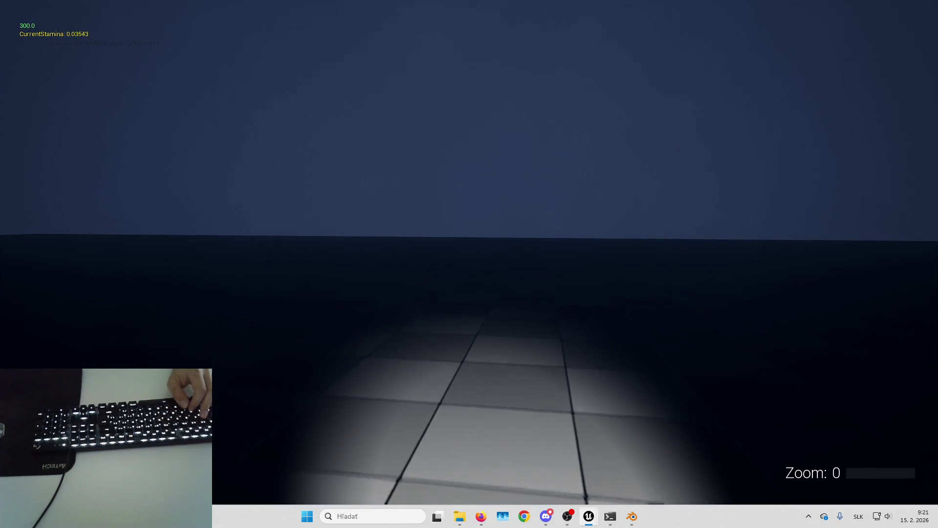
{"action": "key", "text": "w"}
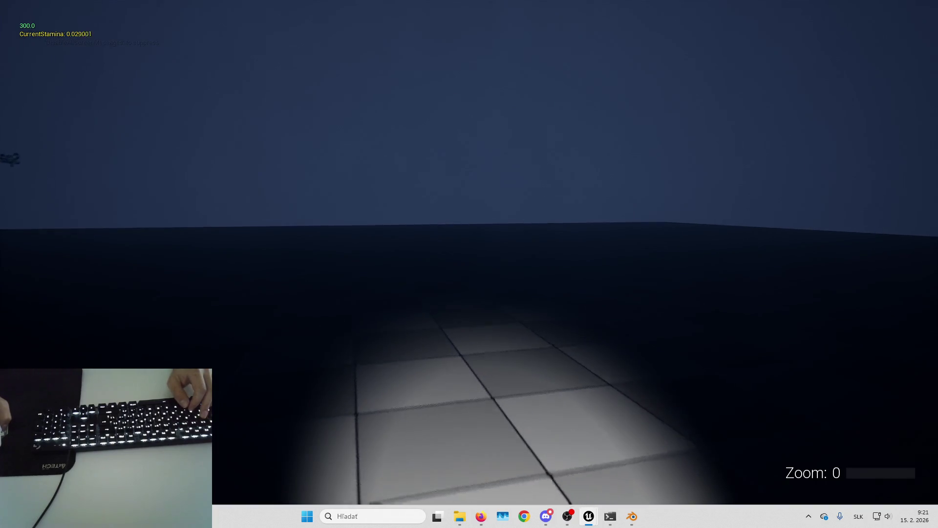
{"action": "key", "text": "w"}
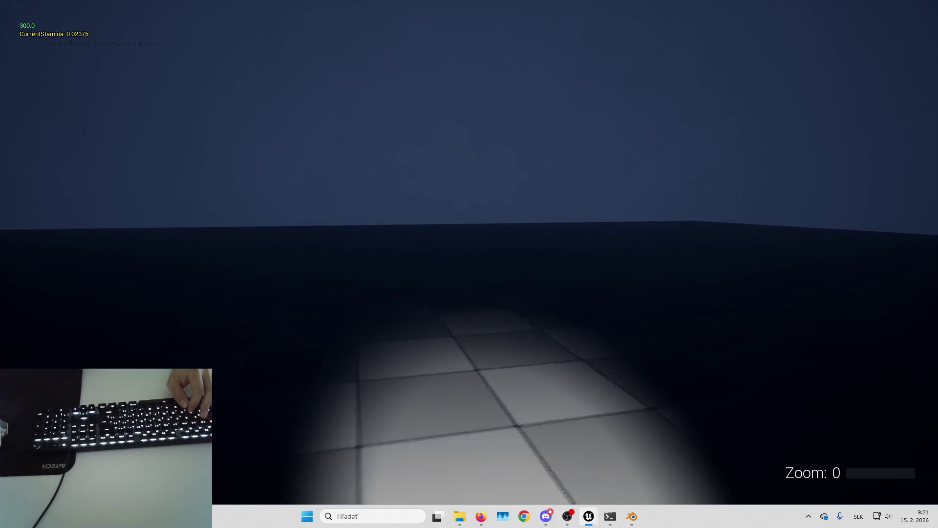
{"action": "key", "text": "w"}
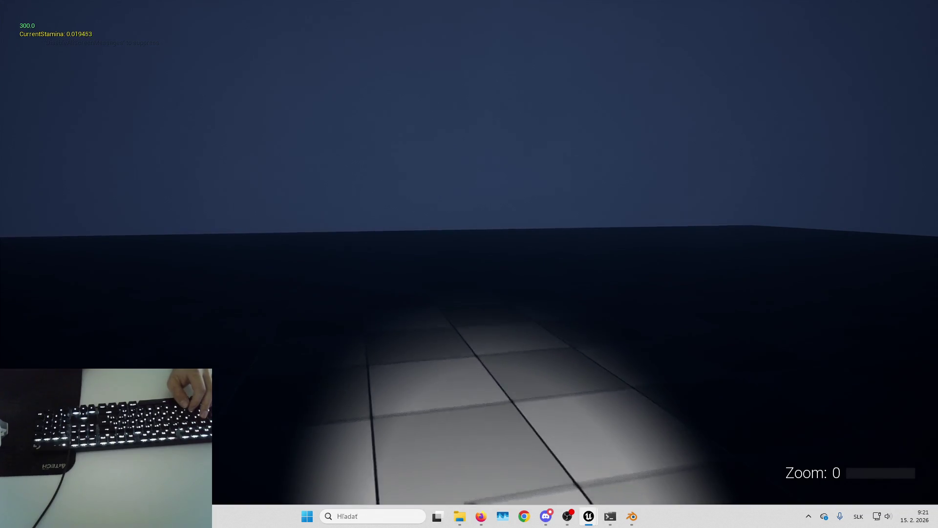
{"action": "key", "text": "w"}
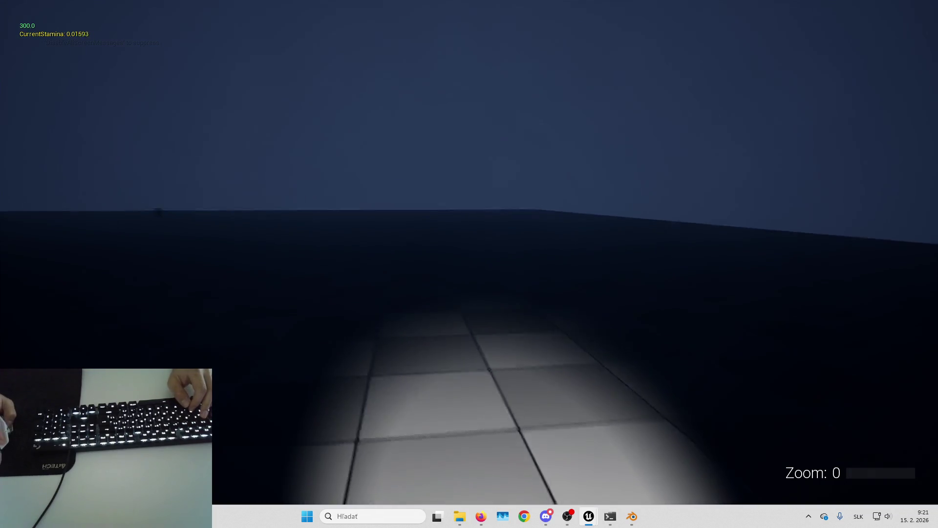
{"action": "key", "text": "w"}
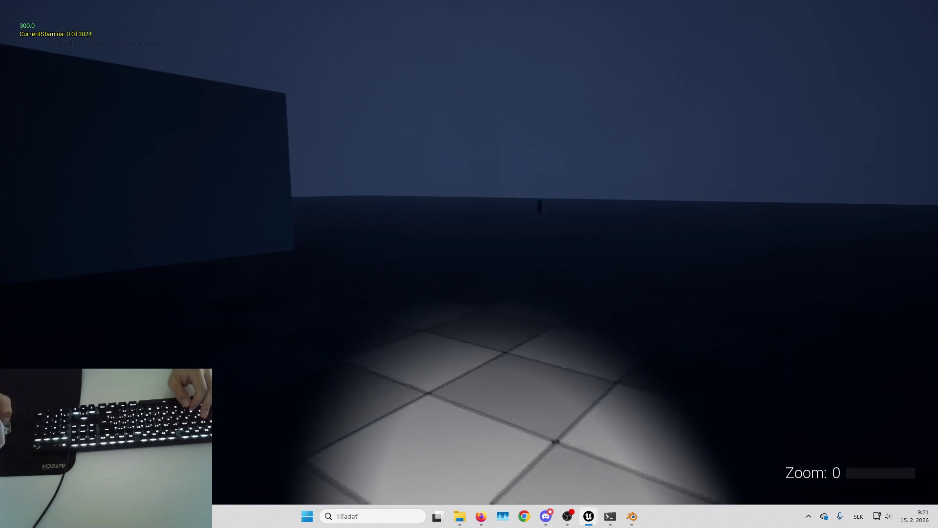
{"action": "key", "text": "w"}
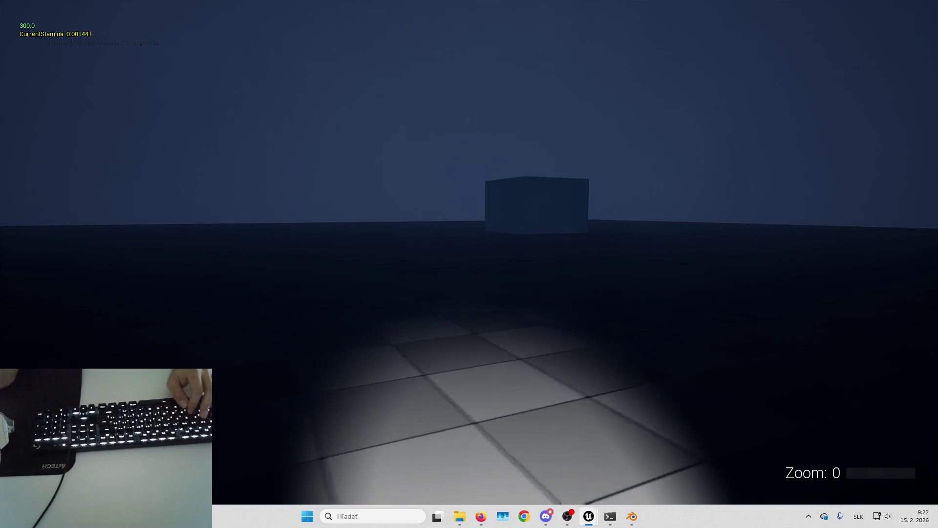
{"action": "key", "text": "Escape"}
- Change the stamina component's Stamina Interp Speed to 1,0 and compile it
{"action": "mouse_move", "coordinate": [589, 516]}
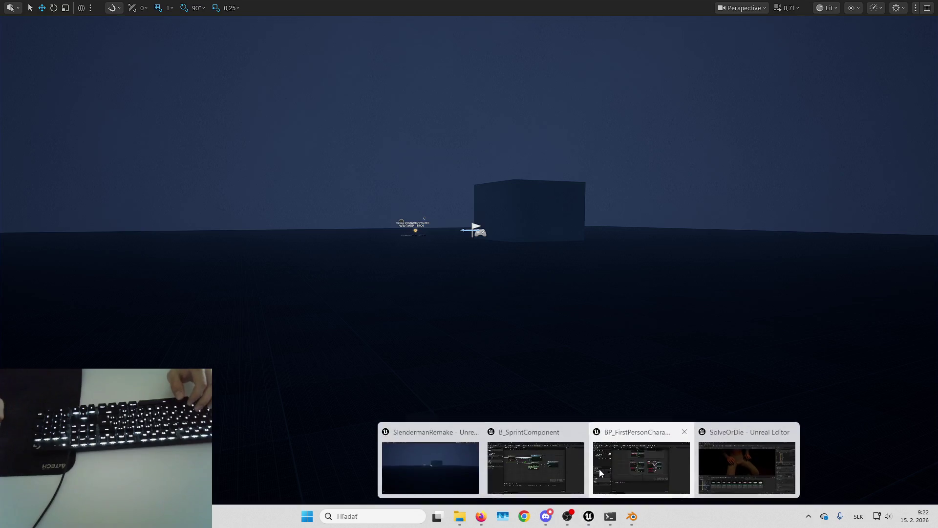
{"action": "left_click", "coordinate": [537, 466]}
{"action": "left_click", "coordinate": [356, 37]}
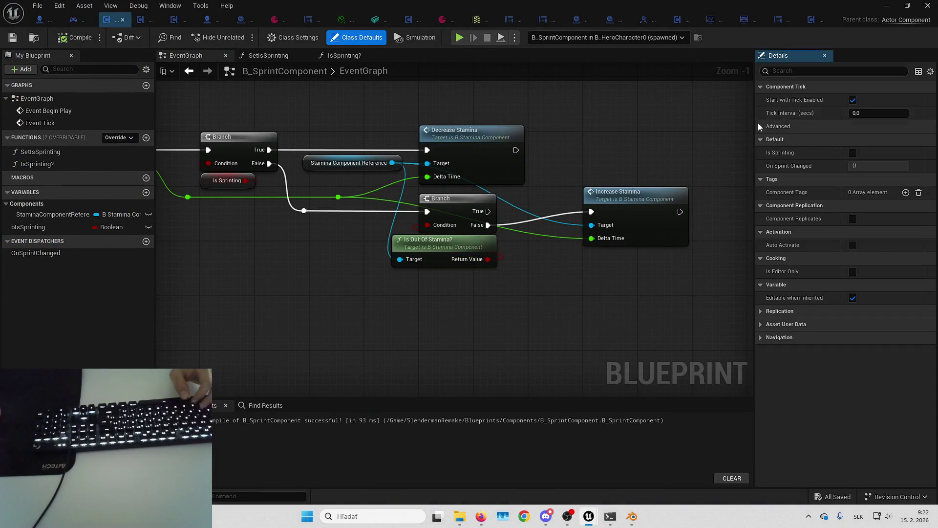
{"action": "left_click", "coordinate": [811, 20]}
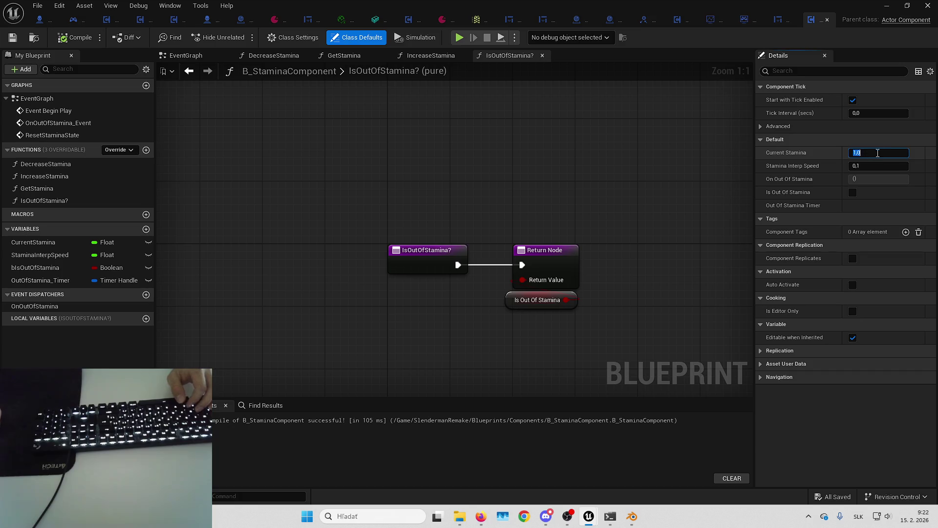
{"action": "left_click", "coordinate": [869, 167]}
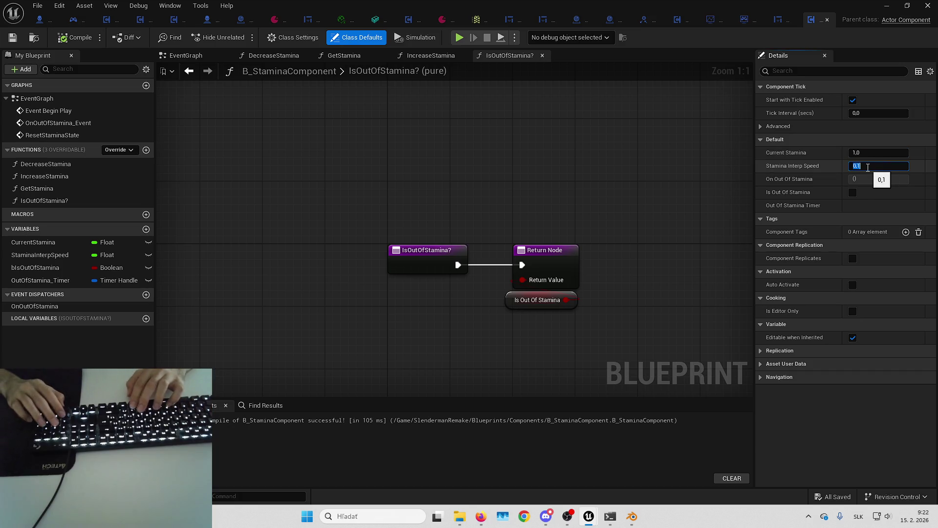
{"action": "type", "text": "1,0"}
{"action": "key", "text": "Return"}
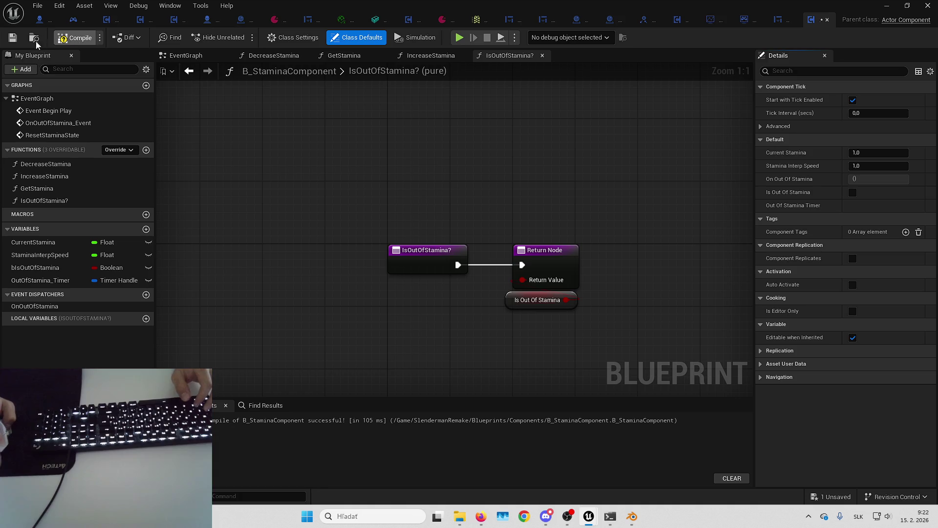
{"action": "left_click", "coordinate": [76, 39]}
{"action": "left_click", "coordinate": [887, 5]}
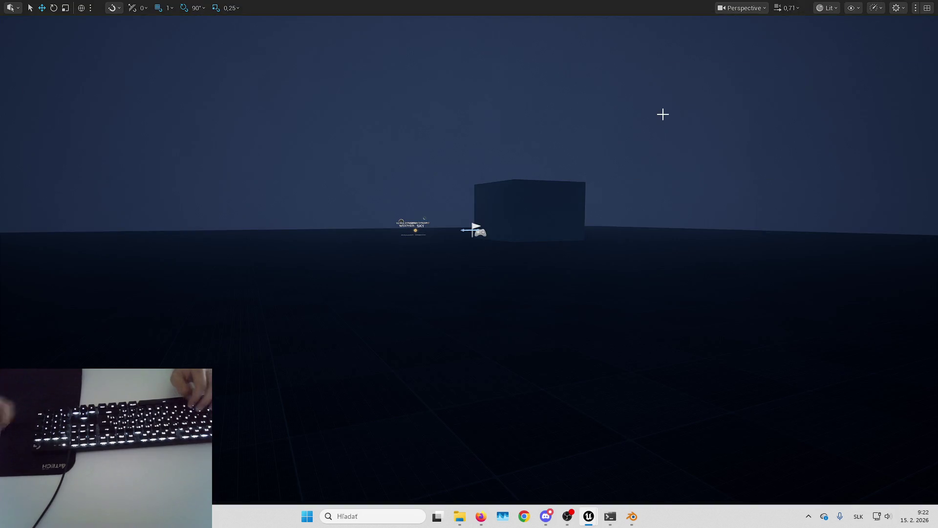
- Start play, open the DecreaseStamina graph, and debug the spawned character's stamina component
{"action": "key", "text": "alt+p"}
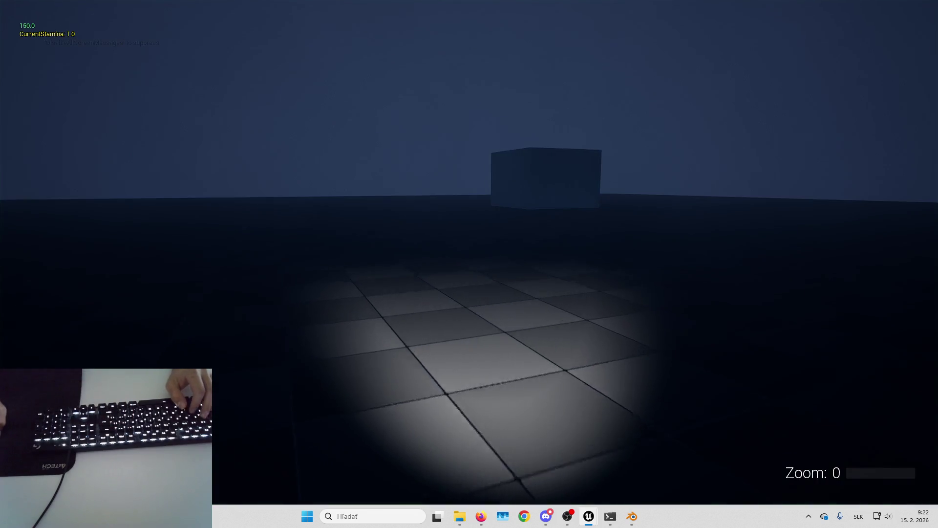
{"action": "key", "text": "shift+F1"}
{"action": "key", "text": "alt+Tab"}
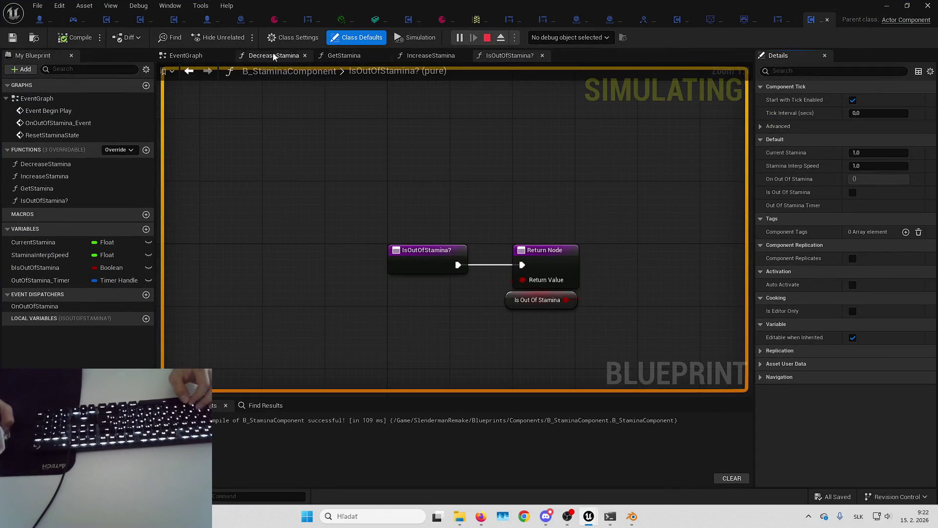
{"action": "left_click", "coordinate": [274, 56]}
{"action": "left_click", "coordinate": [569, 37]}
{"action": "left_click", "coordinate": [587, 59]}
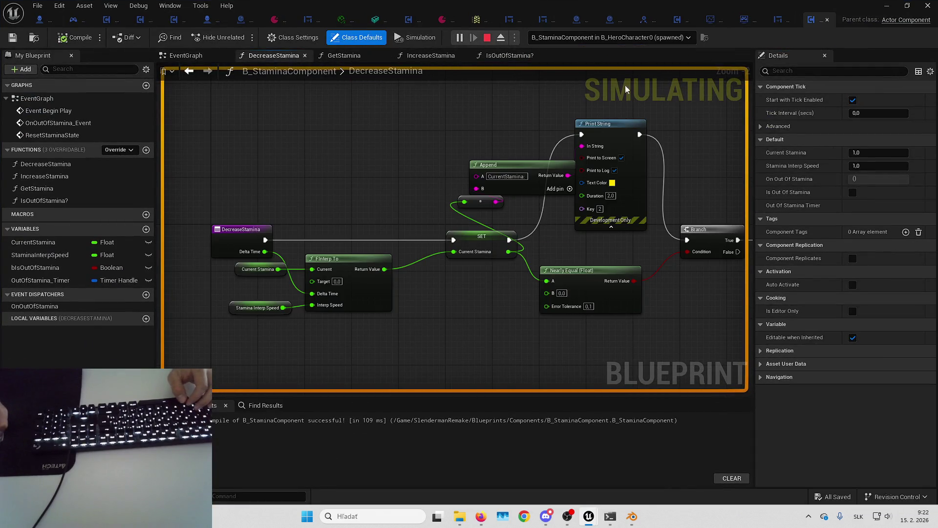
- Sprint with Shift+W until stamina runs out, restarting play once, to hit the breakpoint
{"action": "key", "text": "alt+Tab"}
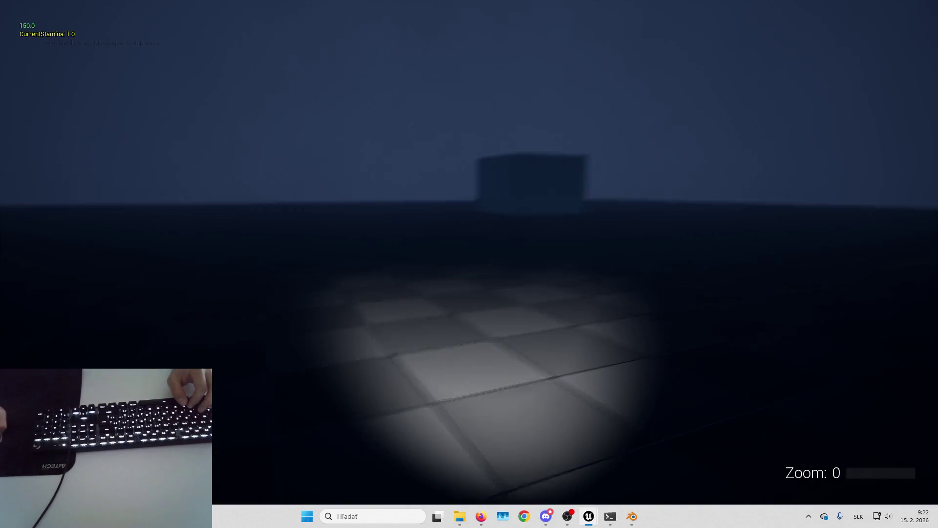
{"action": "key", "text": "shift+w"}
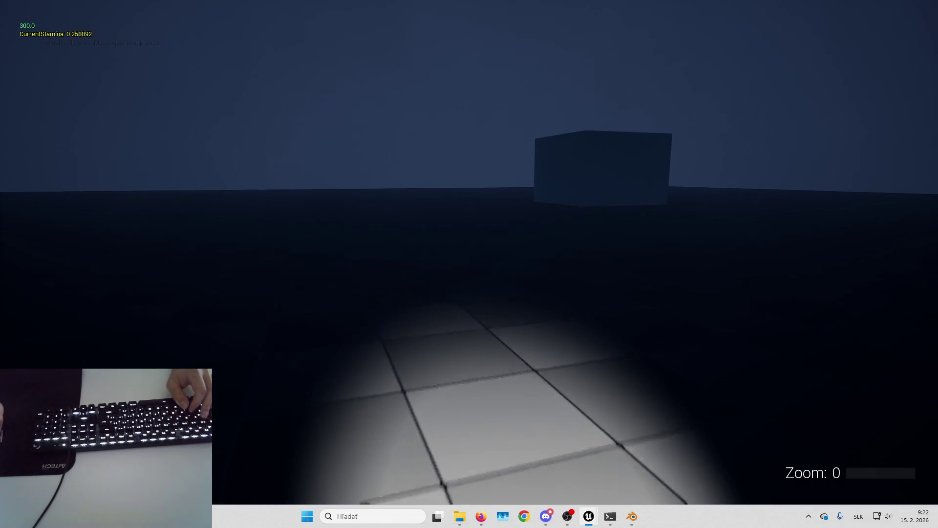
{"action": "key", "text": "shift+w"}
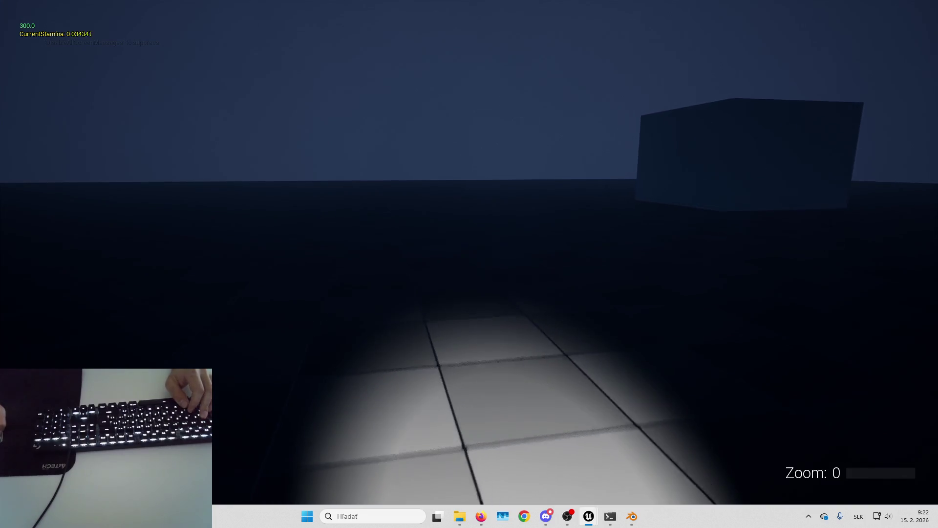
{"action": "key", "text": "shift+w"}
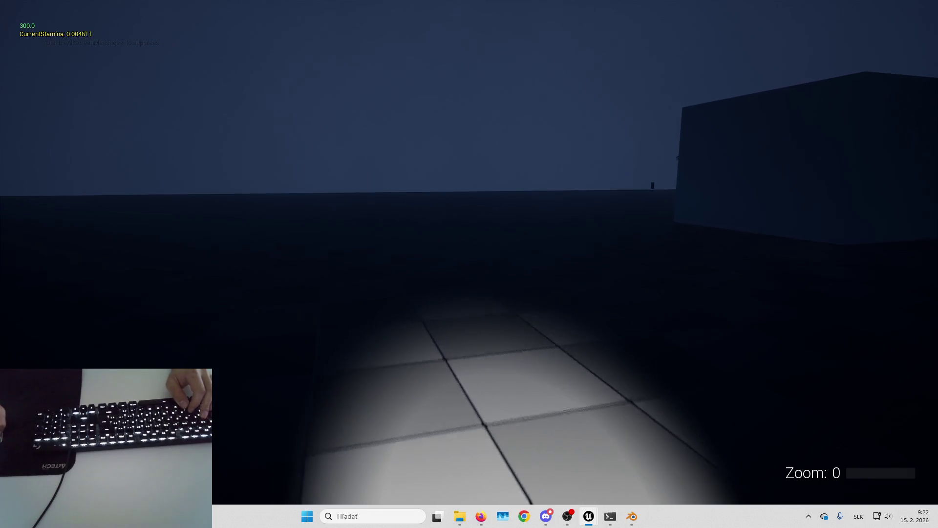
{"action": "key", "text": "shift+w"}
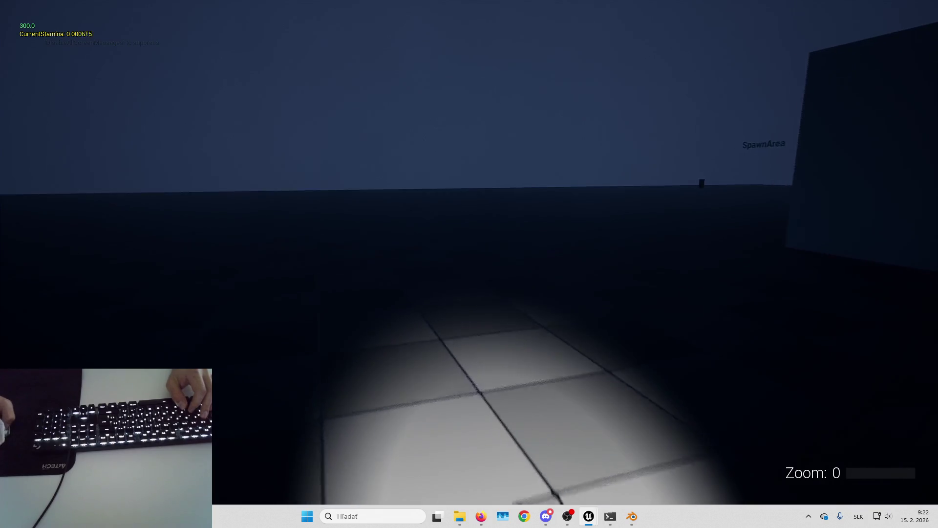
{"action": "key", "text": "shift+w"}
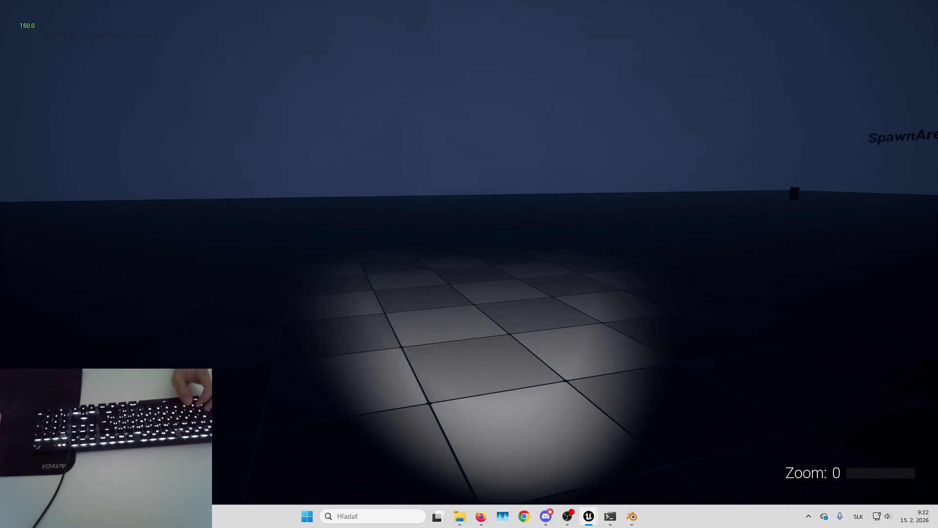
{"action": "key", "text": "Escape"}
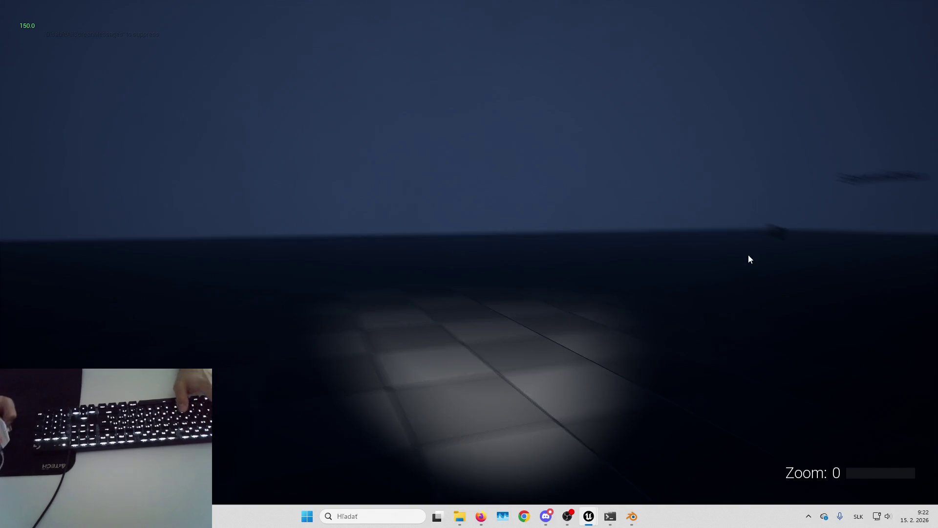
{"action": "key", "text": "alt+p"}
{"action": "key", "text": "shift+w"}
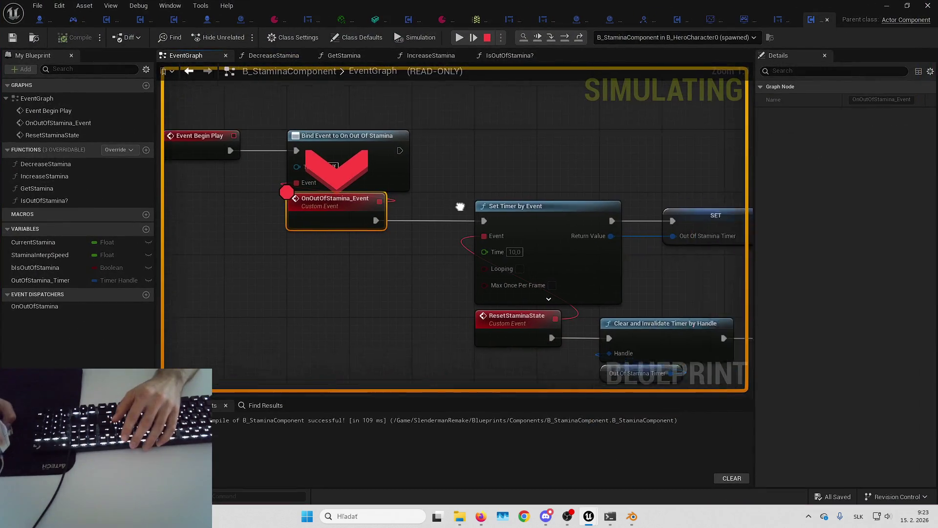
- Step over the Set Timer by Event and handle assignment, then inspect the timer's Return Value handle
{"action": "mouse_move", "coordinate": [444, 222]}
{"action": "left_mouse_down"}
{"action": "mouse_move", "coordinate": [397, 165]}
{"action": "mouse_move", "coordinate": [476, 157]}
{"action": "left_mouse_up"}
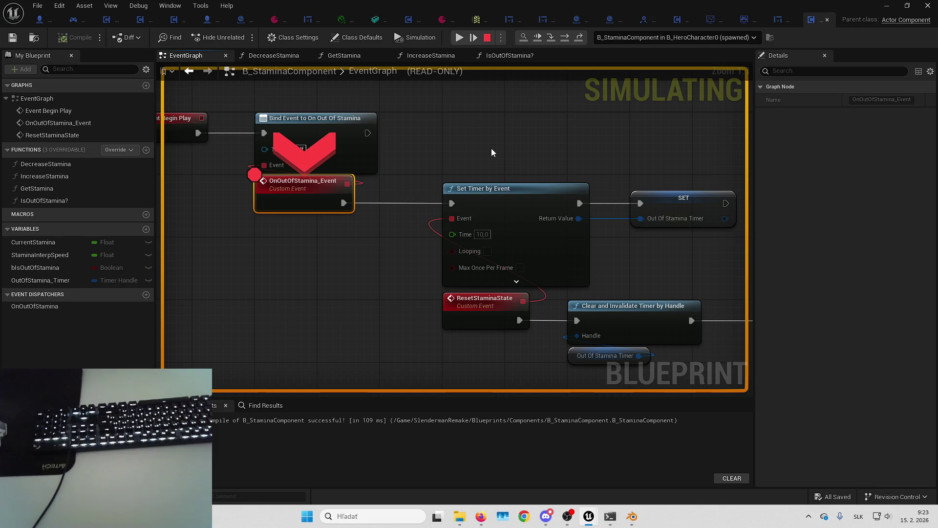
{"action": "key", "text": "F10"}
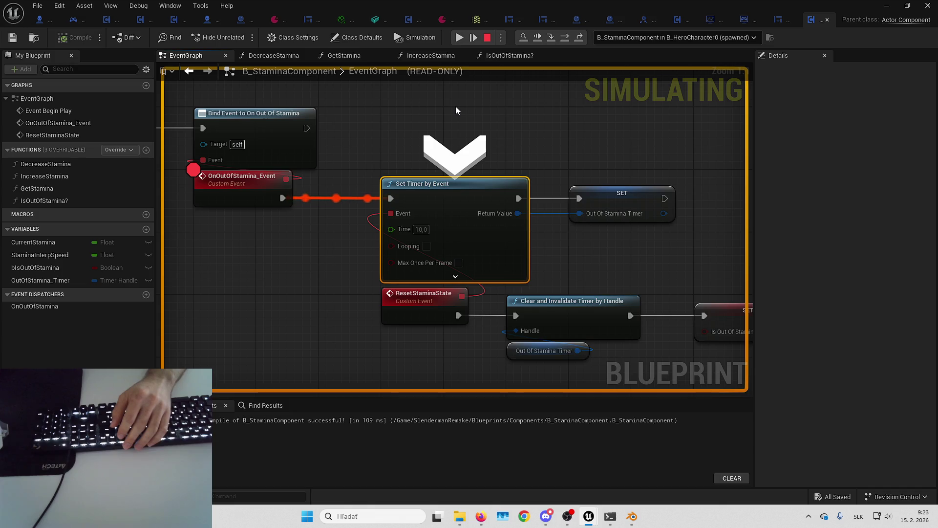
{"action": "key", "text": "F10"}
{"action": "mouse_move", "coordinate": [520, 221]}
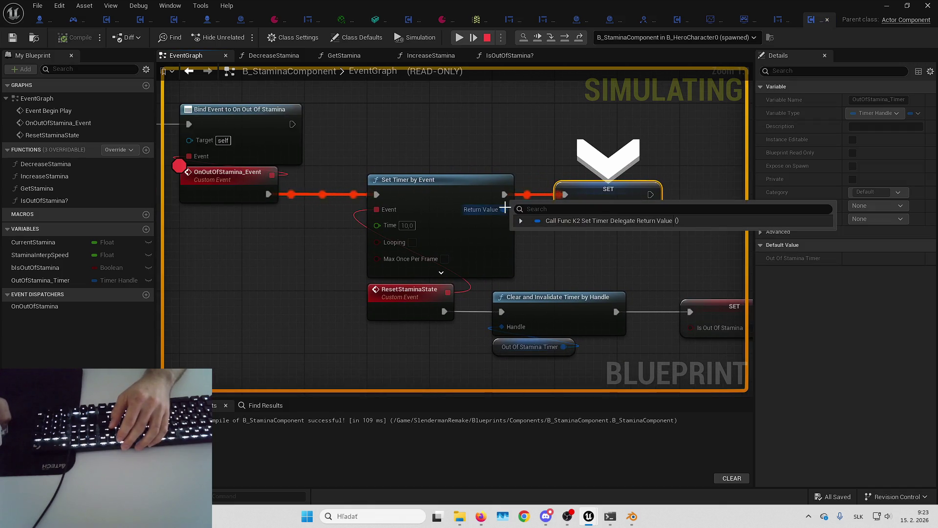
{"action": "left_click", "coordinate": [521, 221]}
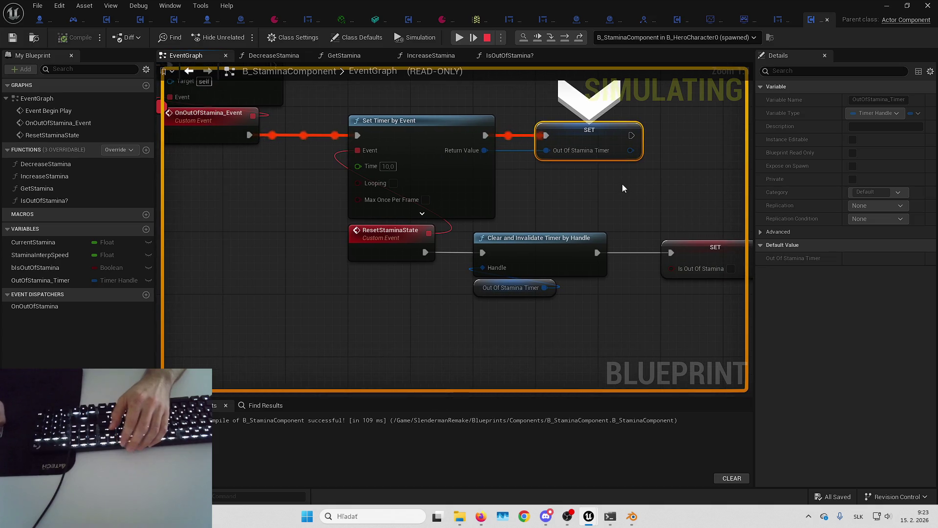
- Debug B_HeroCharacter0 (spawned) in the B_HeroCharacter EventGraph, then return to the game
{"action": "left_click", "coordinate": [46, 21]}
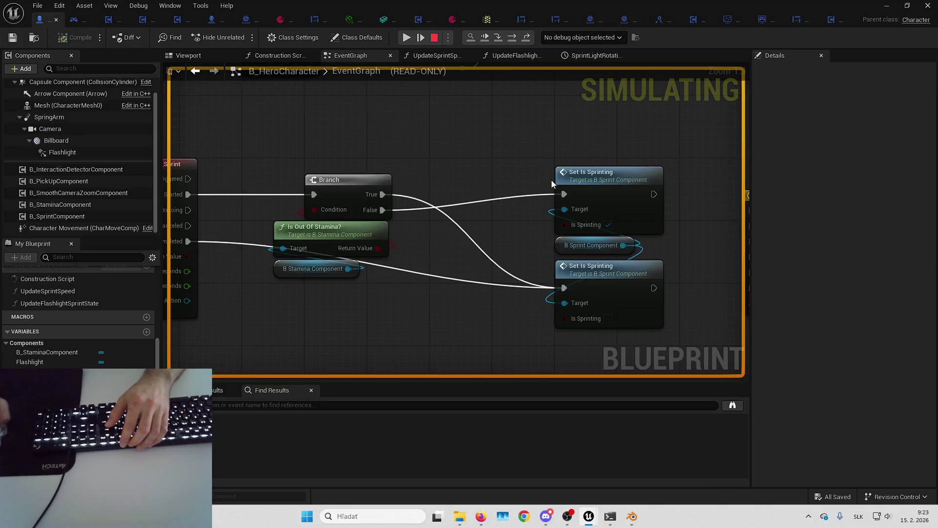
{"action": "left_click_drag", "start_coordinate": [485, 151], "coordinate": [514, 127]}
{"action": "left_click", "coordinate": [569, 37]}
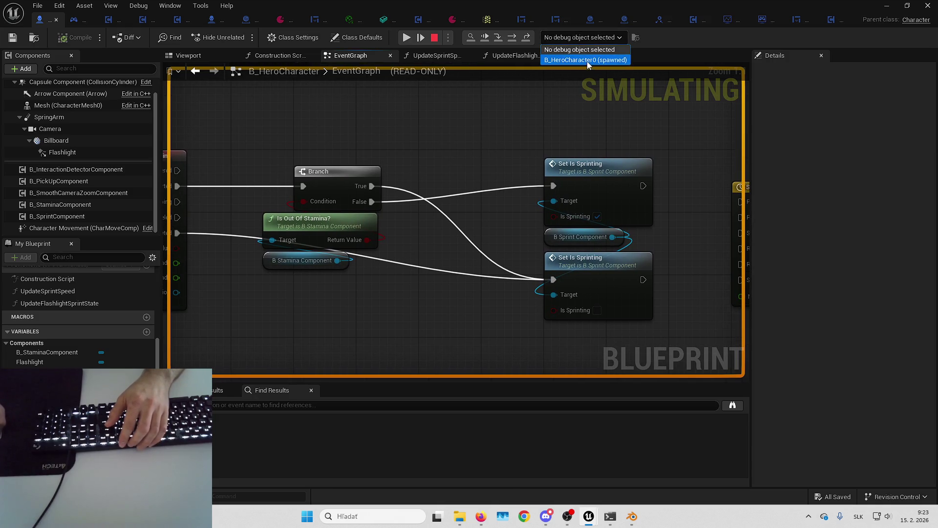
{"action": "left_click", "coordinate": [588, 59]}
{"action": "scroll", "coordinate": [554, 108], "scroll_direction": "down", "scroll_amount": 3}
{"action": "left_click_drag", "start_coordinate": [486, 139], "coordinate": [446, 128]}
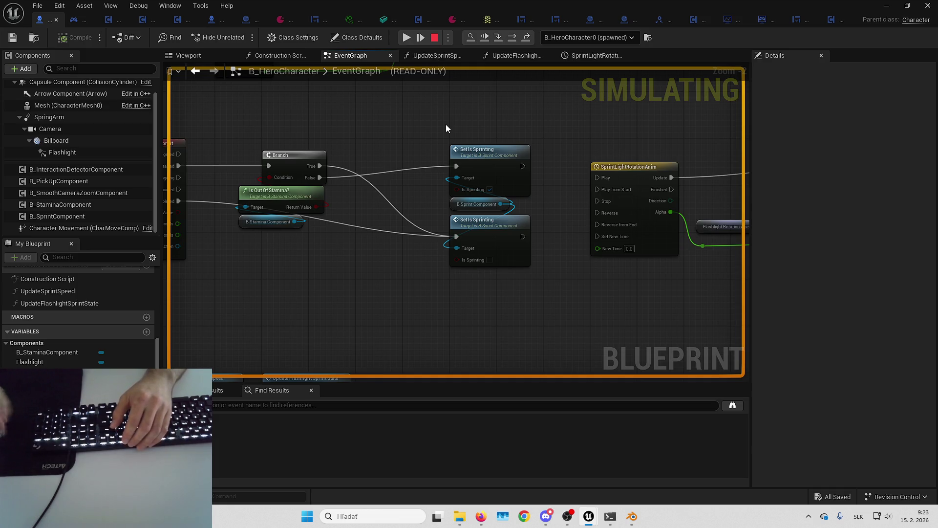
{"action": "key", "text": "alt+Tab"}
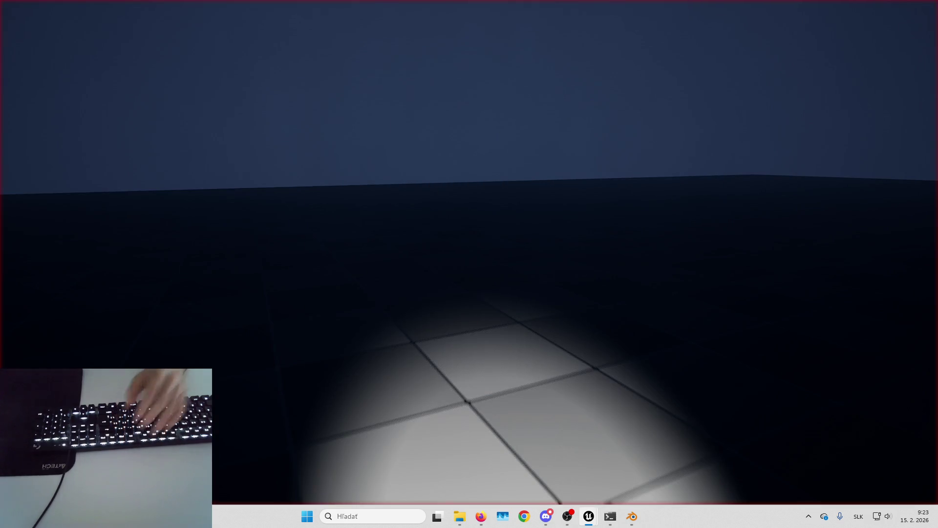
- Restart play, sprint with Shift+W from refilled 1.0 stamina until it drains, then stop play
{"action": "left_click", "coordinate": [664, 203]}
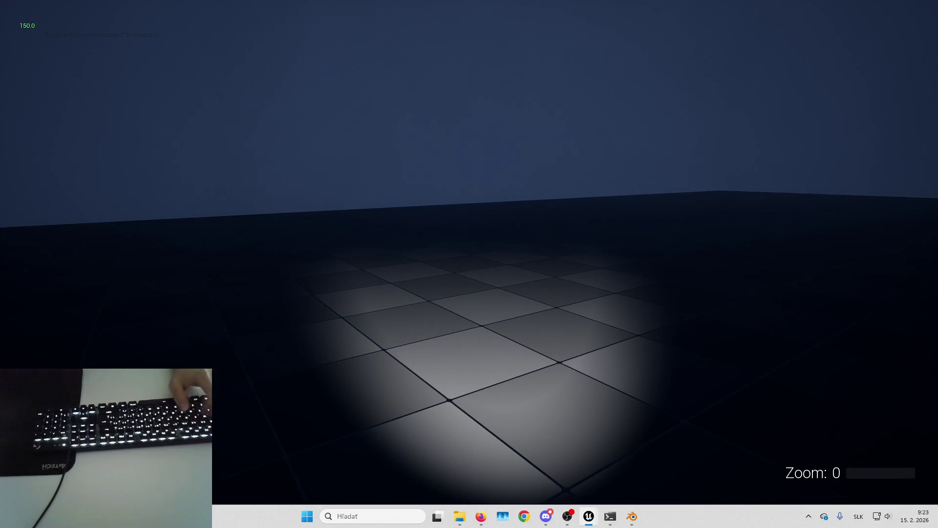
{"action": "key", "text": "Escape"}
{"action": "key", "text": "alt+p"}
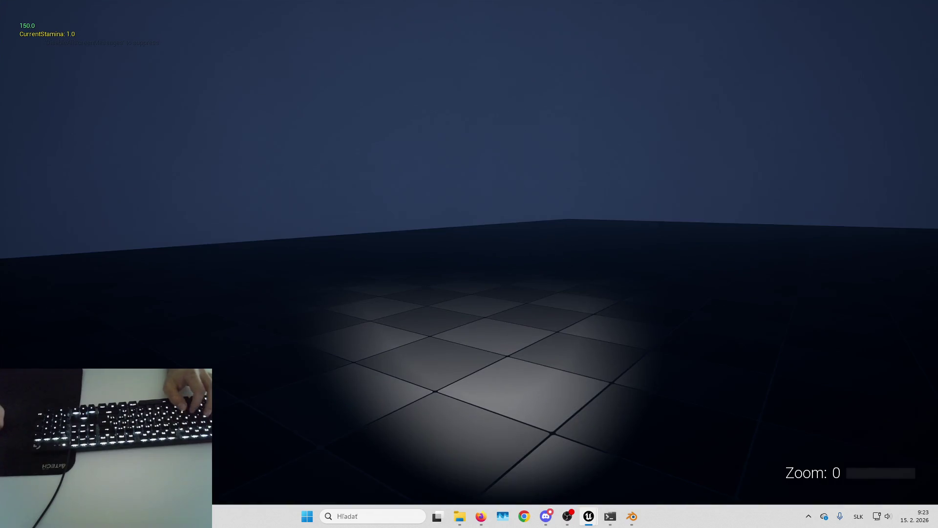
{"action": "key", "text": "shift+w"}
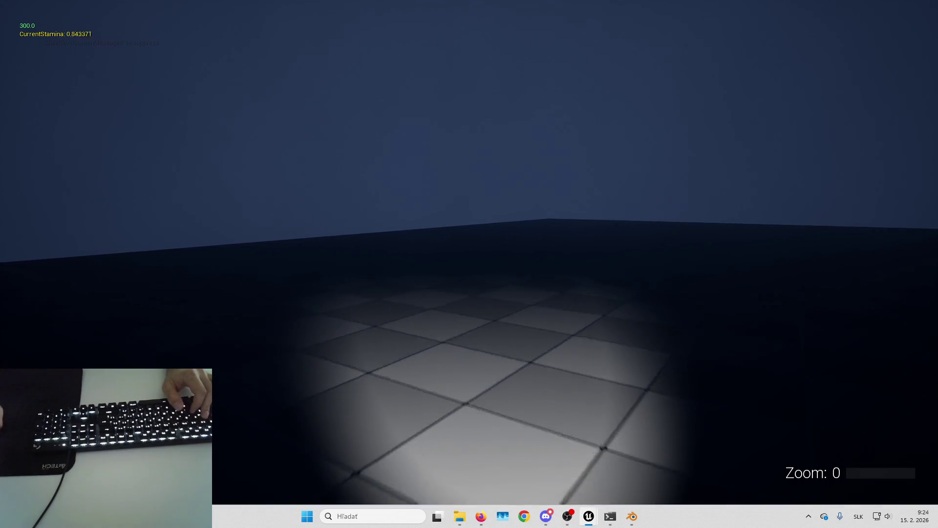
{"action": "key", "text": "w"}
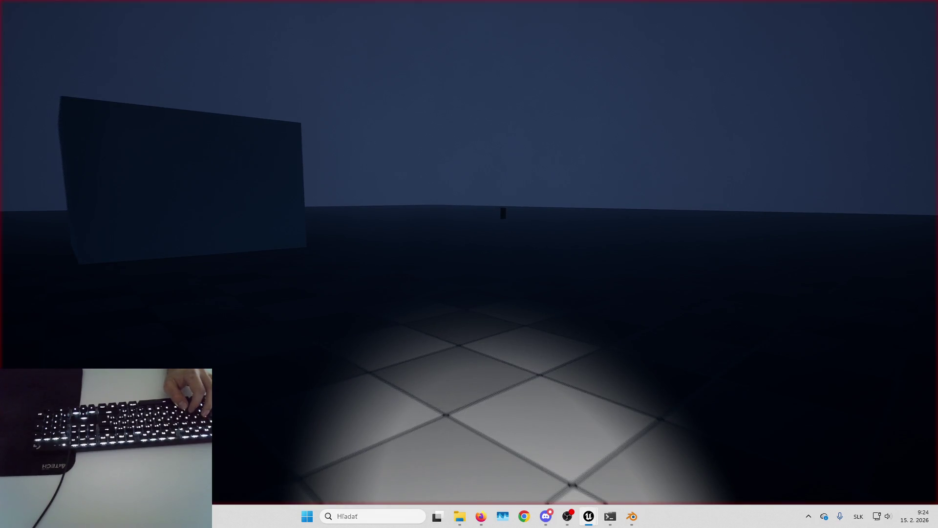
{"action": "key", "text": "Escape"}
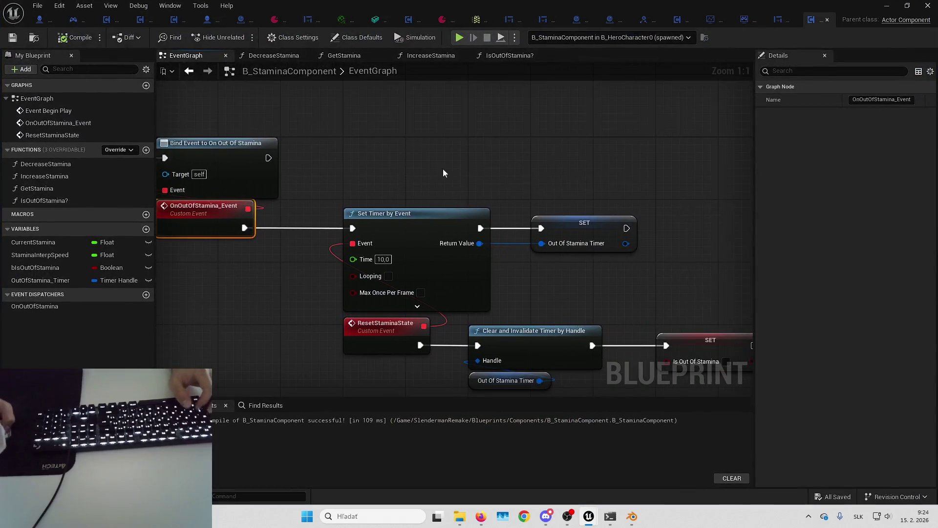
{"action": "mouse_move", "coordinate": [410, 132]}
{"action": "left_mouse_down"}
{"action": "mouse_move", "coordinate": [402, 122]}
{"action": "mouse_move", "coordinate": [434, 99]}
{"action": "left_mouse_up"}
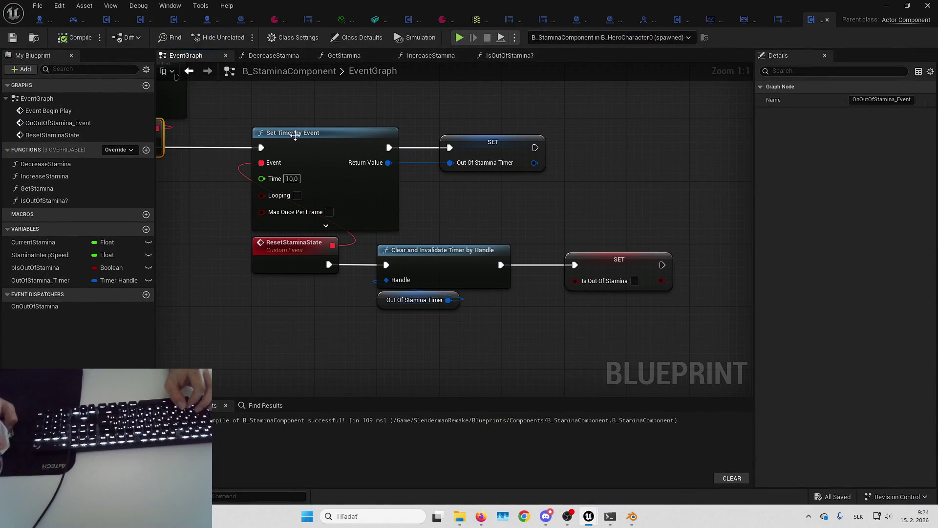
{"action": "left_click", "coordinate": [674, 265]}
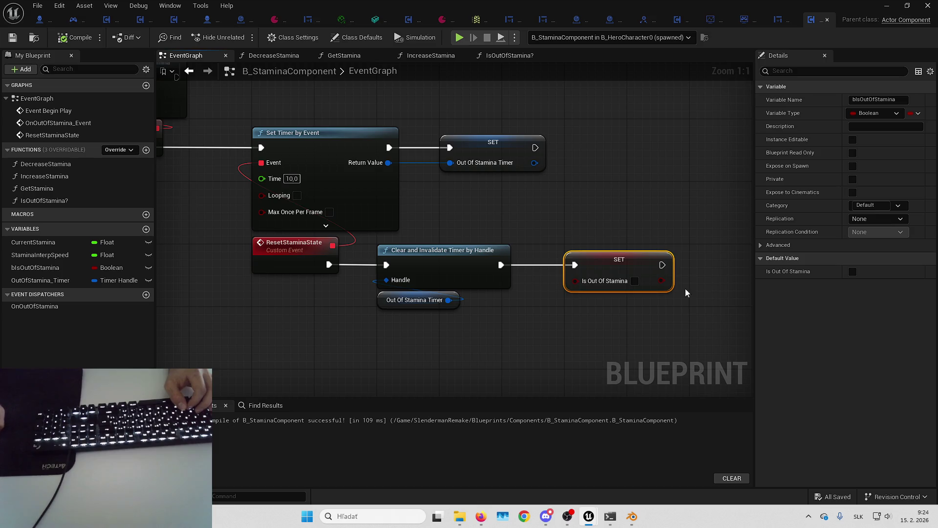
{"action": "mouse_move", "coordinate": [685, 288]}
{"action": "left_mouse_down"}
{"action": "mouse_move", "coordinate": [624, 214]}
{"action": "mouse_move", "coordinate": [548, 309]}
{"action": "mouse_move", "coordinate": [499, 310]}
{"action": "mouse_move", "coordinate": [423, 201]}
{"action": "mouse_move", "coordinate": [447, 150]}
{"action": "mouse_move", "coordinate": [504, 279]}
{"action": "mouse_move", "coordinate": [552, 285]}
{"action": "left_mouse_up"}
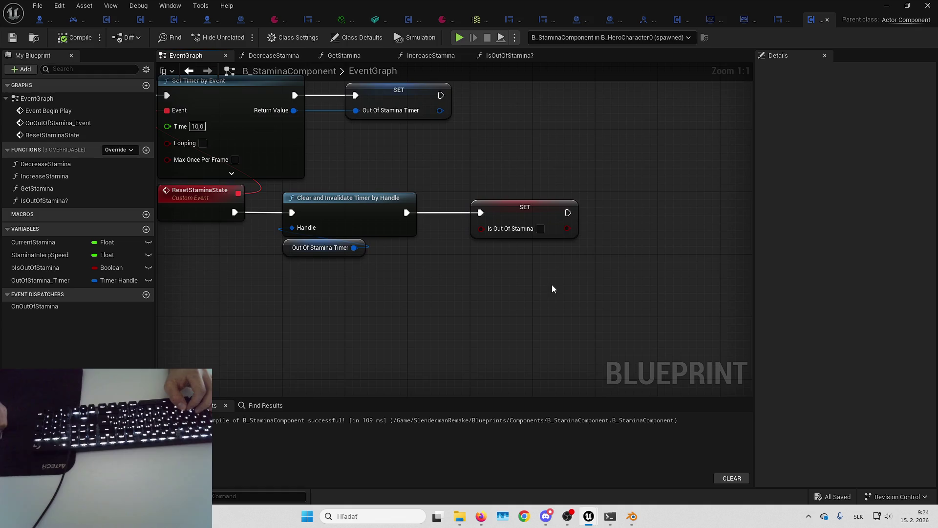
{"action": "left_click_drag", "start_coordinate": [453, 181], "coordinate": [446, 198]}
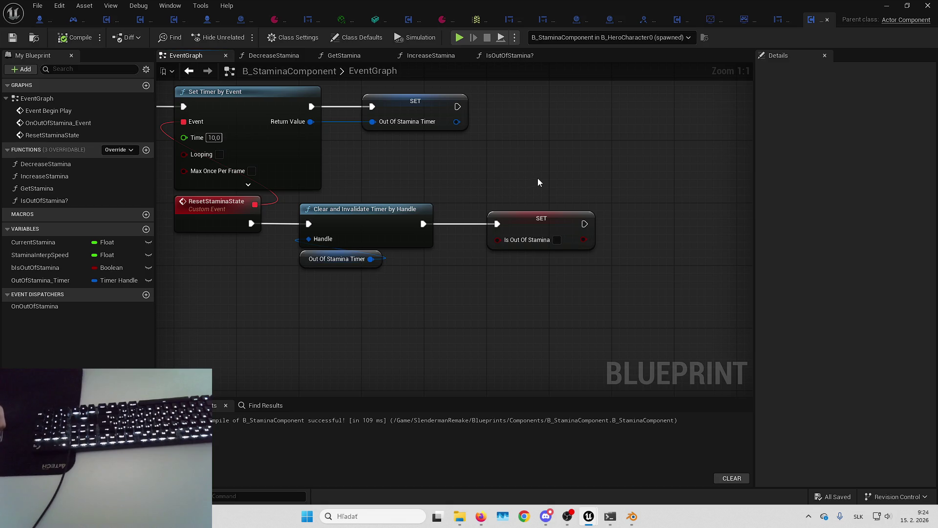
{"action": "mouse_move", "coordinate": [544, 182]}
{"action": "left_mouse_down"}
{"action": "mouse_move", "coordinate": [405, 181]}
{"action": "mouse_move", "coordinate": [513, 298]}
{"action": "mouse_move", "coordinate": [526, 301]}
{"action": "mouse_move", "coordinate": [479, 293]}
{"action": "left_mouse_up"}
- Add a Get Owner node beside the out-of-stamina event, shifting the timer nodes right
{"action": "right_click", "coordinate": [527, 302]}
{"action": "type", "text": "get owner"}
{"action": "key", "text": "Return"}
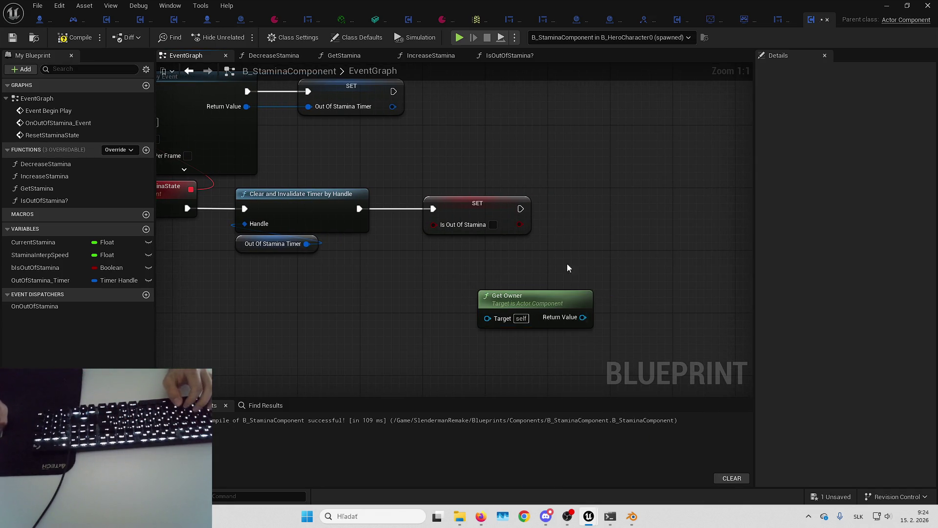
{"action": "mouse_move", "coordinate": [567, 263]}
{"action": "left_mouse_down"}
{"action": "mouse_move", "coordinate": [591, 296]}
{"action": "mouse_move", "coordinate": [628, 185]}
{"action": "left_mouse_up"}
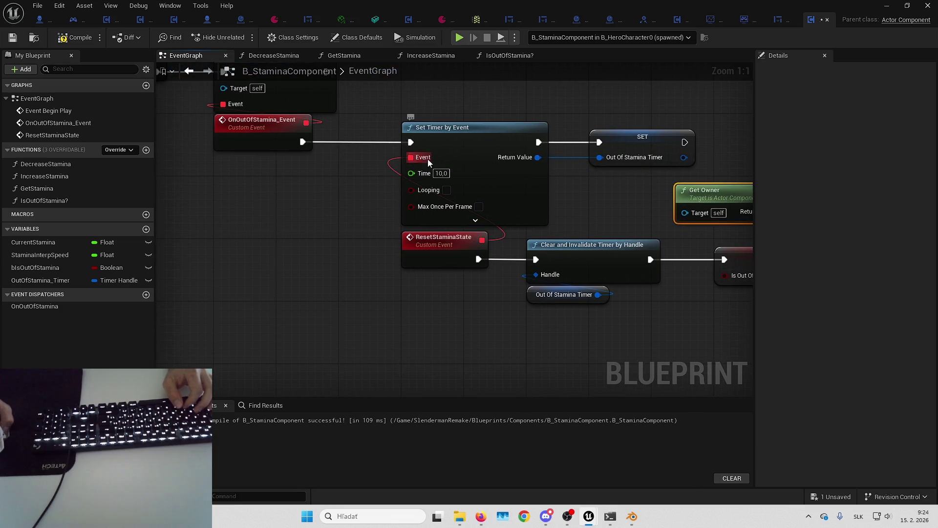
{"action": "scroll", "coordinate": [269, 148], "scroll_direction": "down", "scroll_amount": 2}
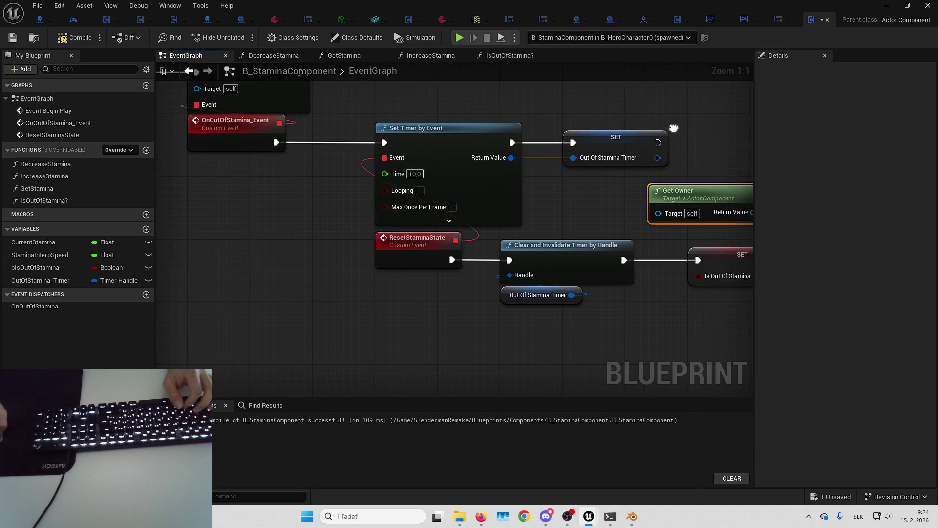
{"action": "mouse_move", "coordinate": [552, 176]}
{"action": "left_mouse_down"}
{"action": "mouse_move", "coordinate": [257, 279]}
{"action": "mouse_move", "coordinate": [255, 268]}
{"action": "left_mouse_up"}
{"action": "left_click_drag", "start_coordinate": [356, 114], "coordinate": [623, 300]}
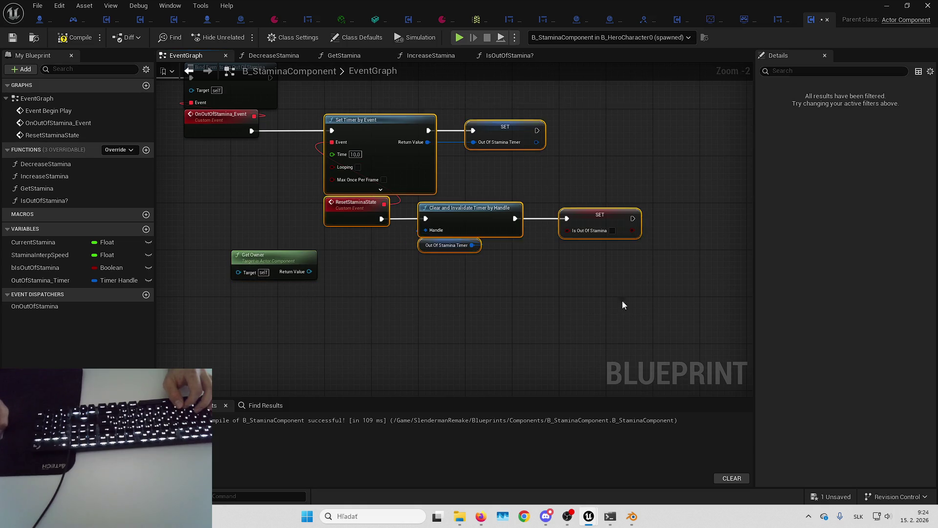
{"action": "scroll", "coordinate": [416, 202], "scroll_direction": "up", "scroll_amount": 3}
{"action": "mouse_move", "coordinate": [415, 203]}
{"action": "left_mouse_down"}
{"action": "mouse_move", "coordinate": [672, 200]}
{"action": "mouse_move", "coordinate": [665, 198]}
{"action": "left_mouse_up"}
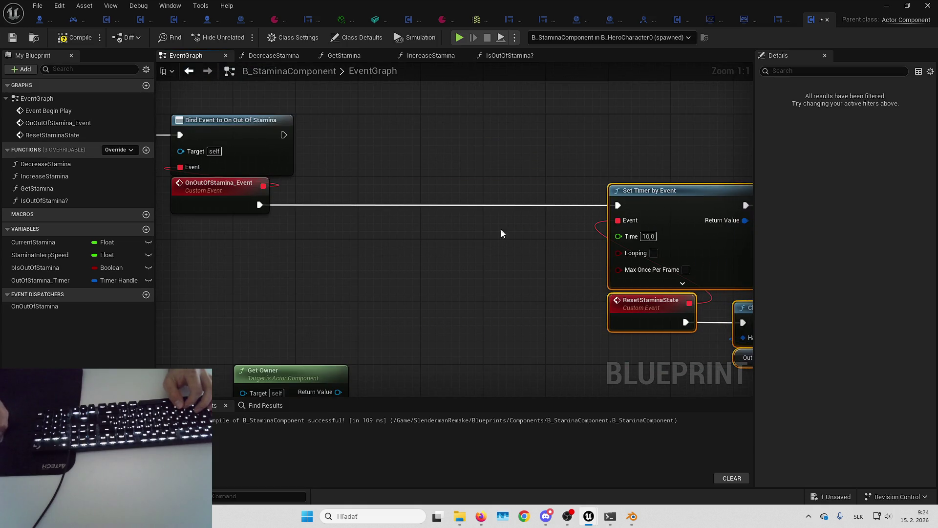
{"action": "mouse_move", "coordinate": [347, 338]}
{"action": "left_mouse_down"}
{"action": "mouse_move", "coordinate": [289, 265]}
{"action": "mouse_move", "coordinate": [284, 217]}
{"action": "left_mouse_up"}
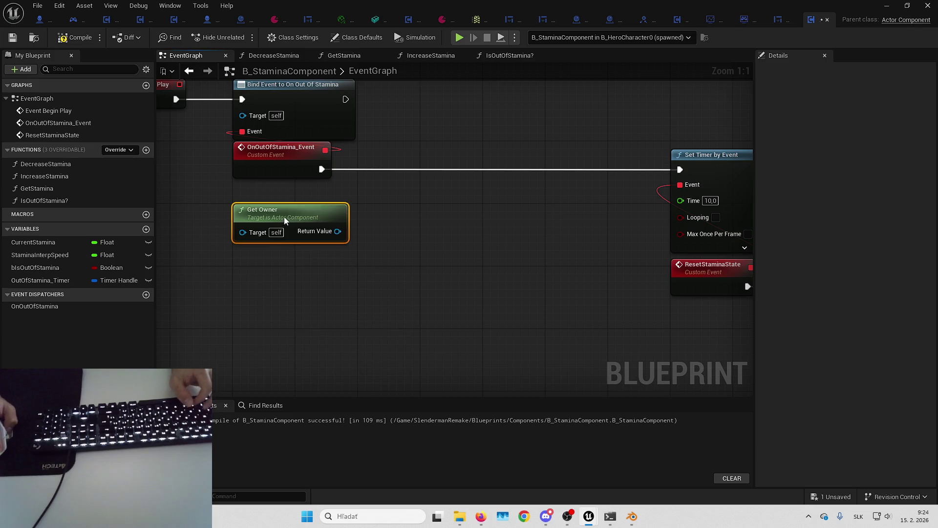
- Add Get Component by Class from Get Owner with class B_SprintComponent and arrange both getters
{"action": "left_click_drag", "start_coordinate": [322, 300], "coordinate": [377, 286]}
{"action": "type", "text": "get component by class"}
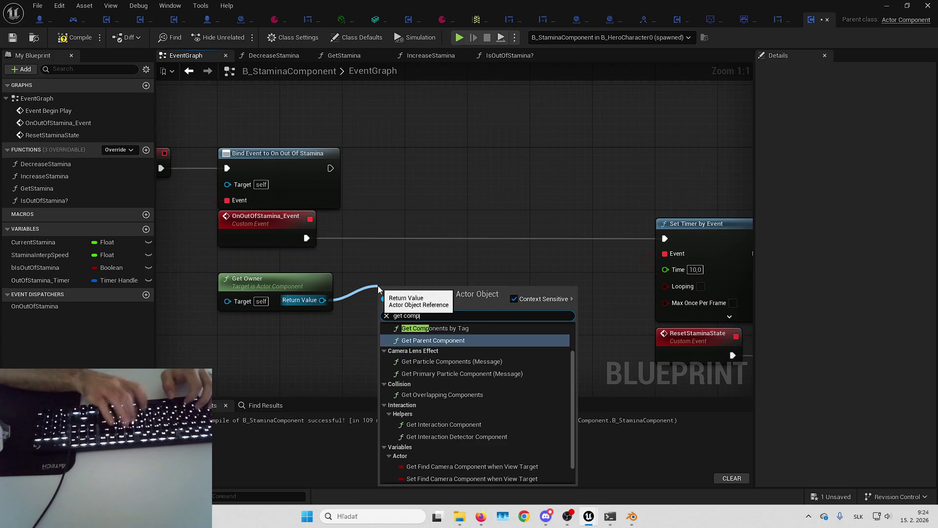
{"action": "key", "text": "Return"}
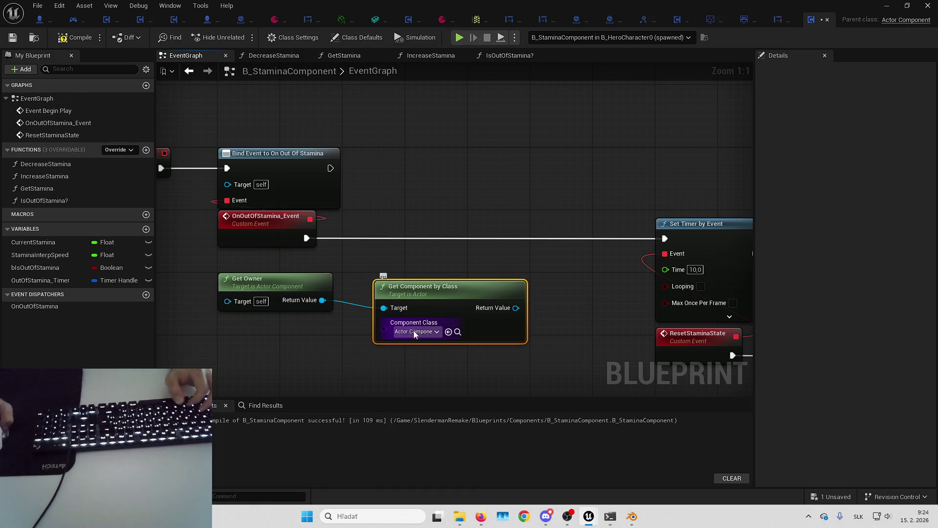
{"action": "left_click", "coordinate": [416, 331]}
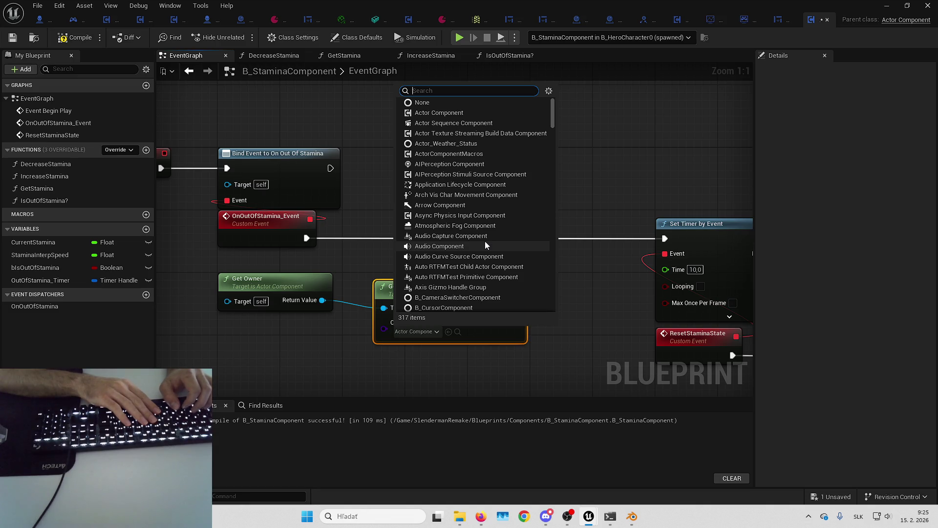
{"action": "type", "text": "sprint"}
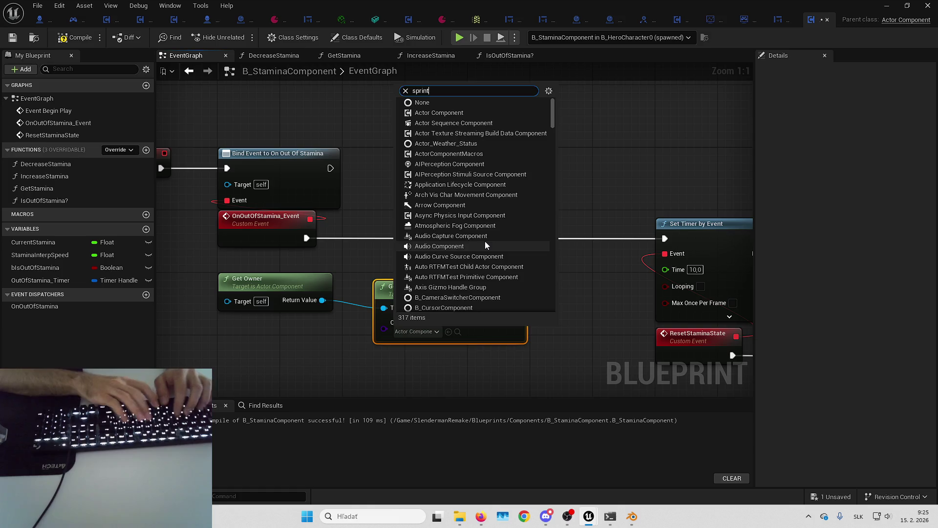
{"action": "left_click", "coordinate": [457, 370]}
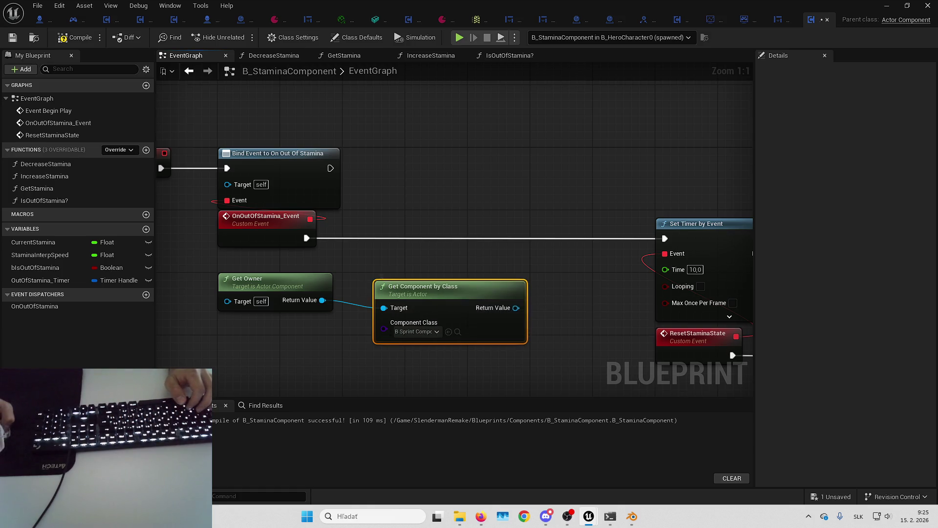
{"action": "left_click_drag", "start_coordinate": [299, 204], "coordinate": [456, 274]}
{"action": "left_click", "coordinate": [450, 205], "text": "shift"}
{"action": "mouse_move", "coordinate": [449, 205]}
{"action": "left_mouse_down"}
{"action": "mouse_move", "coordinate": [275, 212]}
{"action": "mouse_move", "coordinate": [291, 197]}
{"action": "left_mouse_up"}
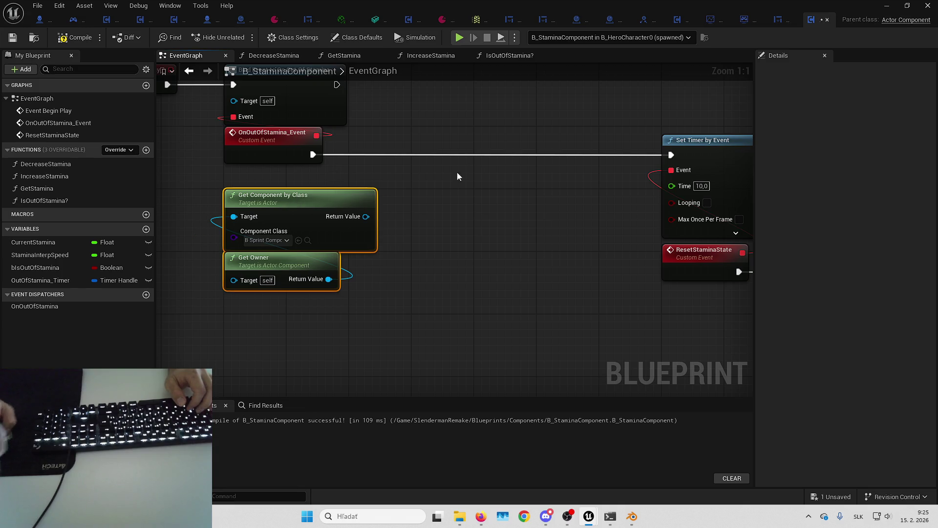
{"action": "left_click", "coordinate": [457, 176]}
- Add Set Is Sprinting on the sprint component and wire it before Set Timer by Event
{"action": "mouse_move", "coordinate": [366, 217]}
{"action": "left_mouse_down"}
{"action": "mouse_move", "coordinate": [409, 200]}
{"action": "mouse_move", "coordinate": [453, 209]}
{"action": "mouse_move", "coordinate": [452, 148]}
{"action": "mouse_move", "coordinate": [422, 155]}
{"action": "left_mouse_up"}
{"action": "type", "text": "set is sp"}
{"action": "key", "text": "Return"}
{"action": "left_click_drag", "start_coordinate": [313, 155], "coordinate": [418, 155]}
{"action": "left_click_drag", "start_coordinate": [511, 154], "coordinate": [671, 156]}
{"action": "mouse_move", "coordinate": [637, 167]}
{"action": "left_mouse_down"}
{"action": "mouse_move", "coordinate": [577, 171]}
{"action": "mouse_move", "coordinate": [788, 307]}
{"action": "left_mouse_up"}
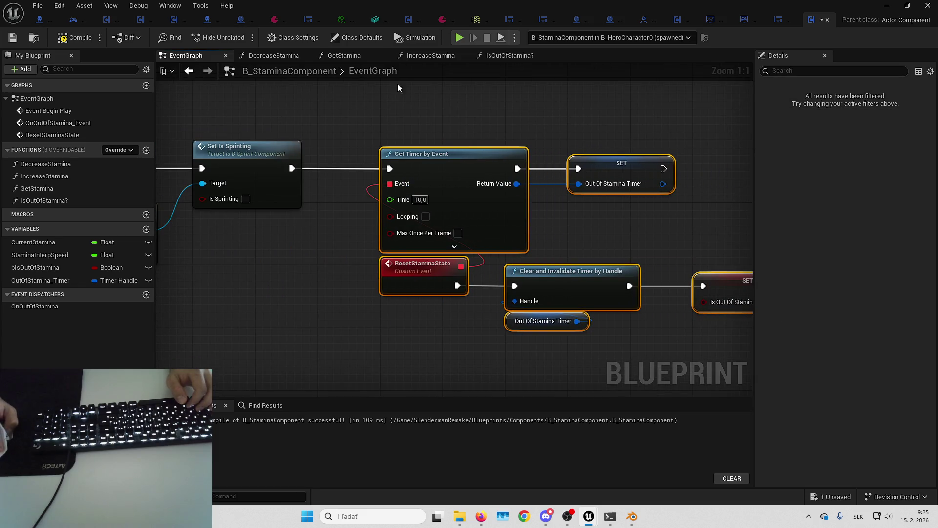
- Compile and save the stamina component, then play and sprint with Shift+W
{"action": "left_click", "coordinate": [397, 88]}
{"action": "left_click", "coordinate": [75, 37]}
{"action": "left_click", "coordinate": [12, 38]}
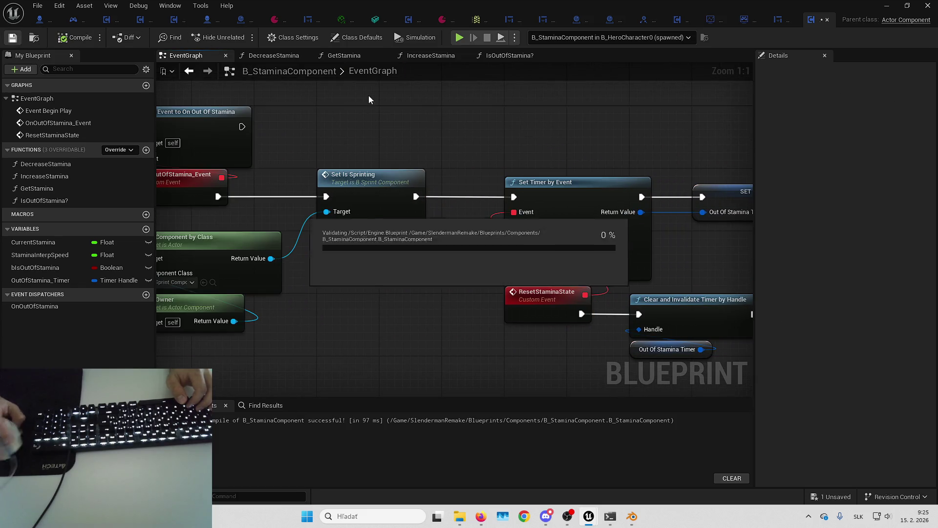
{"action": "key", "text": "alt+Tab"}
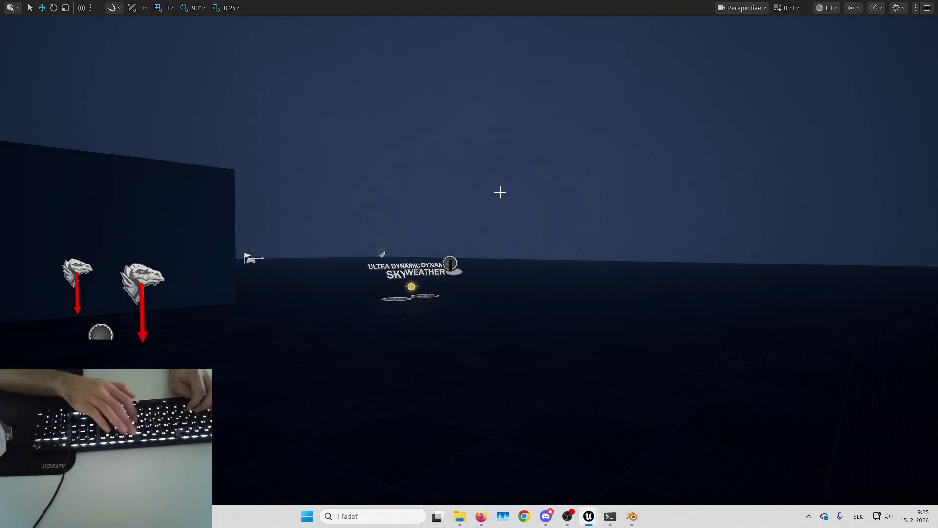
{"action": "key", "text": "alt+p"}
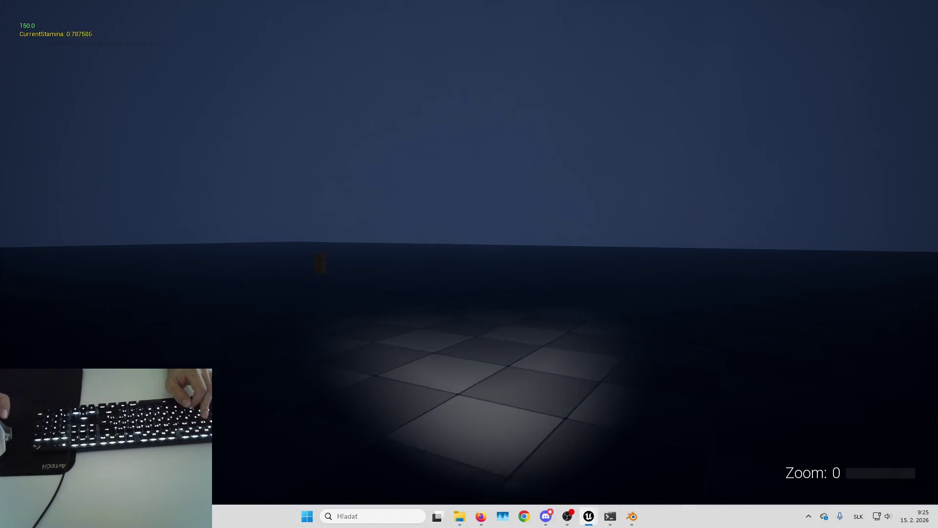
{"action": "key", "text": "shift+w"}
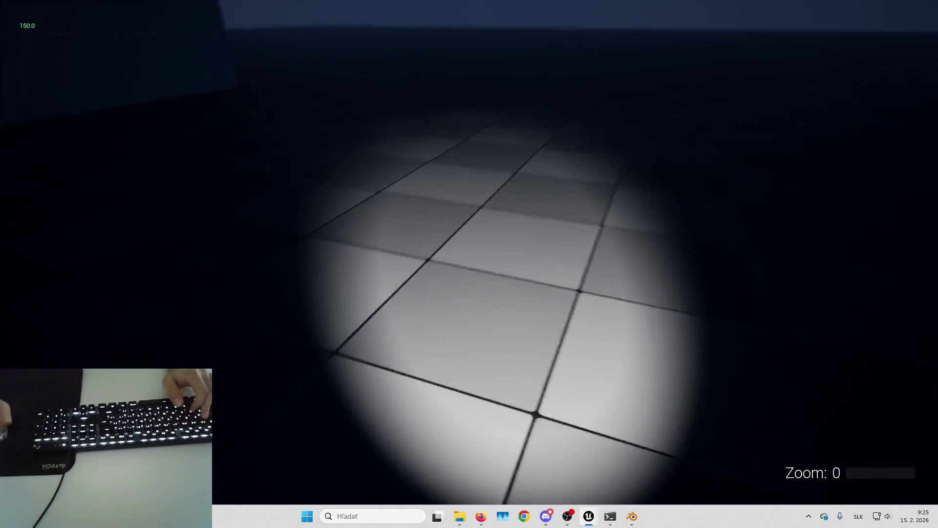
{"action": "key", "text": "w"}
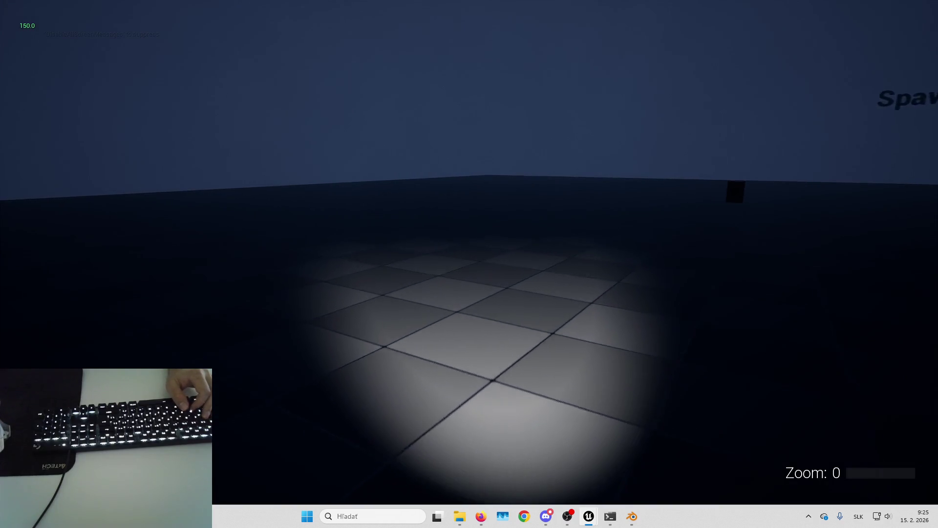
- Inspect Clear and Invalidate Timer in the editor, then keep sprinting until CurrentStamina reaches about 0.099
{"action": "key", "text": "shift+F1"}
{"action": "key", "text": "alt+Tab"}
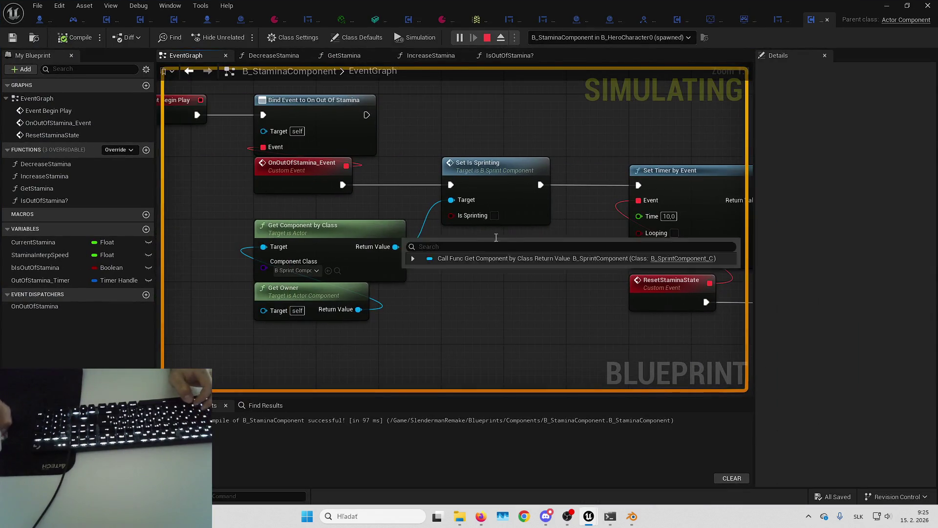
{"action": "right_click", "coordinate": [513, 234]}
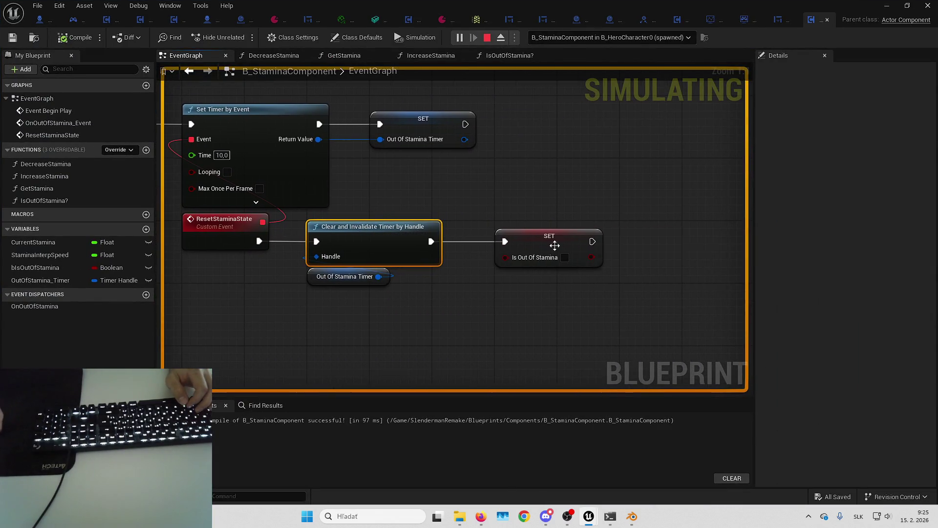
{"action": "key", "text": "alt+Tab"}
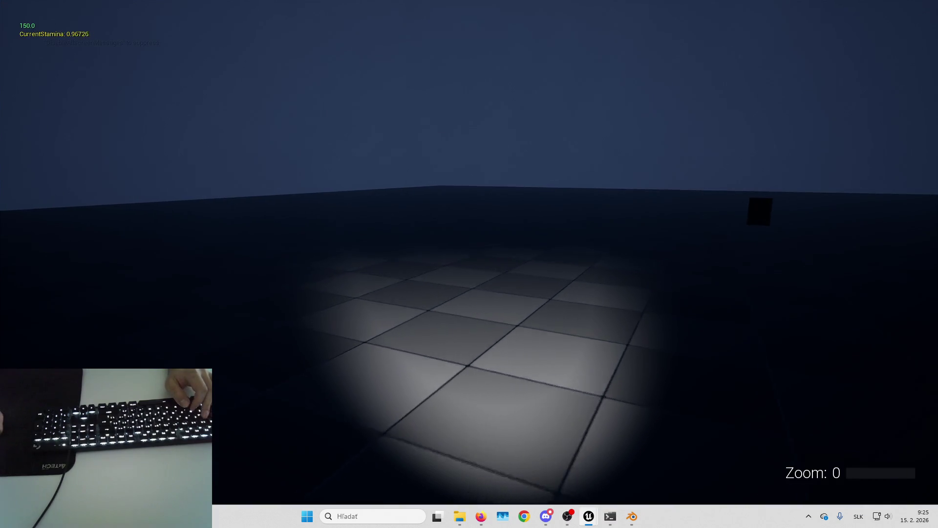
{"action": "key", "text": "shift+w"}
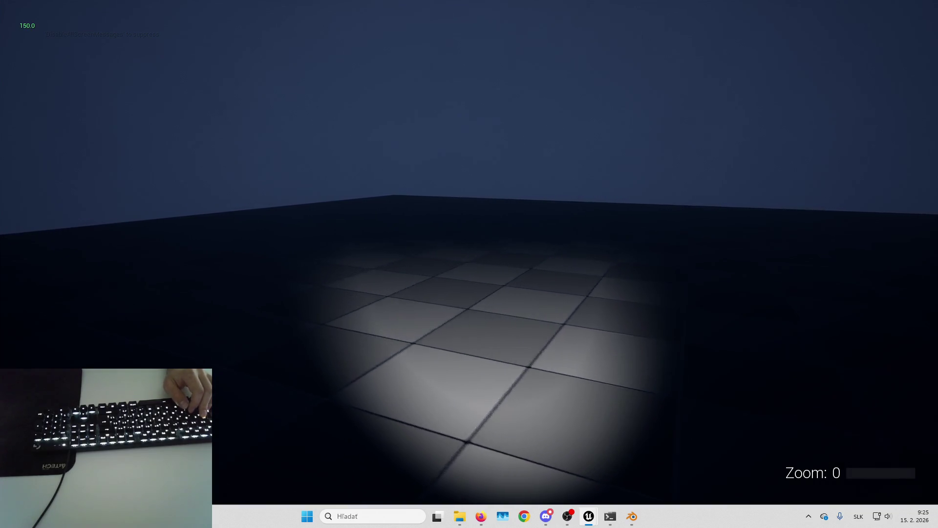
{"action": "key", "text": "shift"}
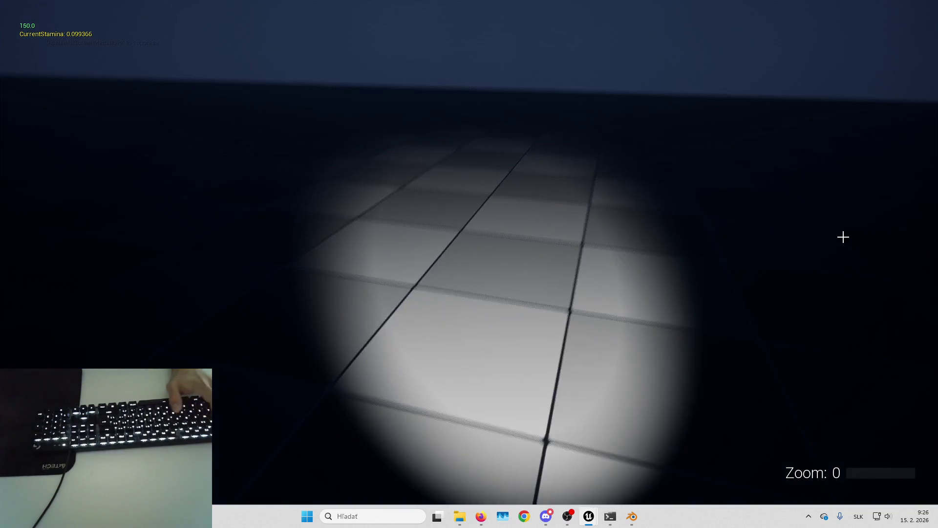
{"action": "key", "text": "alt+Tab"}
{"action": "mouse_move", "coordinate": [387, 197]}
{"action": "left_mouse_down"}
{"action": "mouse_move", "coordinate": [438, 125]}
{"action": "mouse_move", "coordinate": [330, 160]}
{"action": "left_mouse_up"}
- Create a SetStamina function that sets CurrentStamina from a new input, and compile
{"action": "left_click_drag", "start_coordinate": [457, 132], "coordinate": [314, 127]}
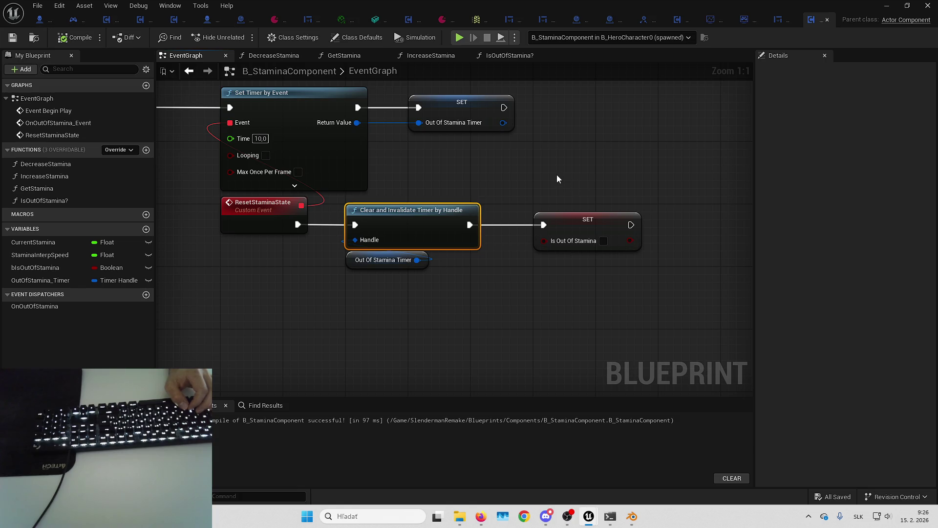
{"action": "left_click_drag", "start_coordinate": [334, 158], "coordinate": [377, 157]}
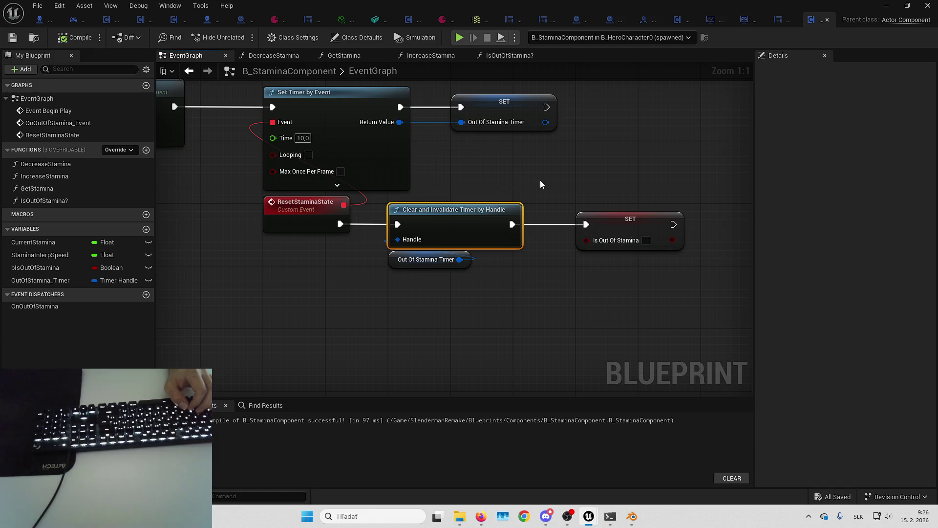
{"action": "left_click_drag", "start_coordinate": [541, 184], "coordinate": [282, 182]}
{"action": "left_click_drag", "start_coordinate": [247, 151], "coordinate": [165, 156]}
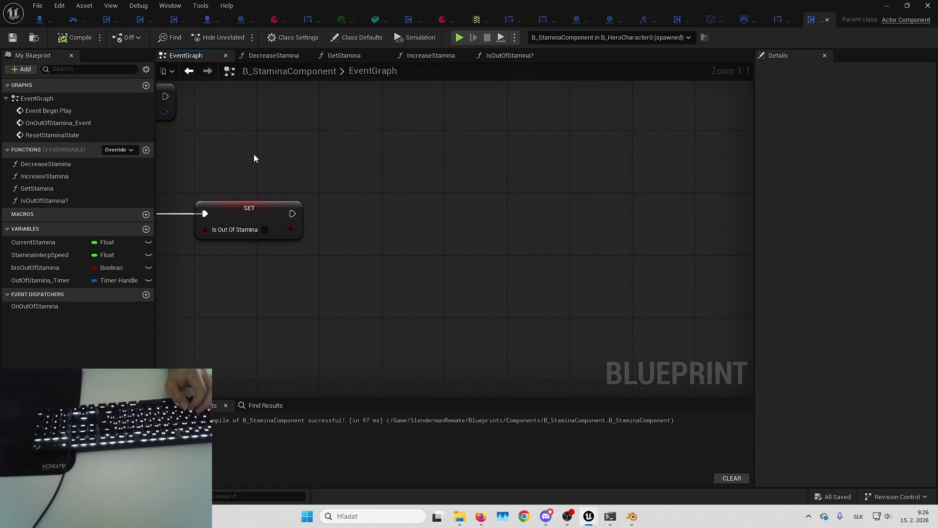
{"action": "left_click_drag", "start_coordinate": [254, 157], "coordinate": [319, 155]}
{"action": "left_click", "coordinate": [147, 151]}
{"action": "type", "text": "SetStamina"}
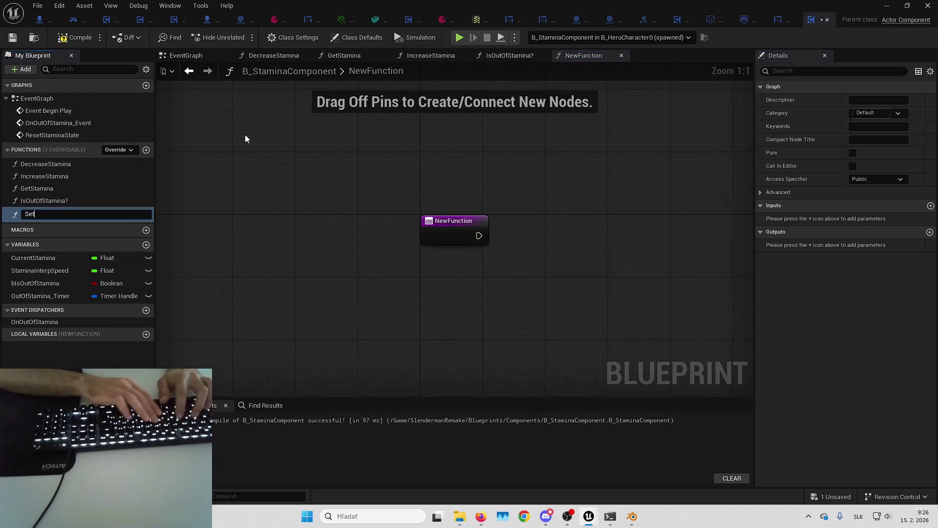
{"action": "key", "text": "Return"}
{"action": "left_click_drag", "start_coordinate": [348, 172], "coordinate": [264, 171]}
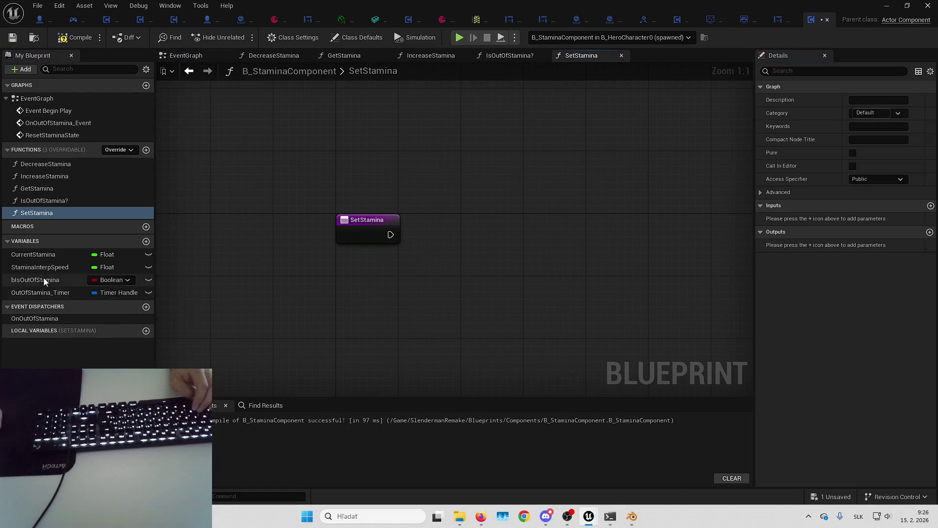
{"action": "mouse_move", "coordinate": [34, 254]}
{"action": "left_mouse_down"}
{"action": "mouse_move", "coordinate": [278, 257]}
{"action": "mouse_move", "coordinate": [453, 230]}
{"action": "mouse_move", "coordinate": [371, 240]}
{"action": "left_mouse_up"}
{"action": "left_click_drag", "start_coordinate": [476, 228], "coordinate": [510, 239]}
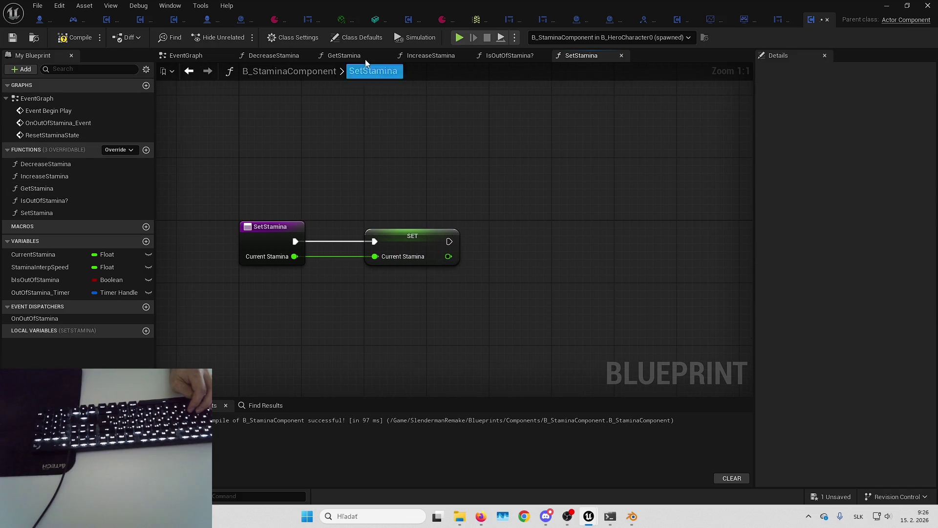
{"action": "left_click", "coordinate": [76, 43]}
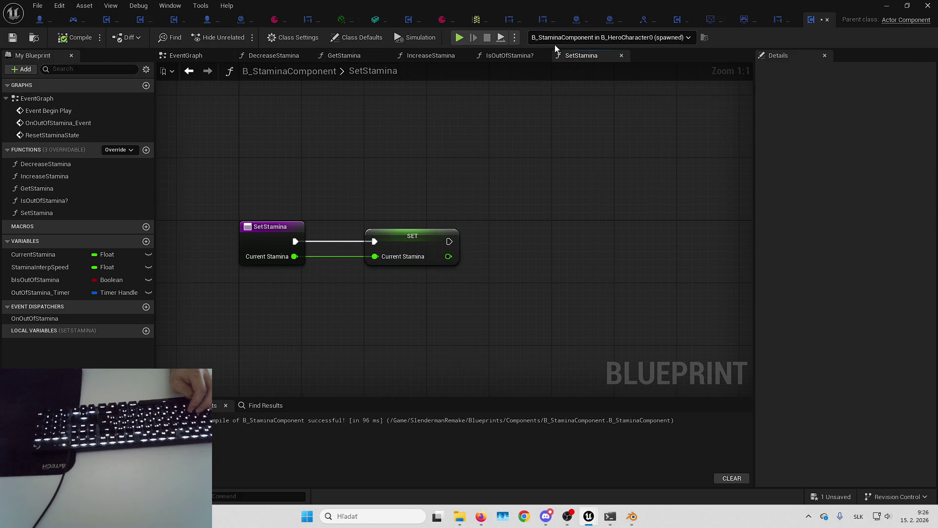
- Call Set Stamina with 1.0 after SET Is Out Of Stamina in the EventGraph
{"action": "left_click", "coordinate": [212, 54]}
{"action": "mouse_move", "coordinate": [72, 218]}
{"action": "left_mouse_down"}
{"action": "mouse_move", "coordinate": [461, 190]}
{"action": "mouse_move", "coordinate": [359, 214]}
{"action": "left_mouse_up"}
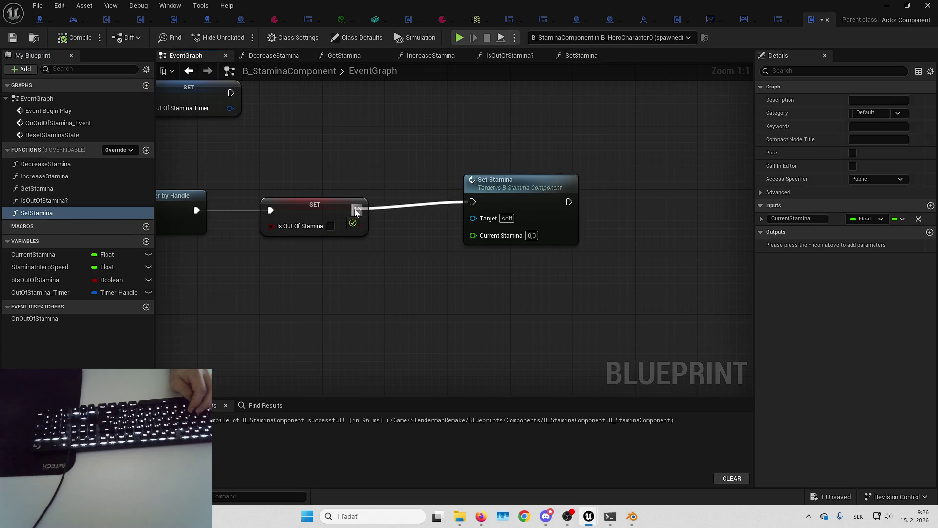
{"action": "mouse_move", "coordinate": [548, 187]}
{"action": "left_mouse_down"}
{"action": "mouse_move", "coordinate": [524, 196]}
{"action": "mouse_move", "coordinate": [536, 194]}
{"action": "left_mouse_up"}
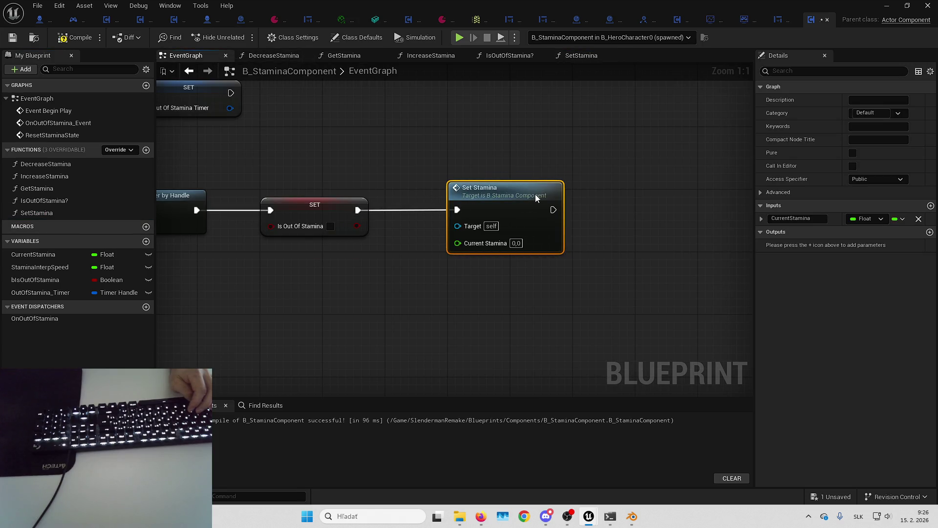
{"action": "left_click", "coordinate": [502, 292]}
{"action": "left_click_drag", "start_coordinate": [565, 161], "coordinate": [687, 125]}
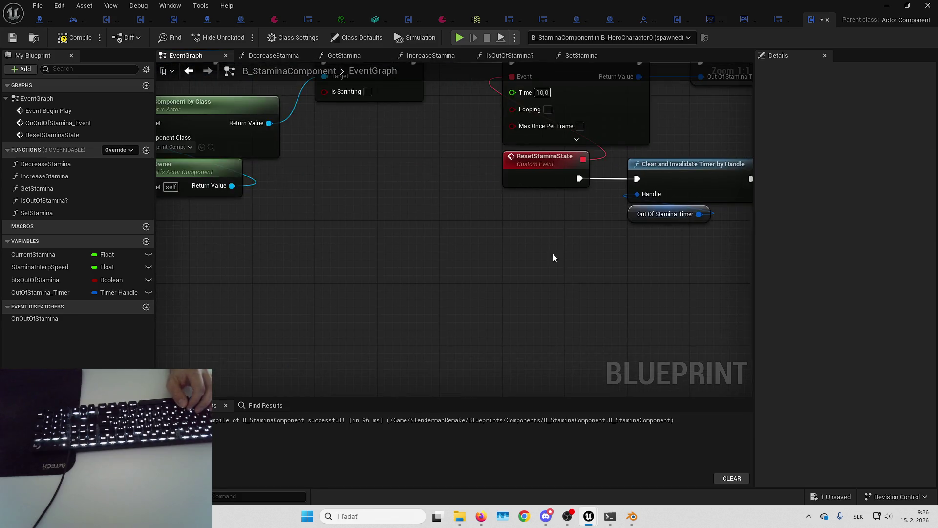
{"action": "left_click_drag", "start_coordinate": [552, 254], "coordinate": [430, 330]}
{"action": "scroll", "coordinate": [494, 244], "scroll_direction": "down", "scroll_amount": 3}
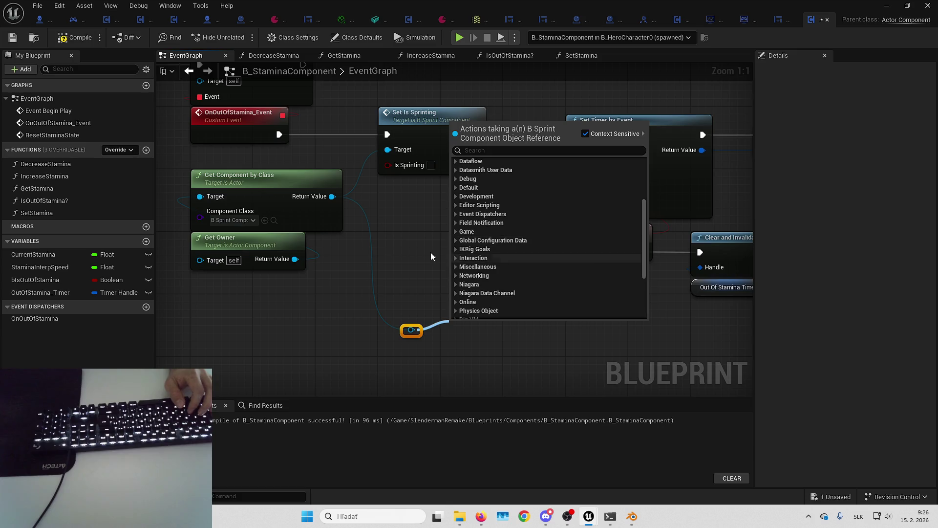
- Add a Set Is Sprinting node and wire Set Stamina's execution output into it
{"action": "scroll", "coordinate": [325, 195], "scroll_direction": "down", "scroll_amount": 6}
{"action": "mouse_move", "coordinate": [233, 250]}
{"action": "left_mouse_down"}
{"action": "mouse_move", "coordinate": [521, 257]}
{"action": "mouse_move", "coordinate": [543, 233]}
{"action": "left_mouse_up"}
{"action": "type", "text": "setis"}
{"action": "key", "text": "Up"}
{"action": "key", "text": "Return"}
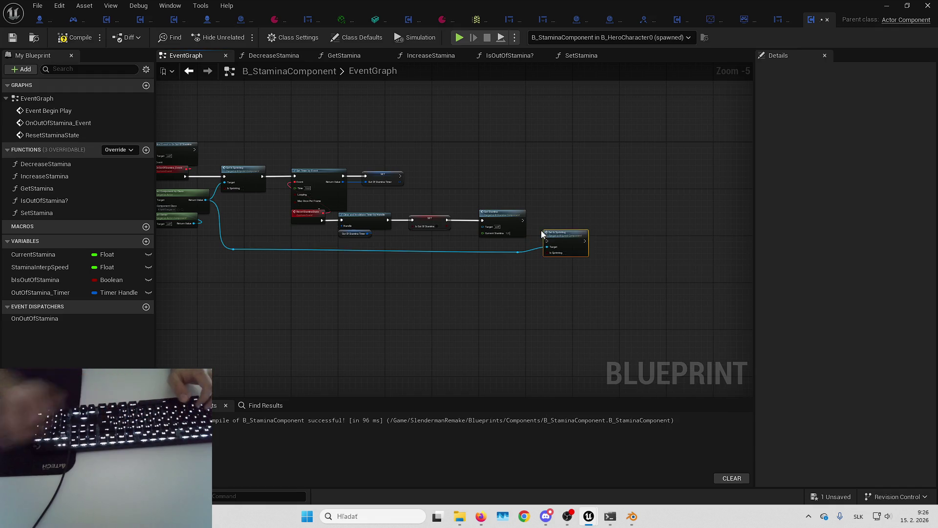
{"action": "scroll", "coordinate": [541, 230], "scroll_direction": "up", "scroll_amount": 4}
{"action": "left_click_drag", "start_coordinate": [567, 205], "coordinate": [492, 205]}
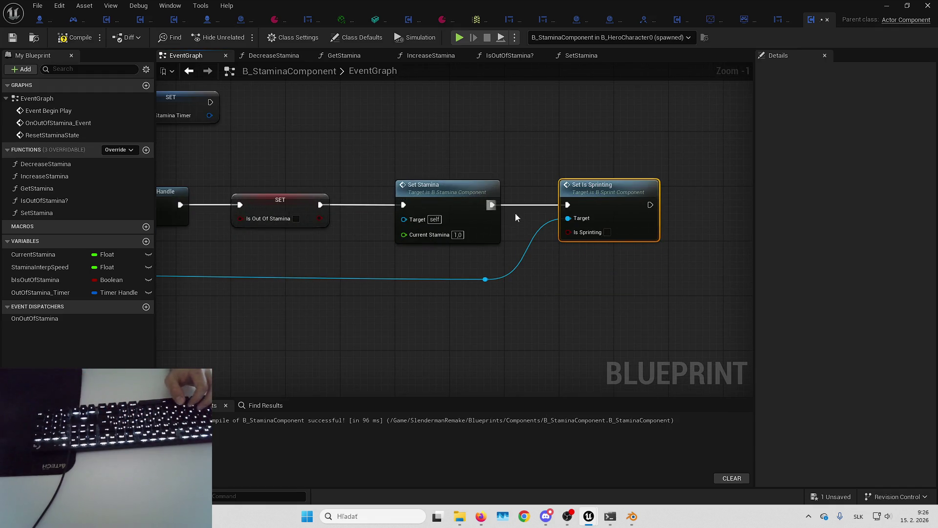
- Review the Set Stamina to Set Is Sprinting chain, then compile and save the stamina component
{"action": "scroll", "coordinate": [628, 266], "scroll_direction": "down", "scroll_amount": 3}
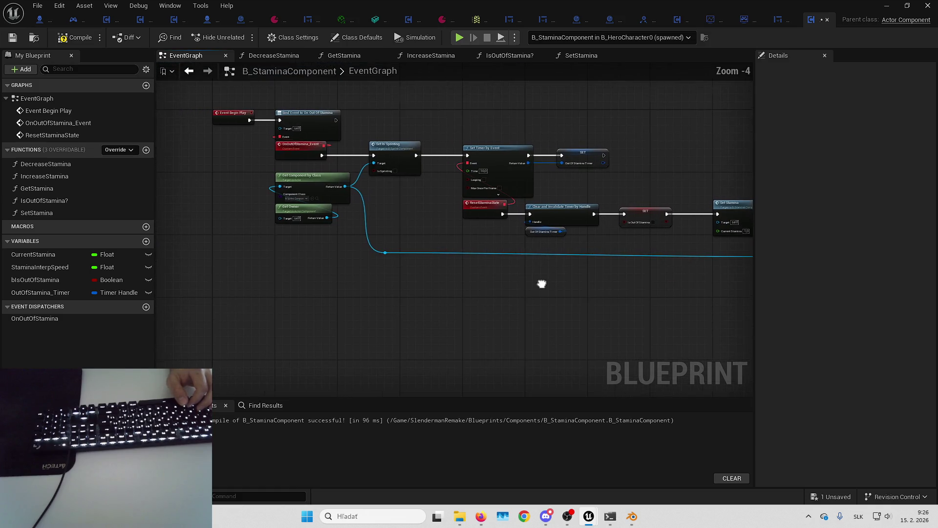
{"action": "left_click_drag", "start_coordinate": [495, 284], "coordinate": [259, 281]}
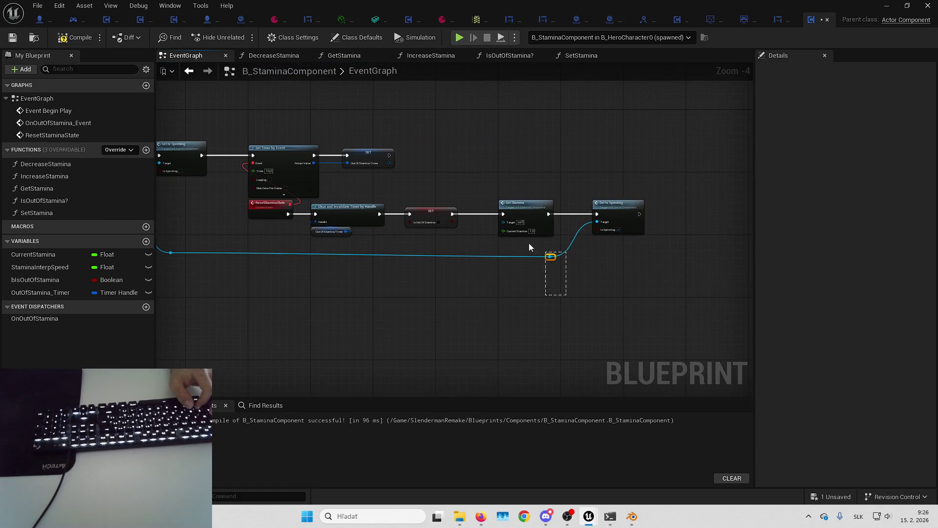
{"action": "scroll", "coordinate": [529, 247], "scroll_direction": "up", "scroll_amount": 3}
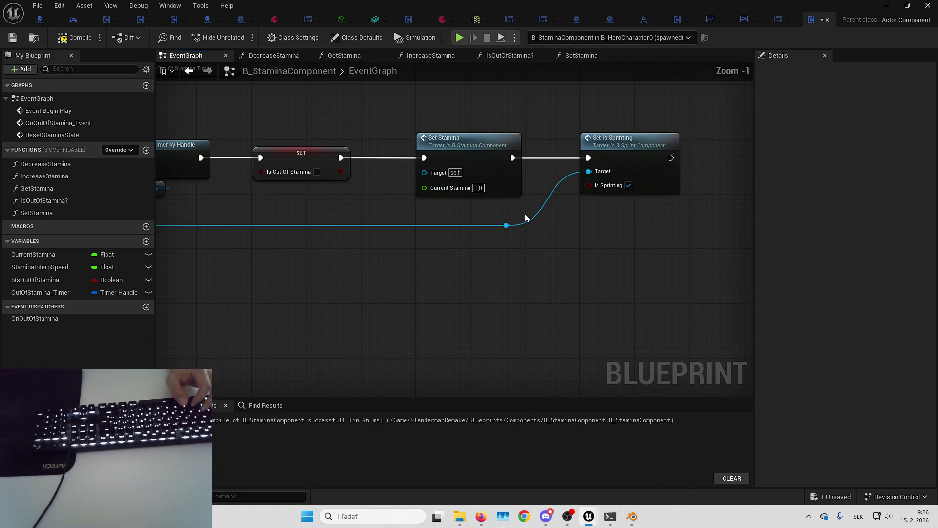
{"action": "left_click_drag", "start_coordinate": [555, 260], "coordinate": [623, 255]}
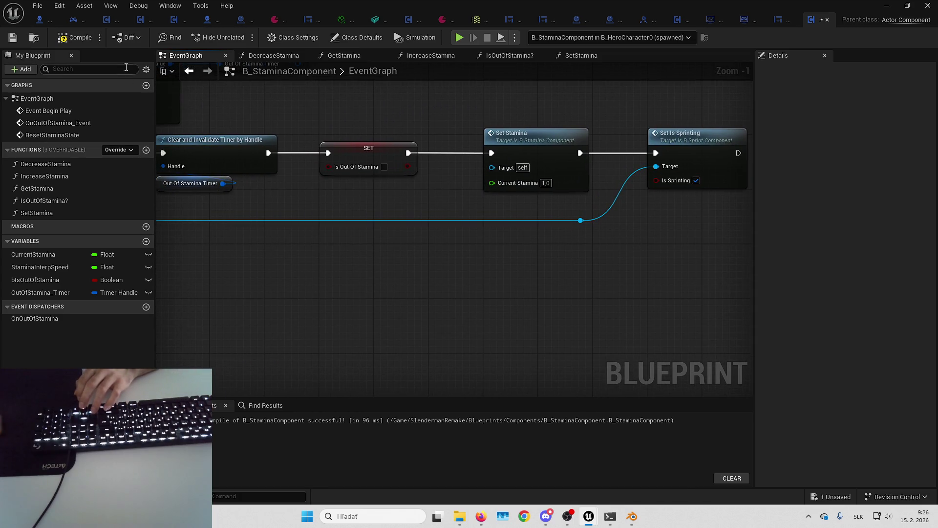
{"action": "left_click", "coordinate": [66, 39]}
{"action": "left_click", "coordinate": [12, 38]}
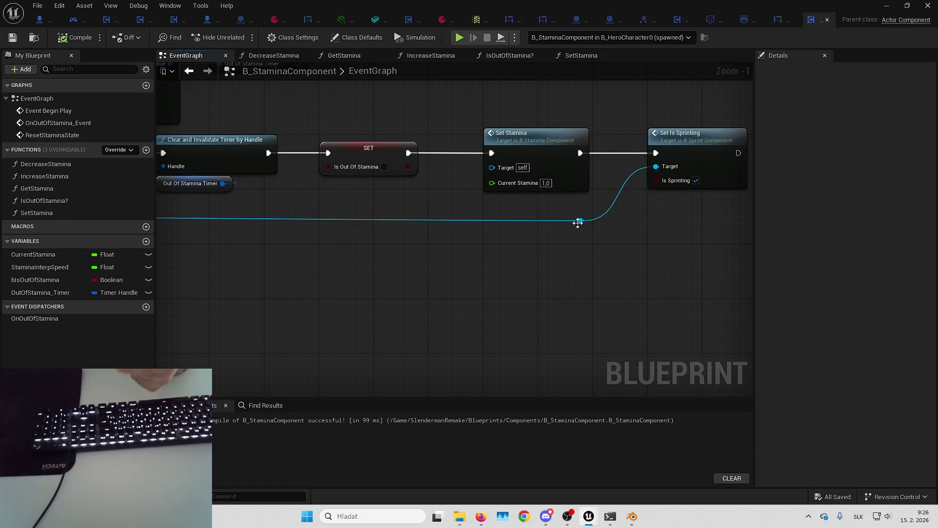
- Inspect the Set Is Sprinting, Set Stamina and timer nodes, then launch the Slender game
{"action": "left_click_drag", "start_coordinate": [584, 115], "coordinate": [734, 250]}
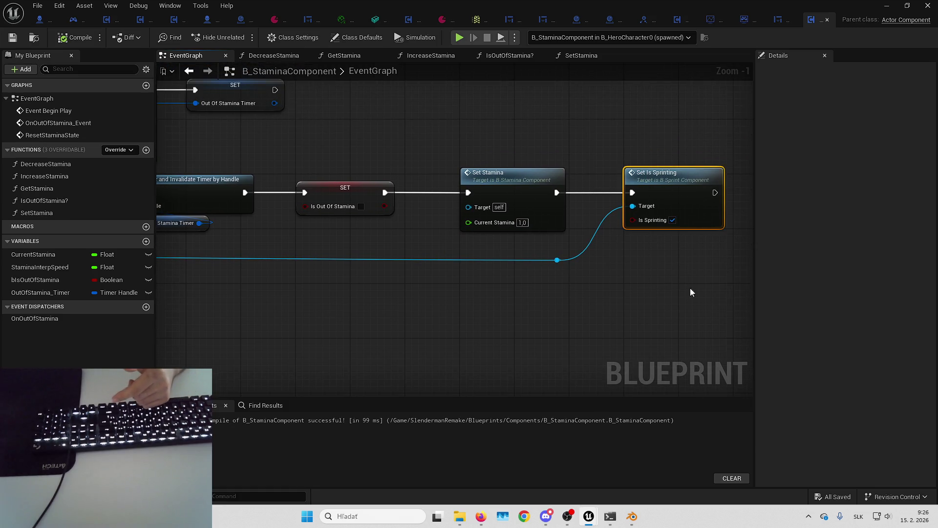
{"action": "mouse_move", "coordinate": [649, 271]}
{"action": "left_mouse_down"}
{"action": "mouse_move", "coordinate": [622, 137]}
{"action": "mouse_move", "coordinate": [588, 121]}
{"action": "mouse_move", "coordinate": [367, 130]}
{"action": "left_mouse_up"}
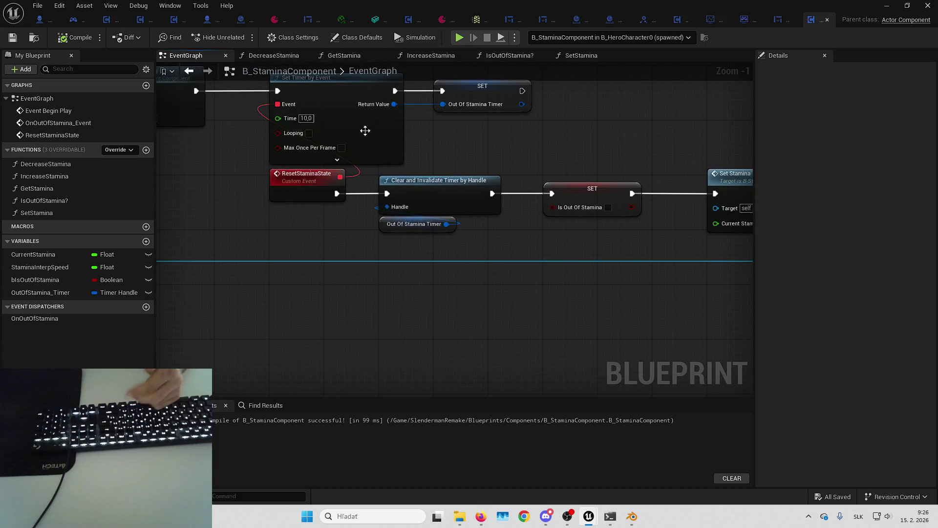
{"action": "left_click", "coordinate": [47, 10]}
{"action": "left_click", "coordinate": [75, 75]}
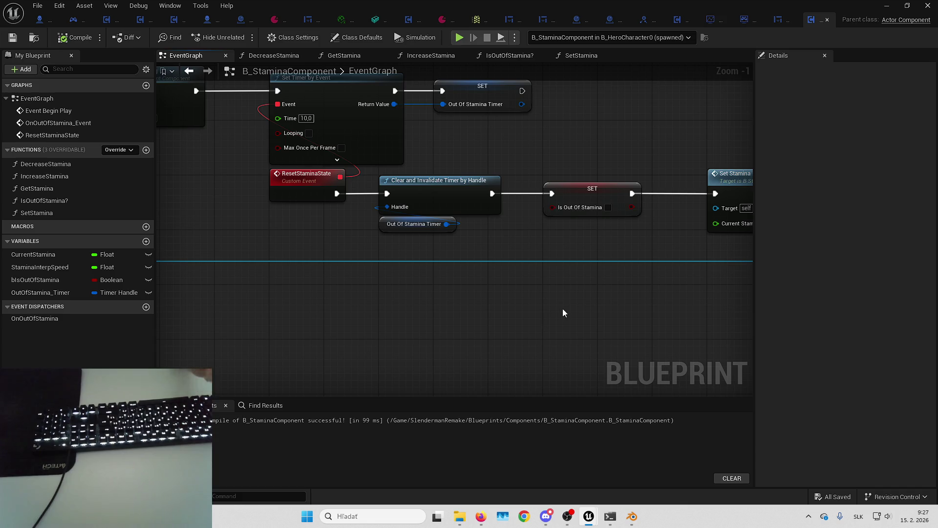
{"action": "left_click_drag", "start_coordinate": [563, 312], "coordinate": [467, 305]}
{"action": "left_click_drag", "start_coordinate": [666, 231], "coordinate": [529, 236]}
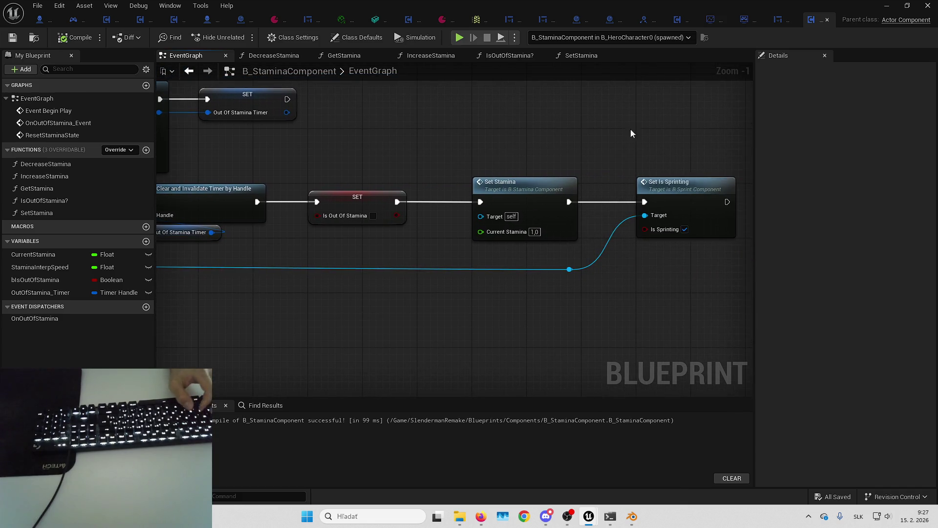
{"action": "mouse_move", "coordinate": [670, 139]}
{"action": "left_mouse_down"}
{"action": "mouse_move", "coordinate": [555, 141]}
{"action": "mouse_move", "coordinate": [664, 157]}
{"action": "left_mouse_up"}
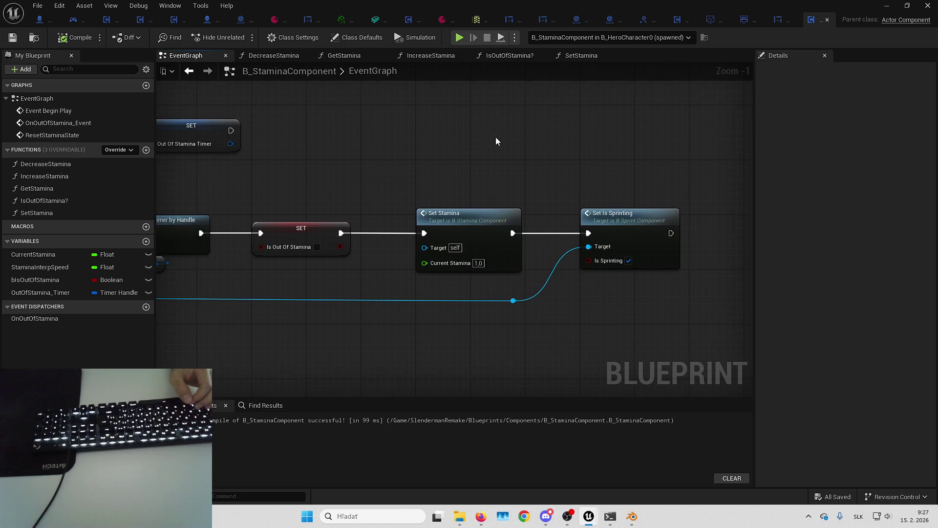
{"action": "left_click_drag", "start_coordinate": [578, 142], "coordinate": [610, 142]}
{"action": "mouse_move", "coordinate": [510, 135]}
{"action": "left_mouse_down"}
{"action": "mouse_move", "coordinate": [642, 134]}
{"action": "mouse_move", "coordinate": [571, 148]}
{"action": "mouse_move", "coordinate": [562, 140]}
{"action": "left_mouse_up"}
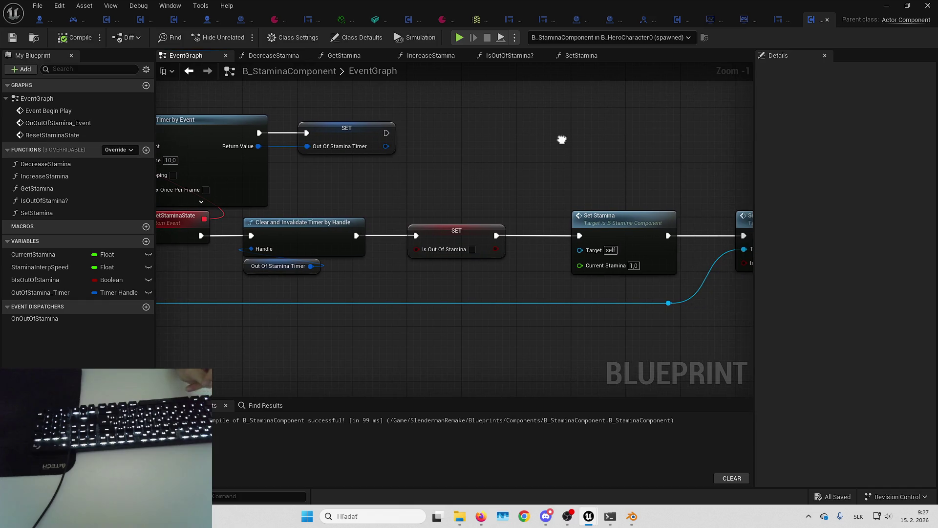
{"action": "left_click", "coordinate": [460, 517]}
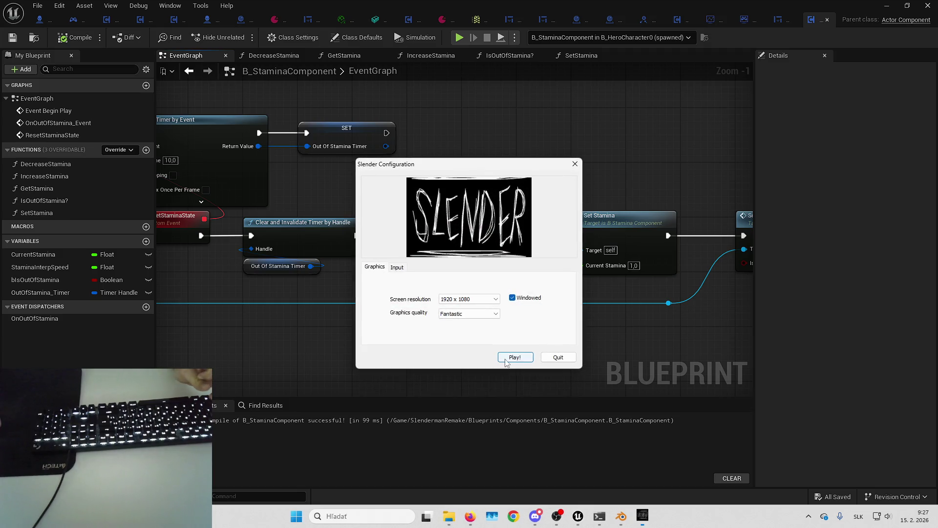
- Play Slender with the chosen graphics settings and start a new game from the main menu
{"action": "left_click", "coordinate": [512, 361]}
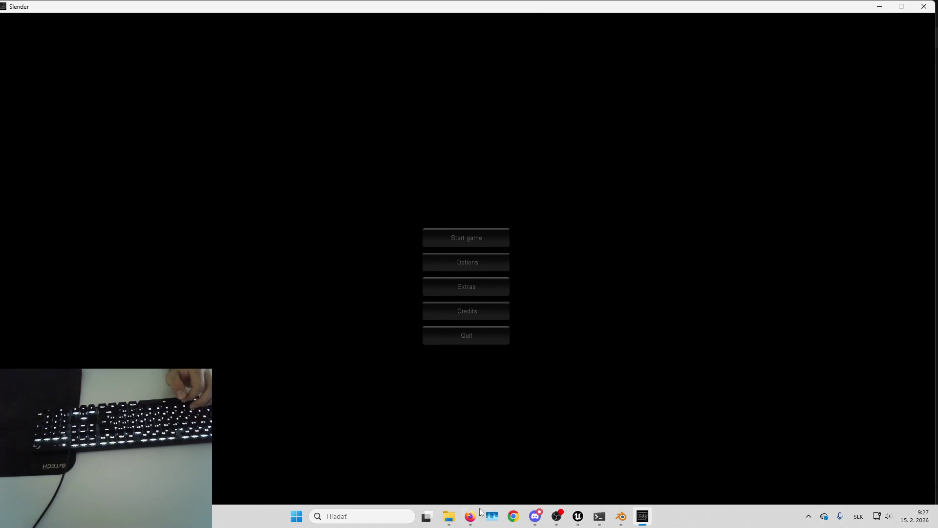
{"action": "mouse_move", "coordinate": [481, 512]}
{"action": "left_click", "coordinate": [468, 465]}
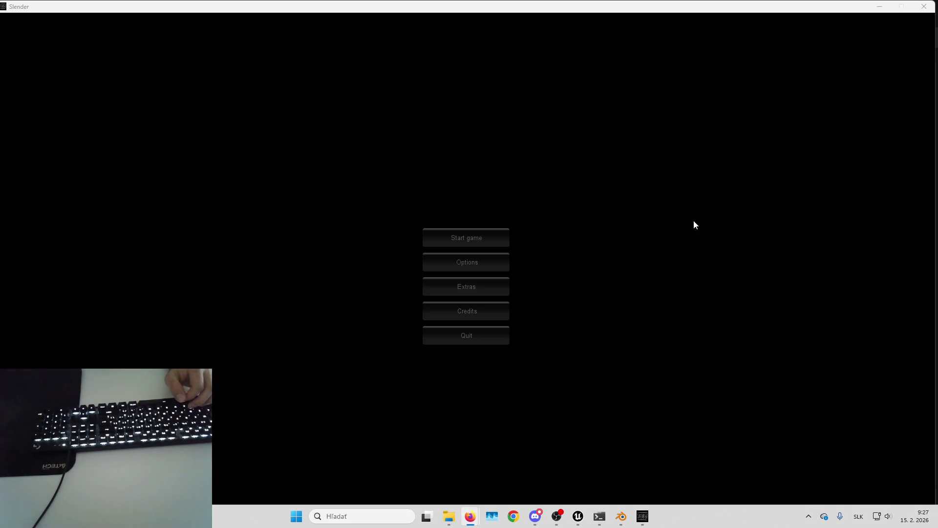
{"action": "left_click", "coordinate": [467, 237]}
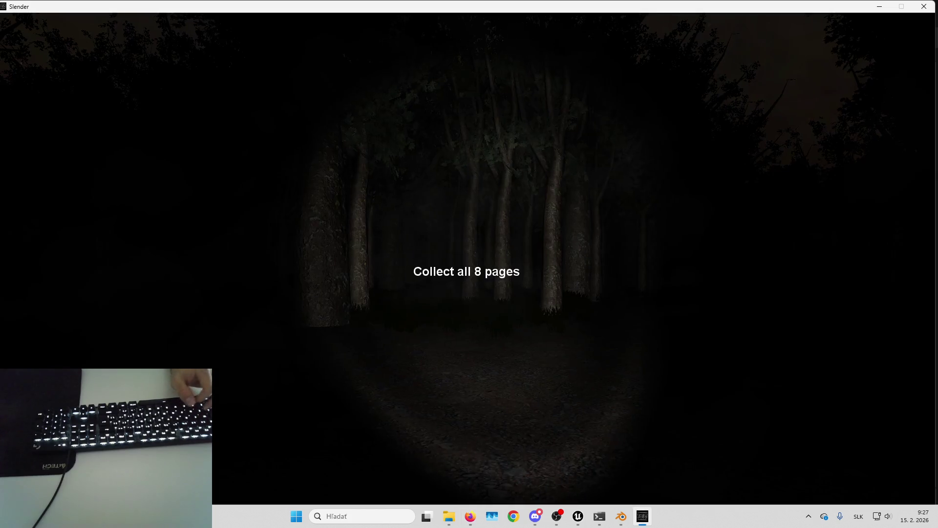
- Walk forward from the grass onto the gravel path through the dark forest
{"action": "key", "text": "w"}
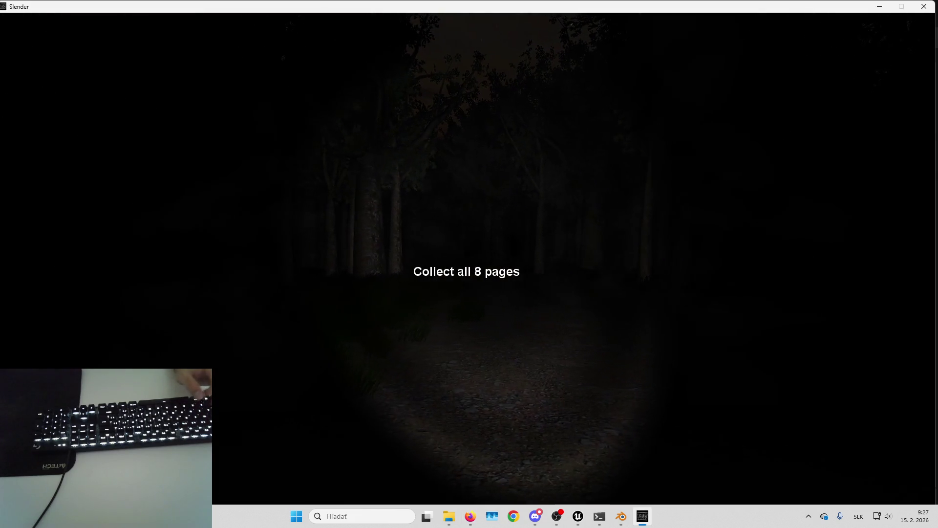
{"action": "key", "text": "w"}
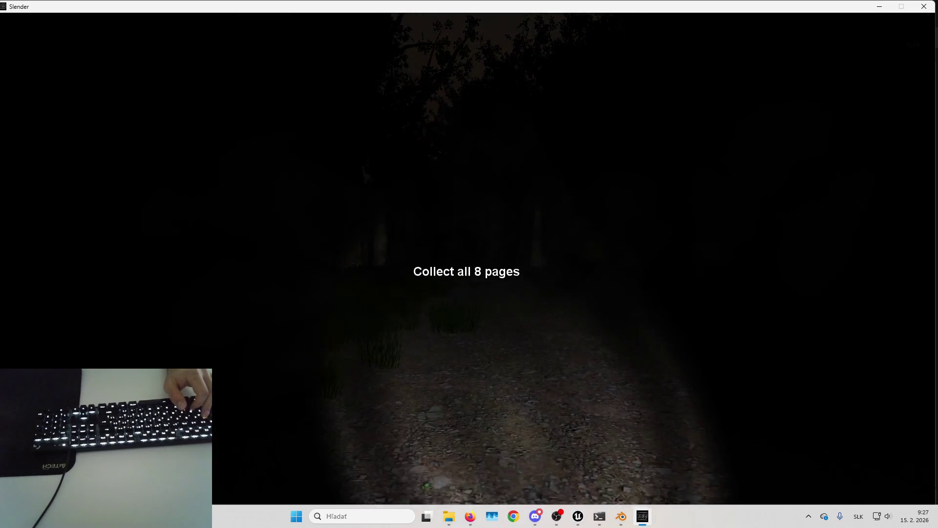
{"action": "key", "text": "w"}
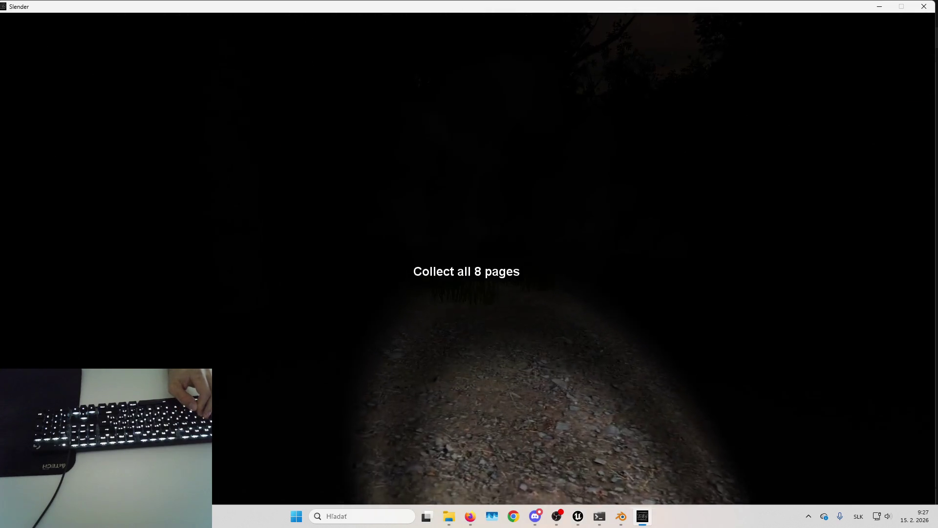
{"action": "key", "text": "w"}
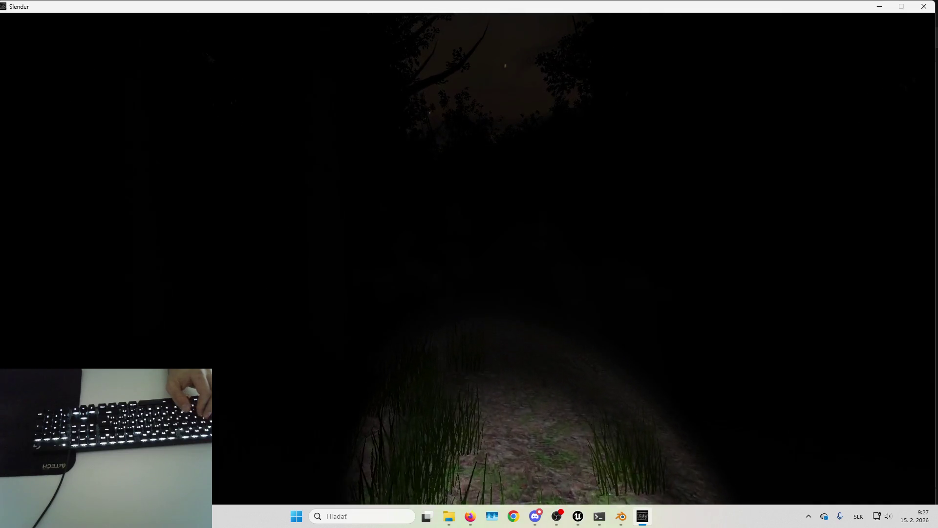
{"action": "key", "text": "w"}
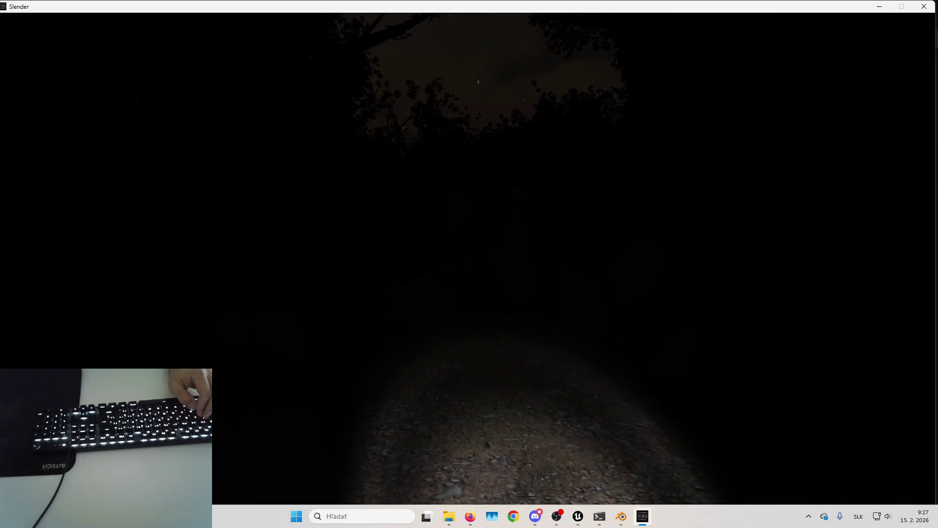
{"action": "key", "text": "w"}
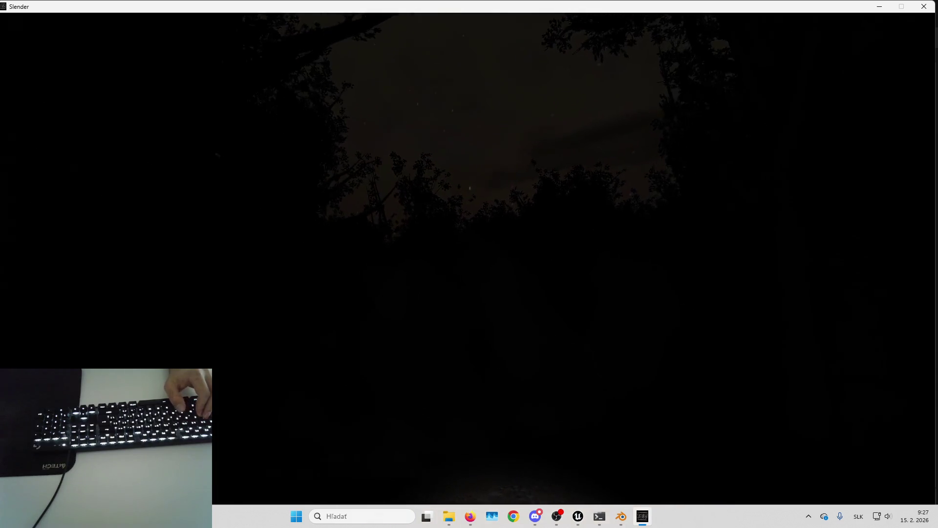
{"action": "key", "text": "w"}
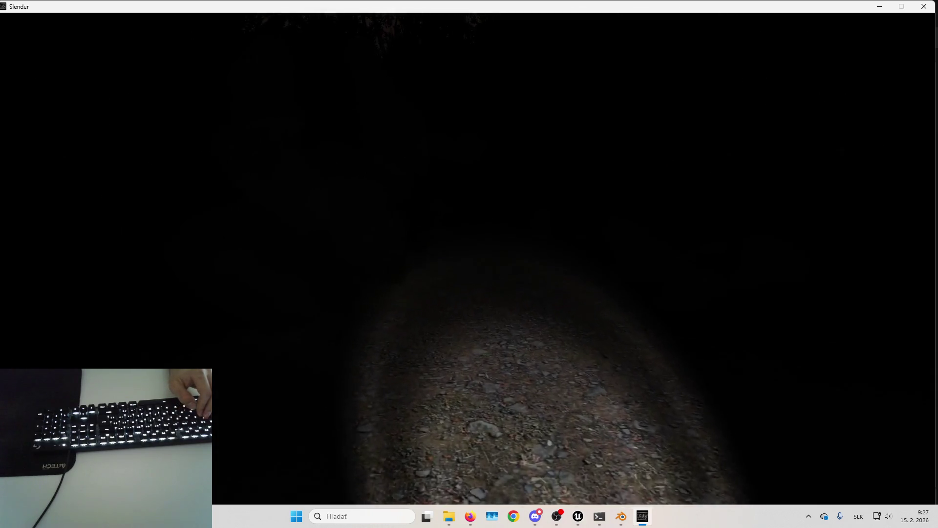
{"action": "key", "text": "w"}
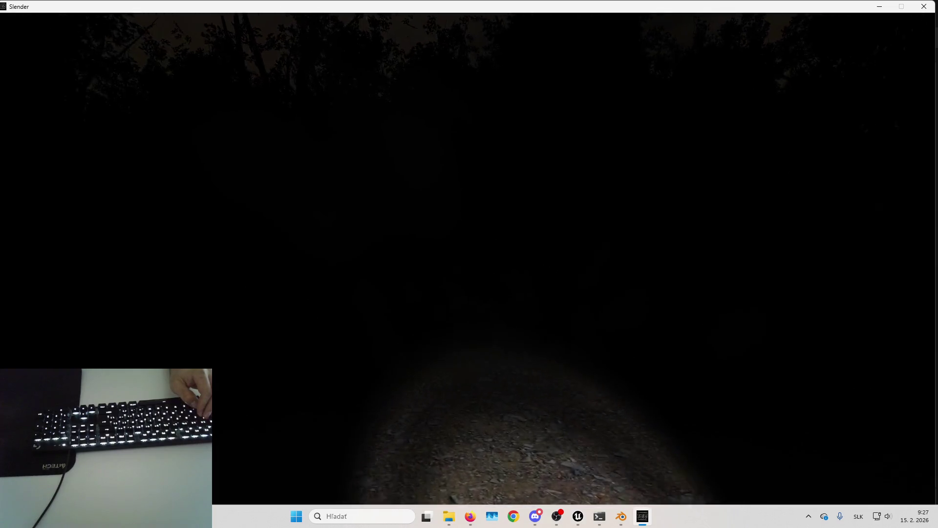
{"action": "key", "text": "w"}
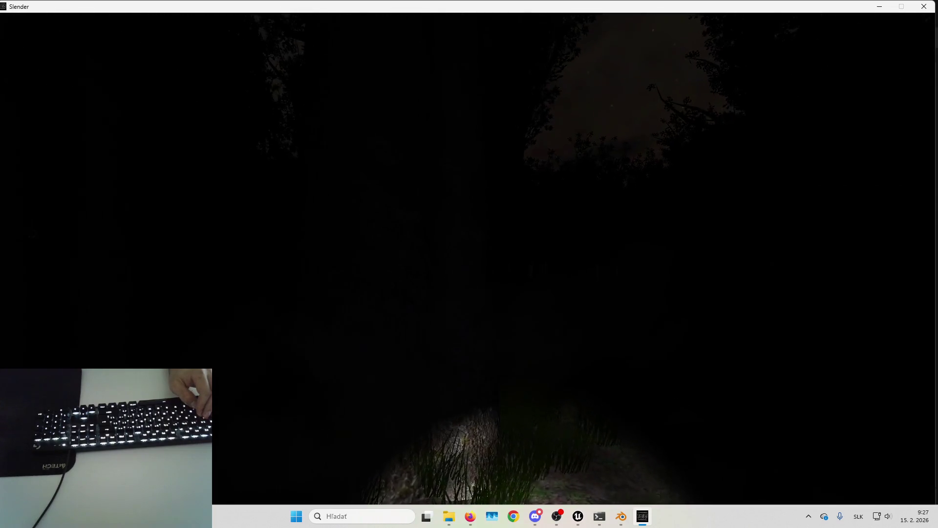
{"action": "key", "text": "w"}
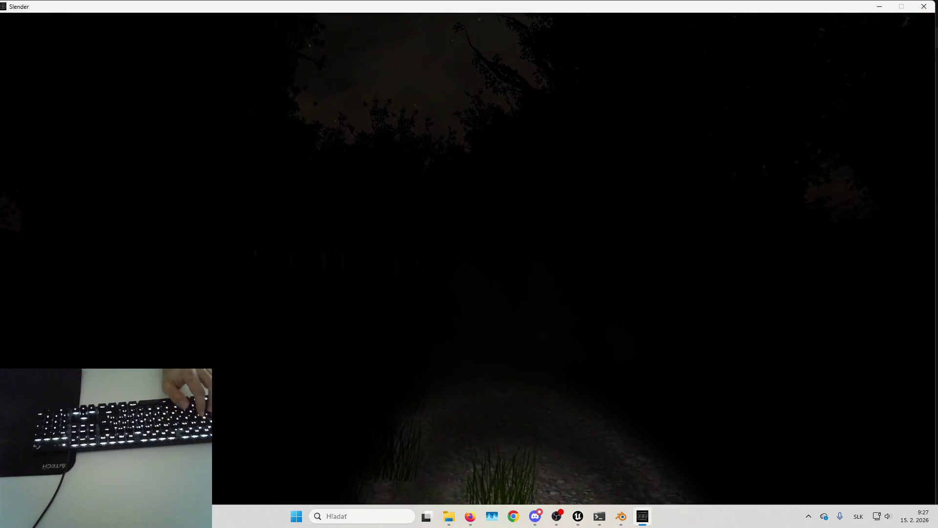
{"action": "key", "text": "w"}
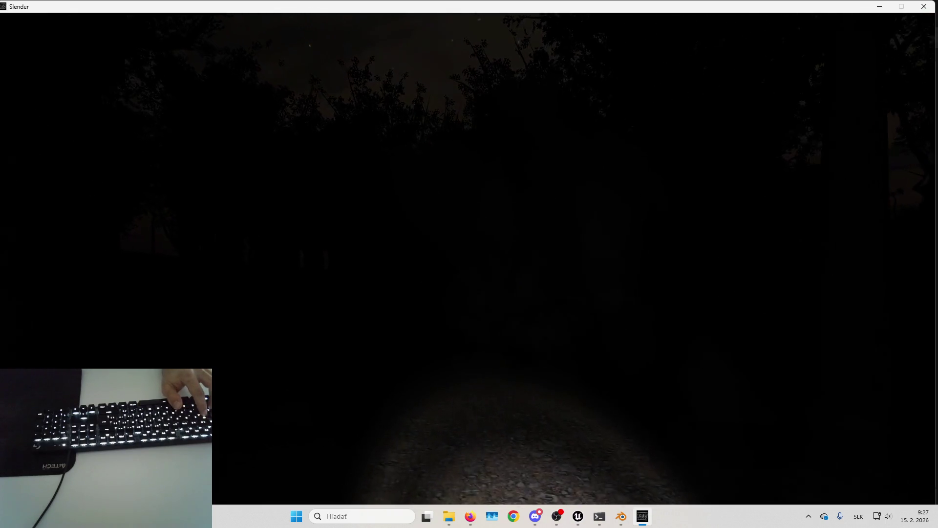
{"action": "key", "text": "w"}
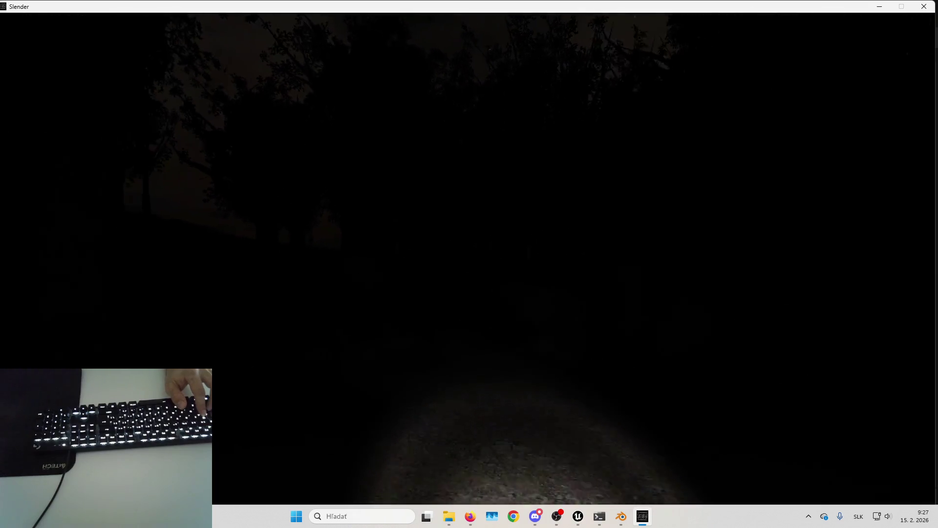
{"action": "key", "text": "w"}
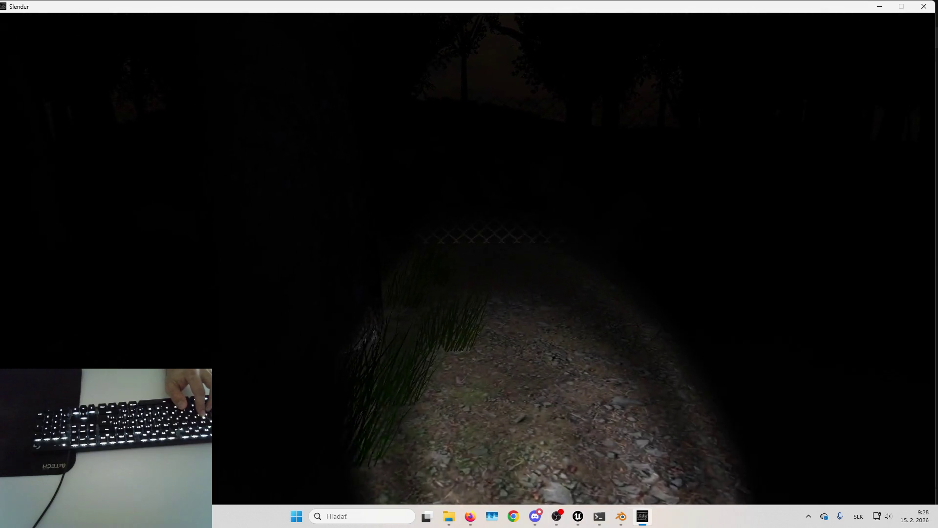
{"action": "key", "text": "w"}
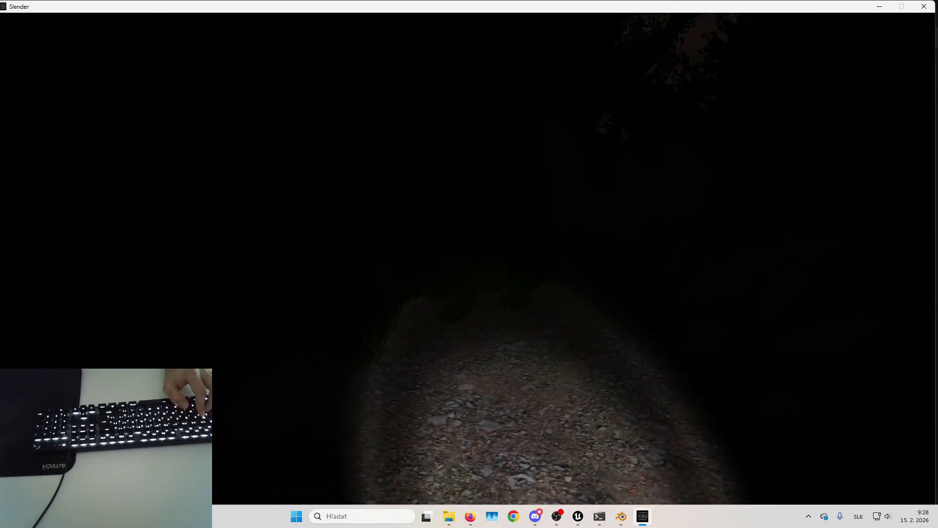
- Follow the winding path to the large dead tree, then exit to the game's main menu
{"action": "key", "text": "w"}
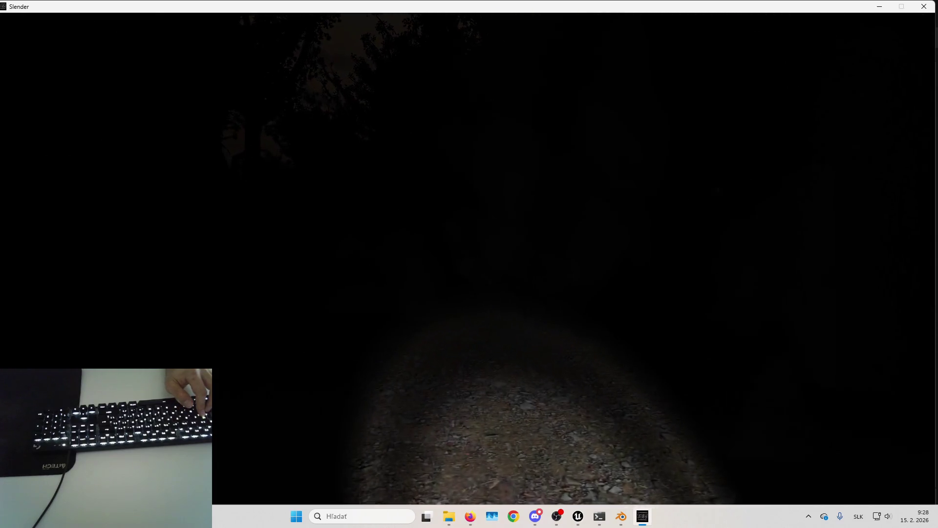
{"action": "key", "text": "w"}
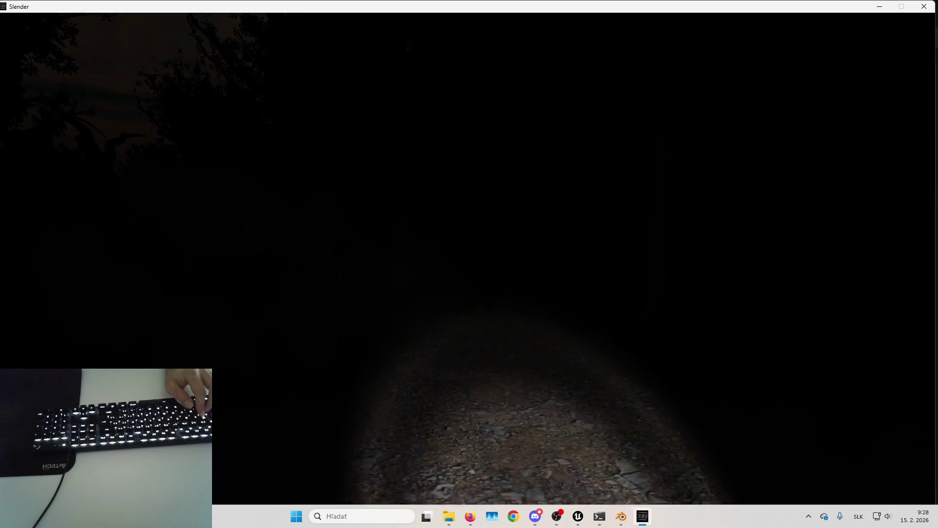
{"action": "key", "text": "w"}
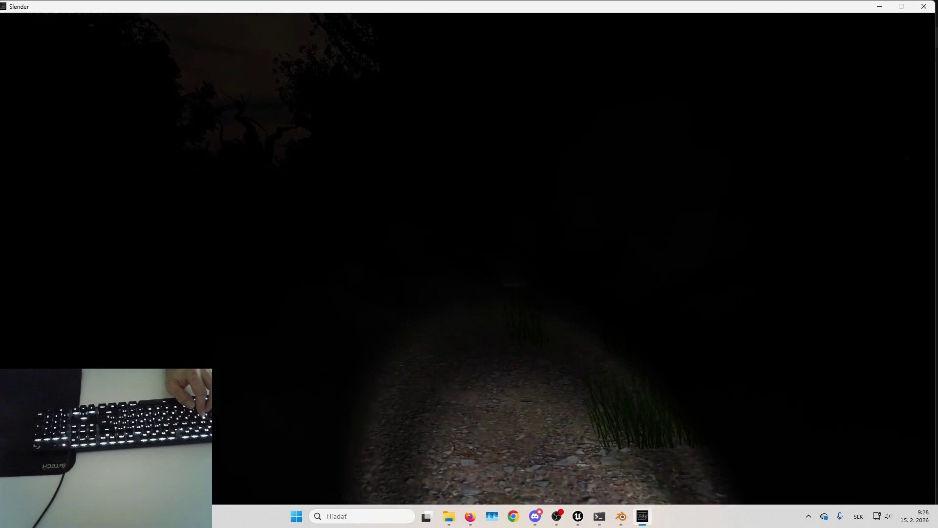
{"action": "key", "text": "w"}
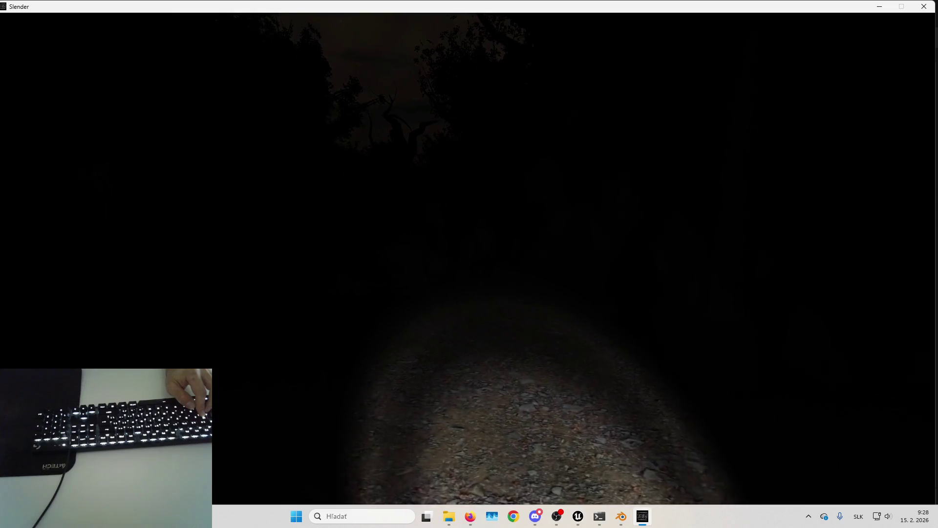
{"action": "key", "text": "w"}
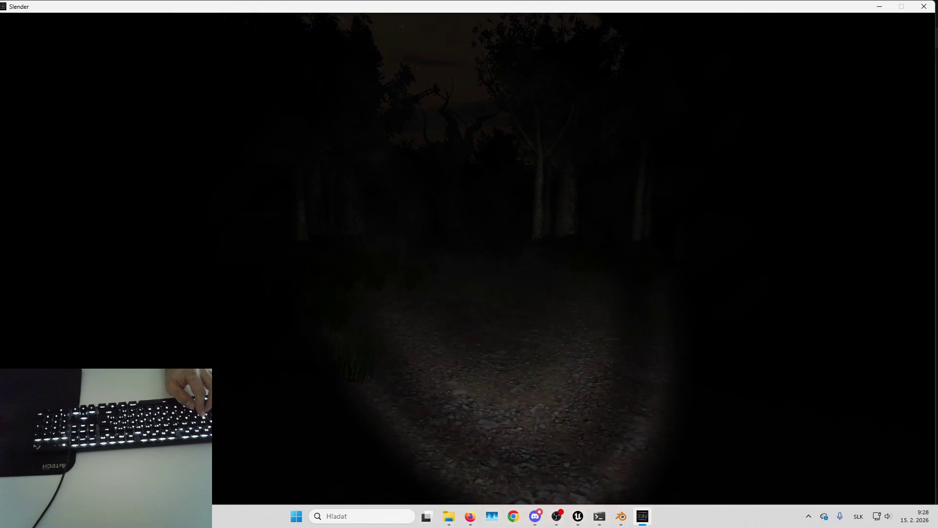
{"action": "key", "text": "w"}
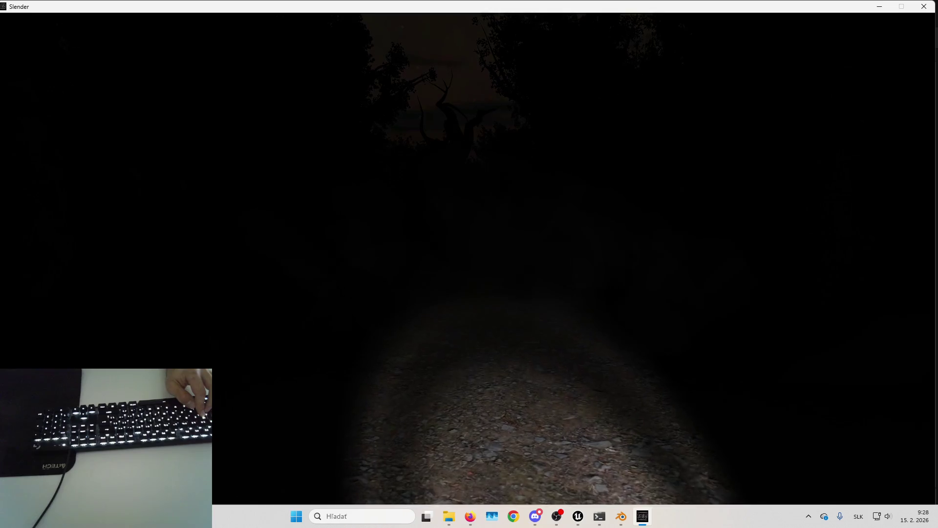
{"action": "key", "text": "w"}
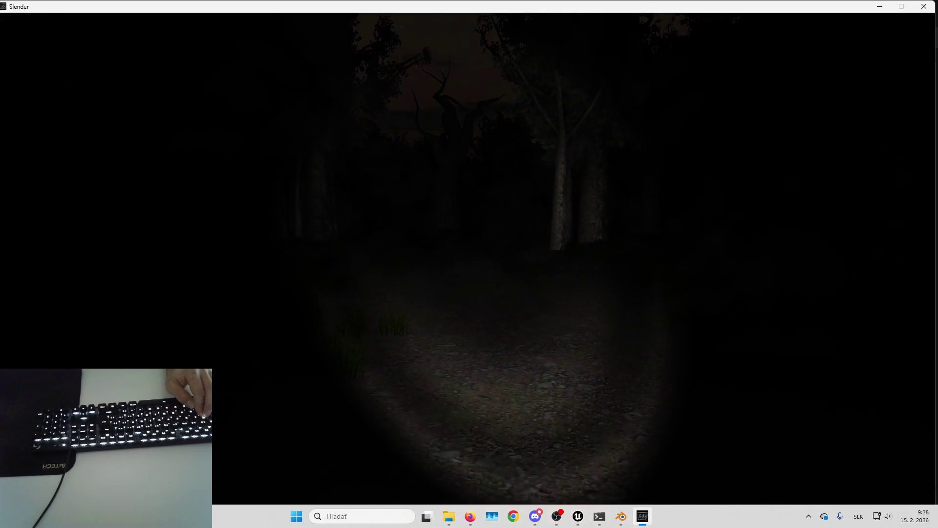
{"action": "key", "text": "w"}
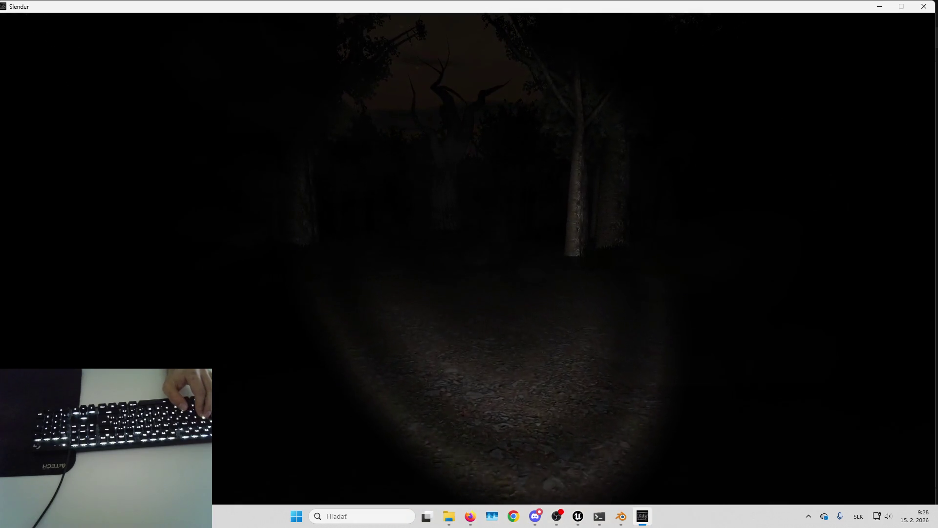
{"action": "key", "text": "w"}
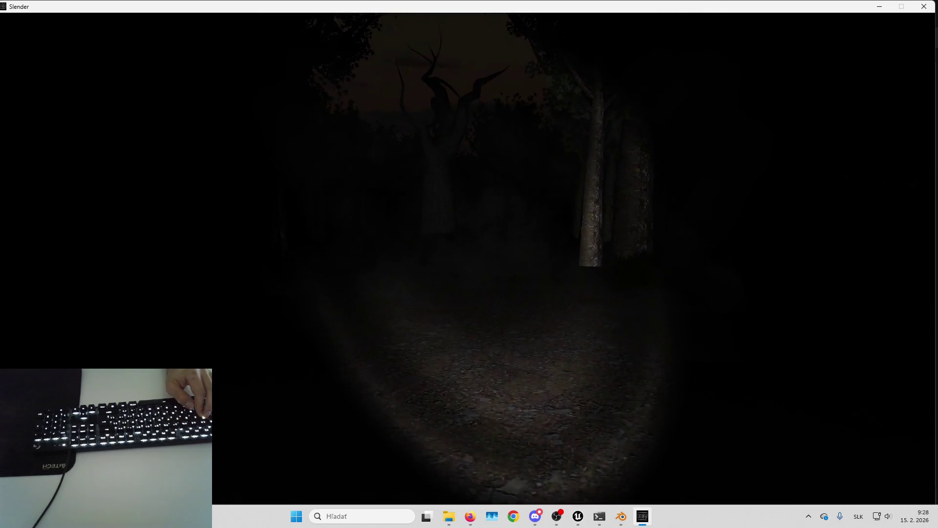
{"action": "key", "text": "w"}
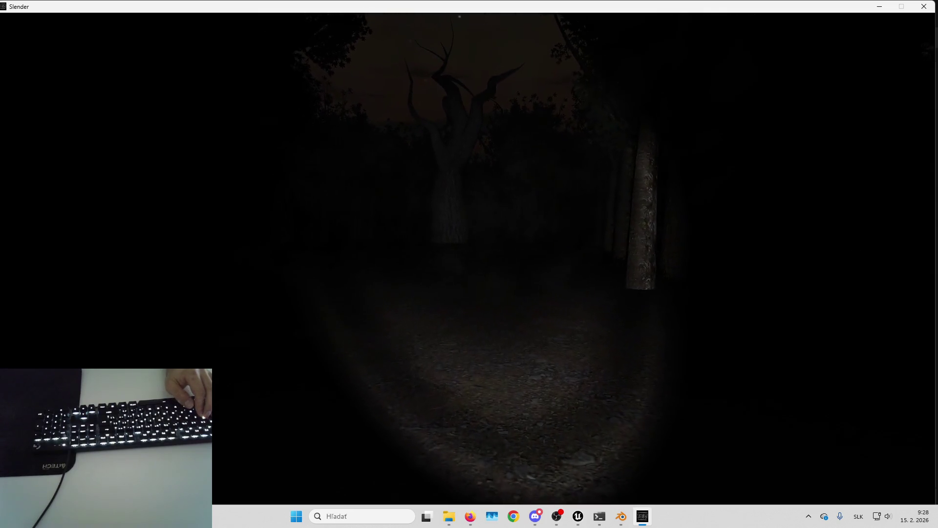
{"action": "key", "text": "w"}
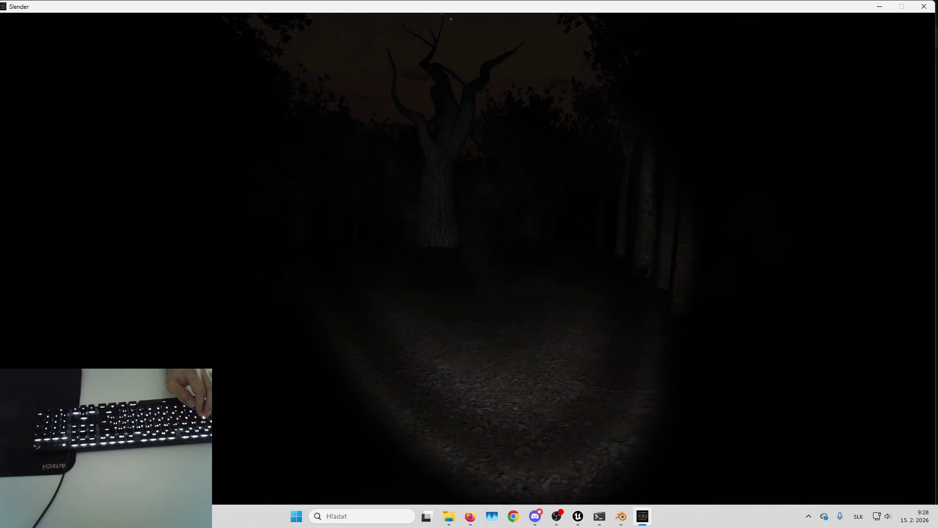
{"action": "key", "text": "w"}
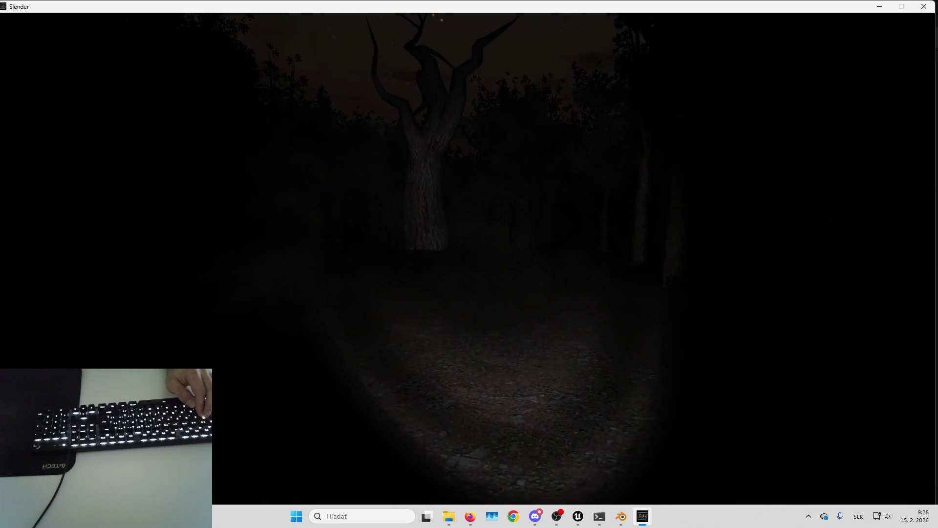
{"action": "key", "text": "w"}
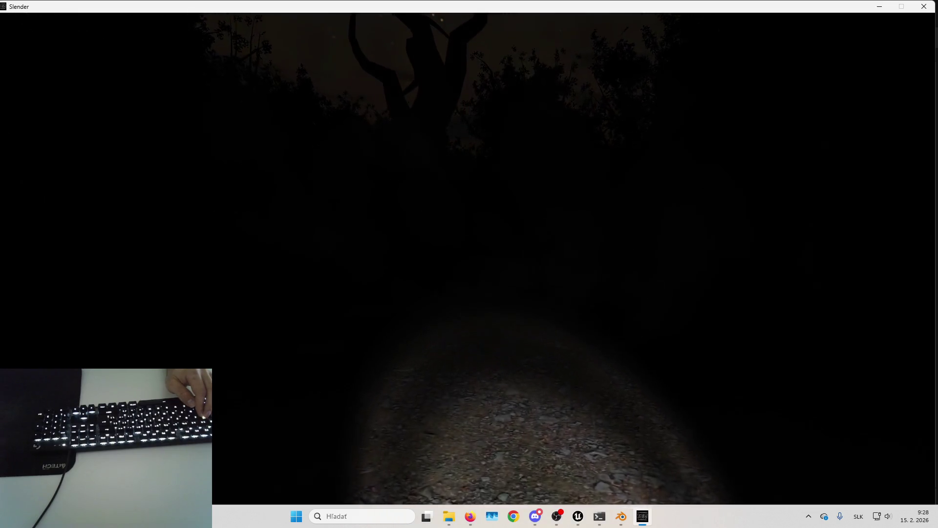
{"action": "key", "text": "Escape"}
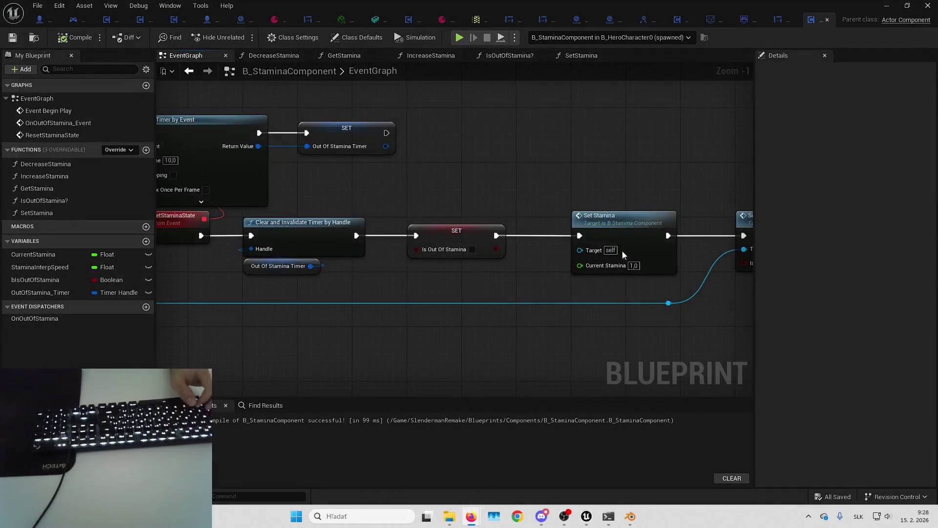
- Pan the EventGraph to inspect the Set Stamina, Set Is Sprinting and Set Timer by Event nodes
{"action": "mouse_move", "coordinate": [482, 168]}
{"action": "left_mouse_down"}
{"action": "mouse_move", "coordinate": [521, 160]}
{"action": "mouse_move", "coordinate": [522, 135]}
{"action": "left_mouse_up"}
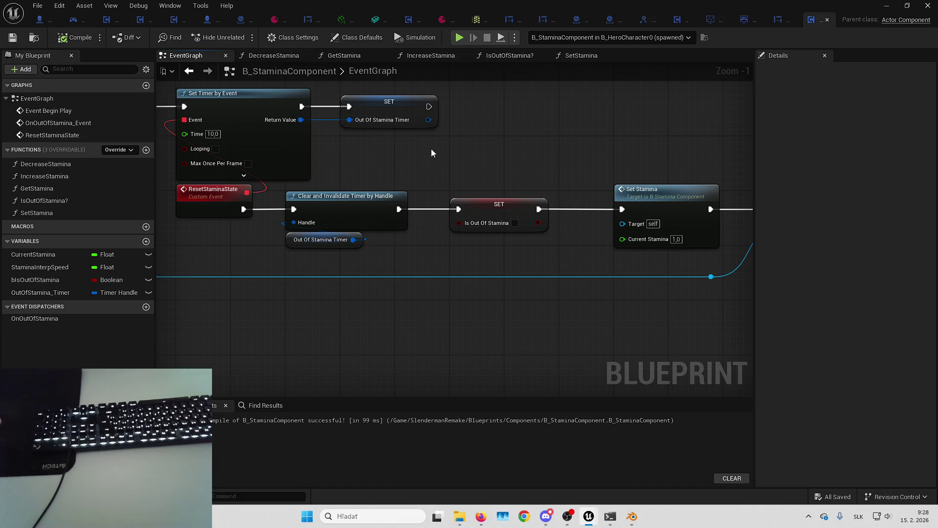
{"action": "mouse_move", "coordinate": [431, 149]}
{"action": "left_mouse_down"}
{"action": "mouse_move", "coordinate": [545, 153]}
{"action": "mouse_move", "coordinate": [482, 153]}
{"action": "left_mouse_up"}
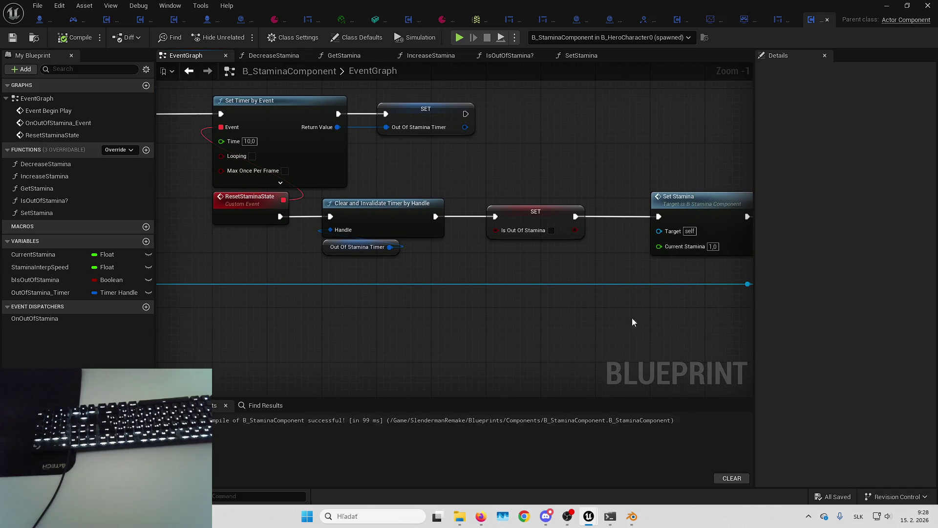
{"action": "mouse_move", "coordinate": [632, 317]}
{"action": "left_mouse_down"}
{"action": "mouse_move", "coordinate": [613, 161]}
{"action": "mouse_move", "coordinate": [360, 143]}
{"action": "left_mouse_up"}
{"action": "left_click_drag", "start_coordinate": [455, 150], "coordinate": [592, 157]}
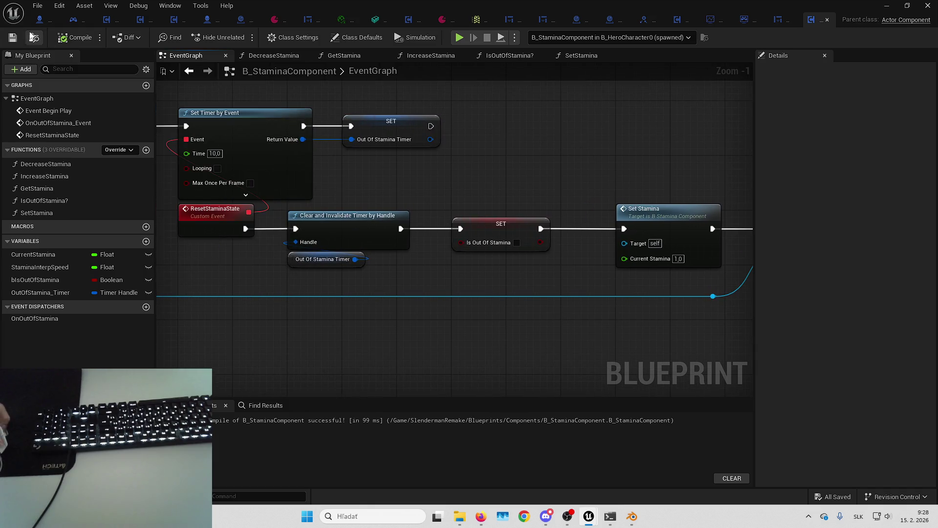
{"action": "left_click_drag", "start_coordinate": [502, 135], "coordinate": [550, 132]}
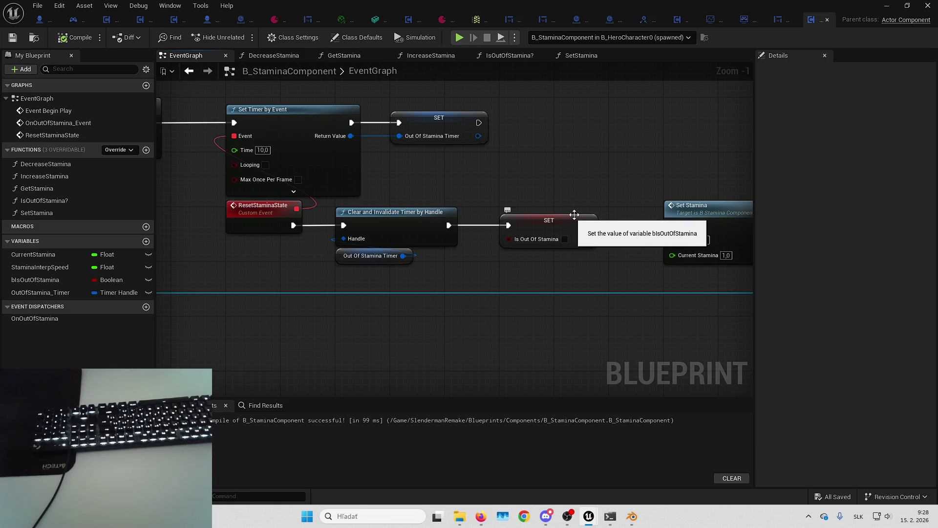
{"action": "mouse_move", "coordinate": [641, 153]}
{"action": "left_mouse_down"}
{"action": "mouse_move", "coordinate": [673, 153]}
{"action": "mouse_move", "coordinate": [614, 142]}
{"action": "left_mouse_up"}
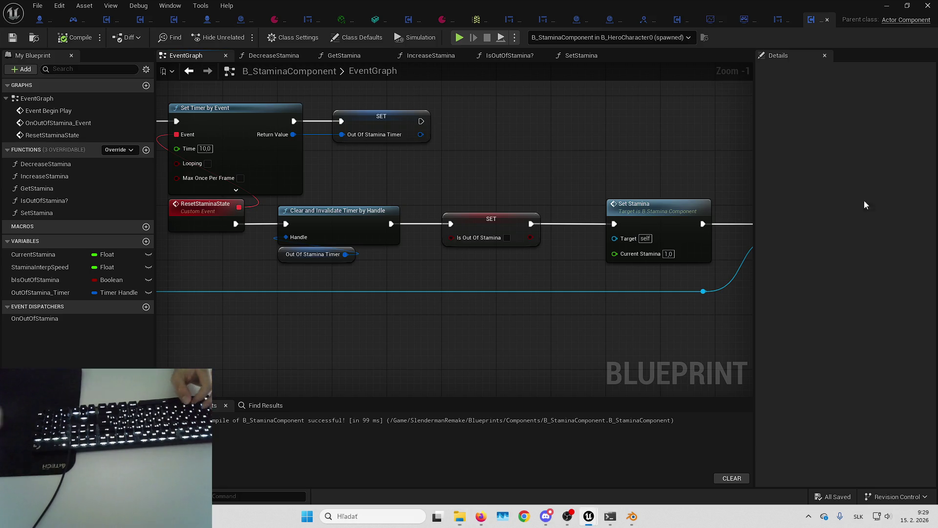
- Zoom out to see the whole stamina graph from Event Begin Play, then return to the level editor
{"action": "mouse_move", "coordinate": [496, 169]}
{"action": "left_mouse_down"}
{"action": "mouse_move", "coordinate": [512, 160]}
{"action": "mouse_move", "coordinate": [365, 192]}
{"action": "left_mouse_up"}
{"action": "scroll", "coordinate": [494, 179], "scroll_direction": "down", "scroll_amount": 3}
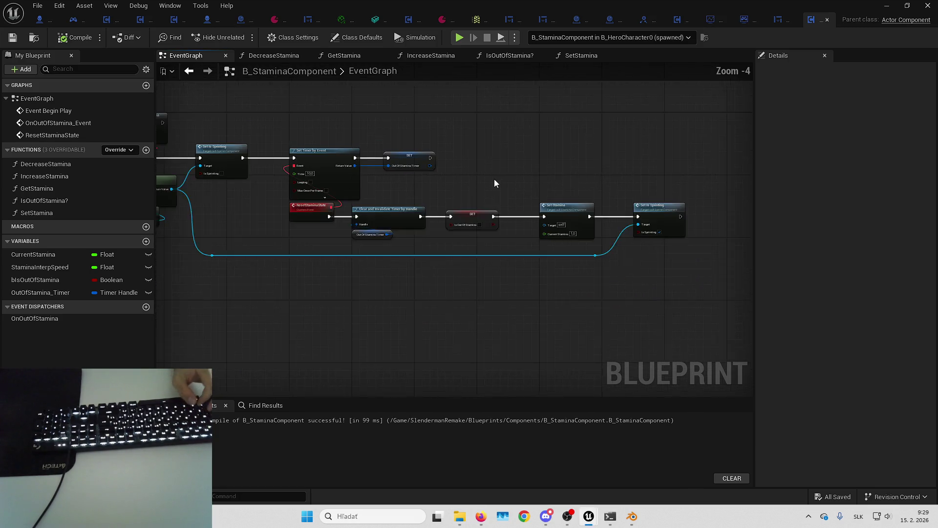
{"action": "left_click_drag", "start_coordinate": [495, 178], "coordinate": [612, 168]}
{"action": "mouse_move", "coordinate": [493, 195]}
{"action": "left_mouse_down"}
{"action": "mouse_move", "coordinate": [496, 212]}
{"action": "mouse_move", "coordinate": [454, 224]}
{"action": "left_mouse_up"}
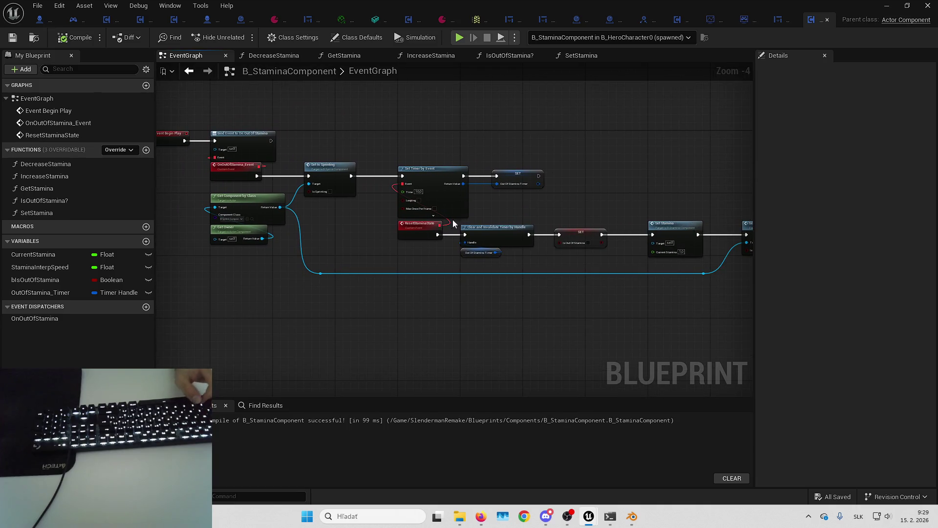
{"action": "left_click_drag", "start_coordinate": [352, 147], "coordinate": [362, 125]}
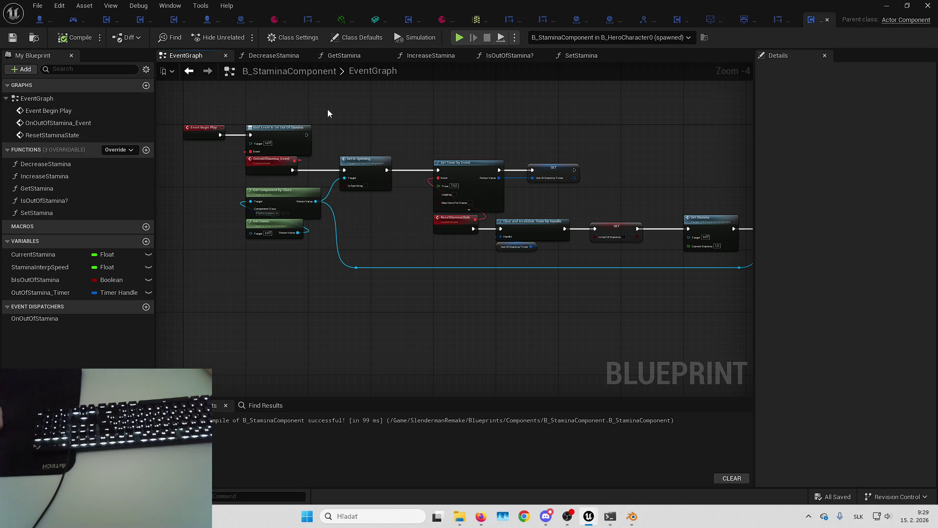
{"action": "key", "text": "super+Down"}
{"action": "key", "text": "F11"}
{"action": "key", "text": "F11"}
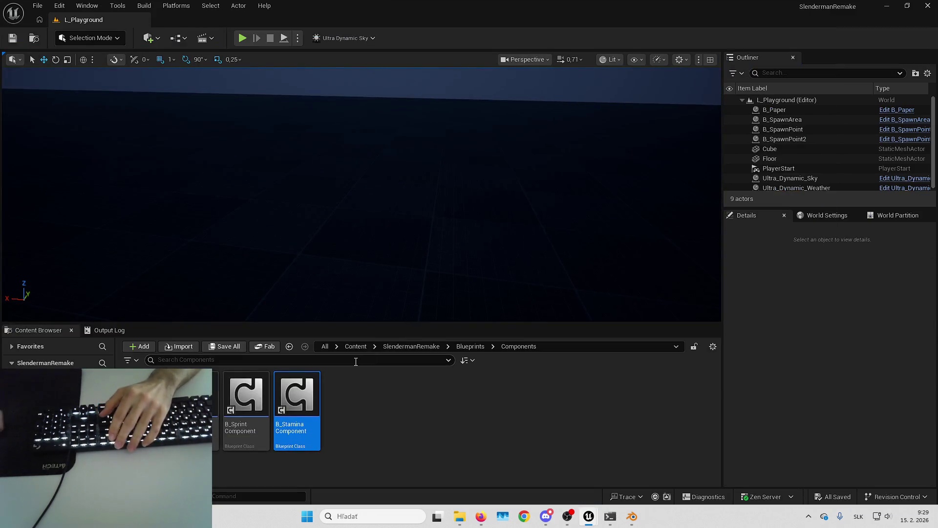
{"action": "left_click", "coordinate": [425, 348]}
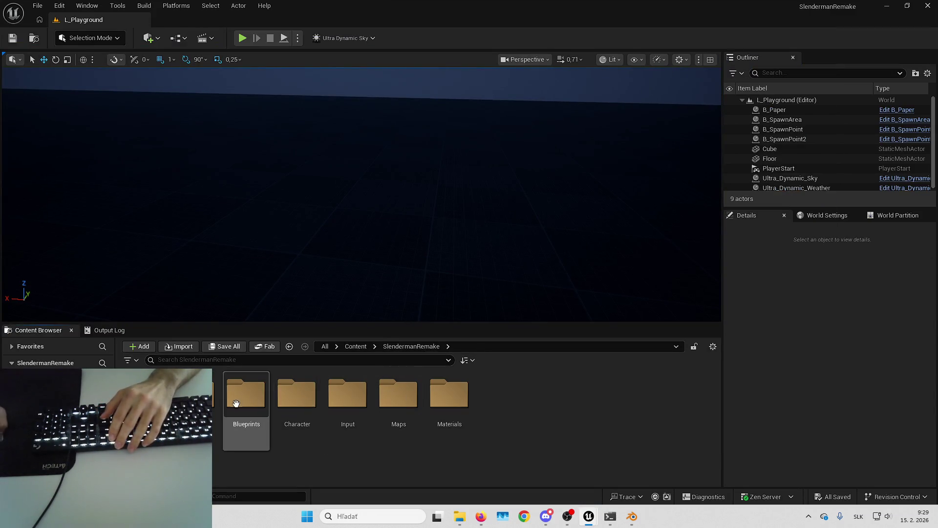
{"action": "double_click", "coordinate": [220, 386]}
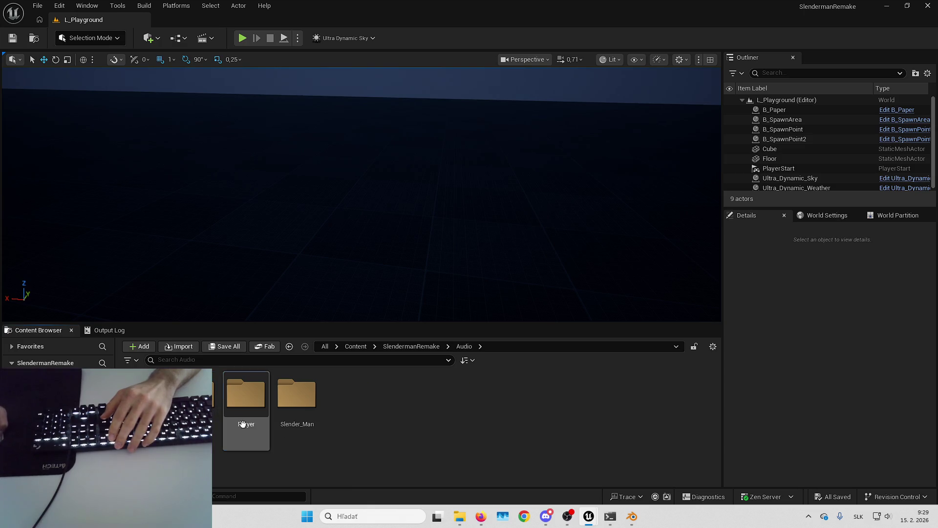
{"action": "double_click", "coordinate": [244, 396]}
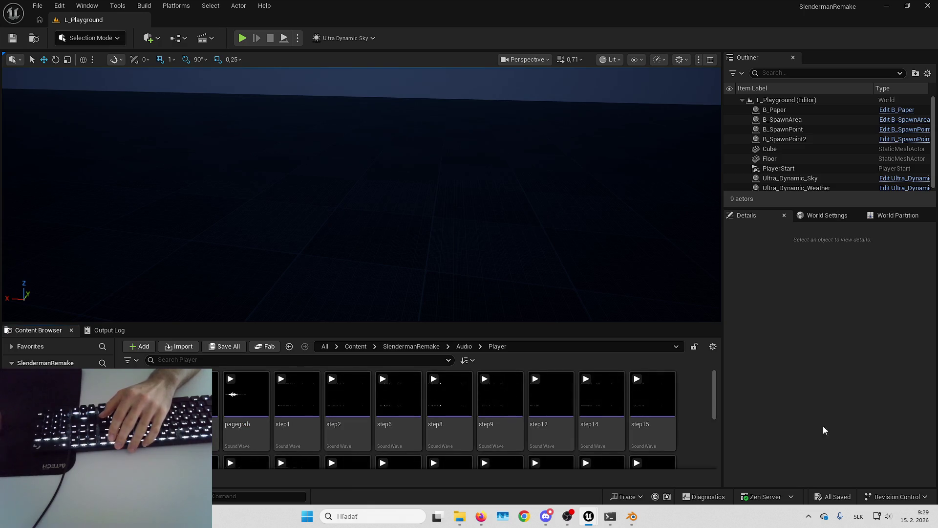
{"action": "left_click", "coordinate": [481, 516]}
{"action": "left_click", "coordinate": [195, 395]}
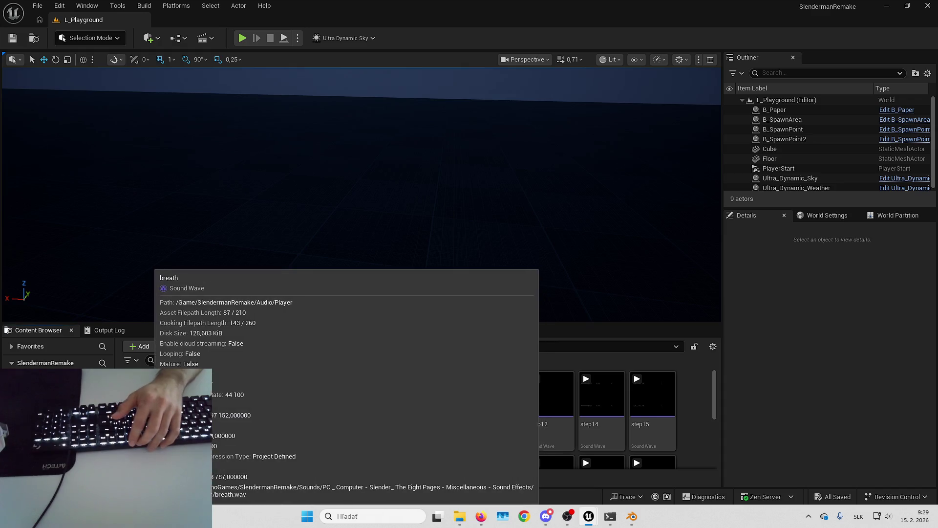
{"action": "scroll", "coordinate": [310, 426], "scroll_direction": "down", "scroll_amount": 3}
{"action": "scroll", "coordinate": [321, 433], "scroll_direction": "up", "scroll_amount": 3}
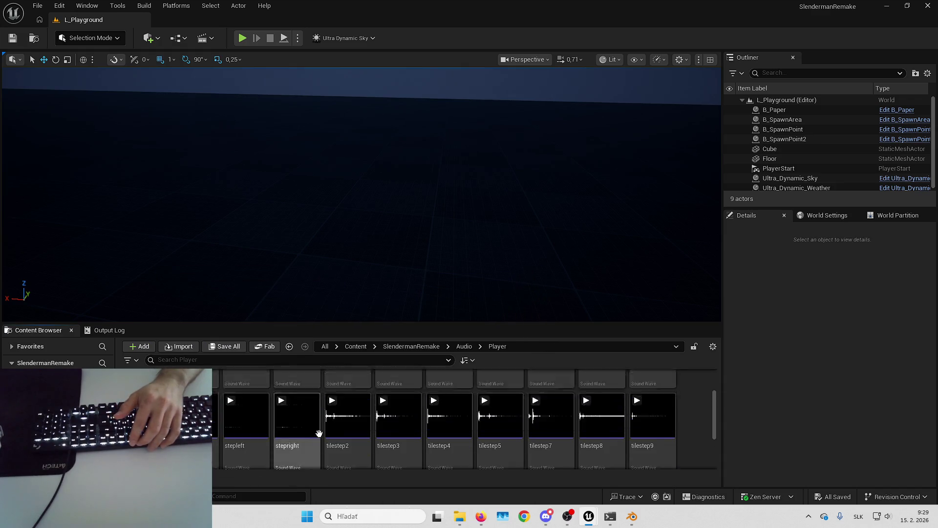
{"action": "key", "text": "alt+Tab"}
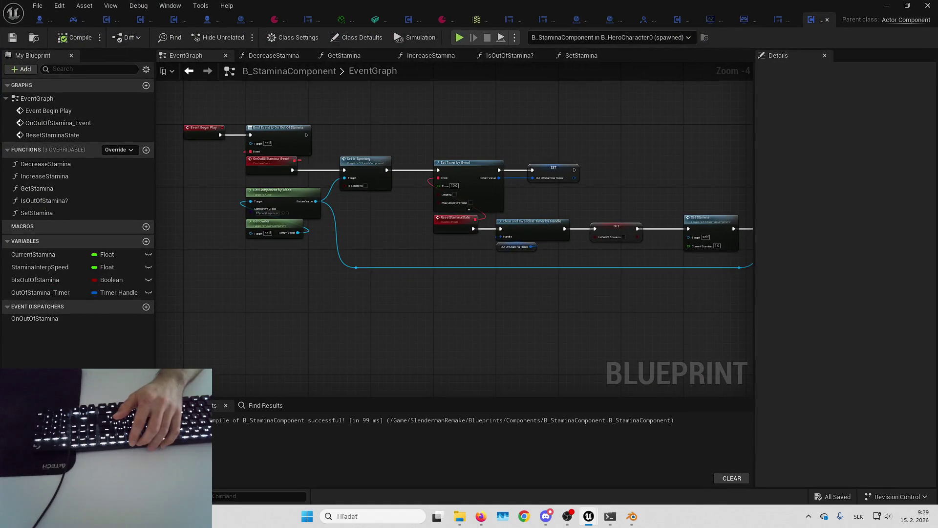
{"action": "mouse_move", "coordinate": [540, 317]}
{"action": "left_mouse_down"}
{"action": "mouse_move", "coordinate": [431, 318]}
{"action": "mouse_move", "coordinate": [350, 299]}
{"action": "mouse_move", "coordinate": [424, 288]}
{"action": "left_mouse_up"}
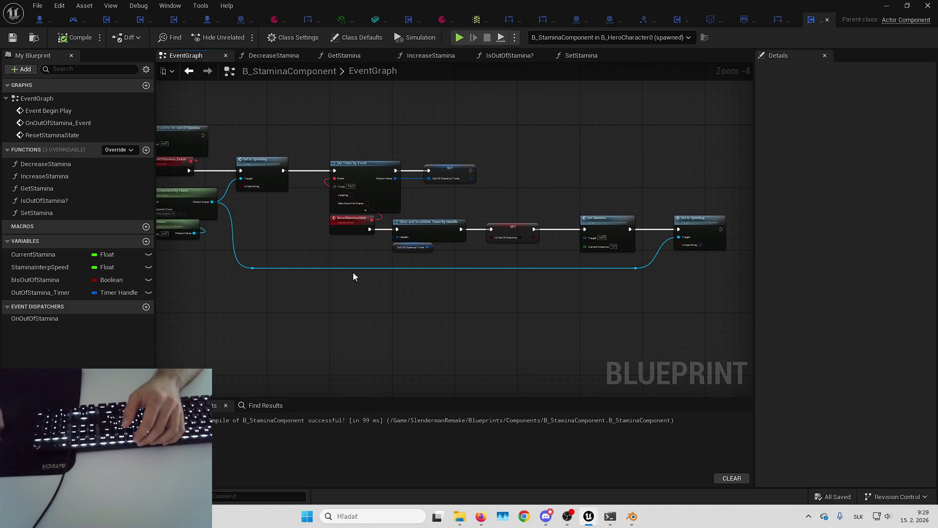
{"action": "left_click_drag", "start_coordinate": [265, 171], "coordinate": [387, 185]}
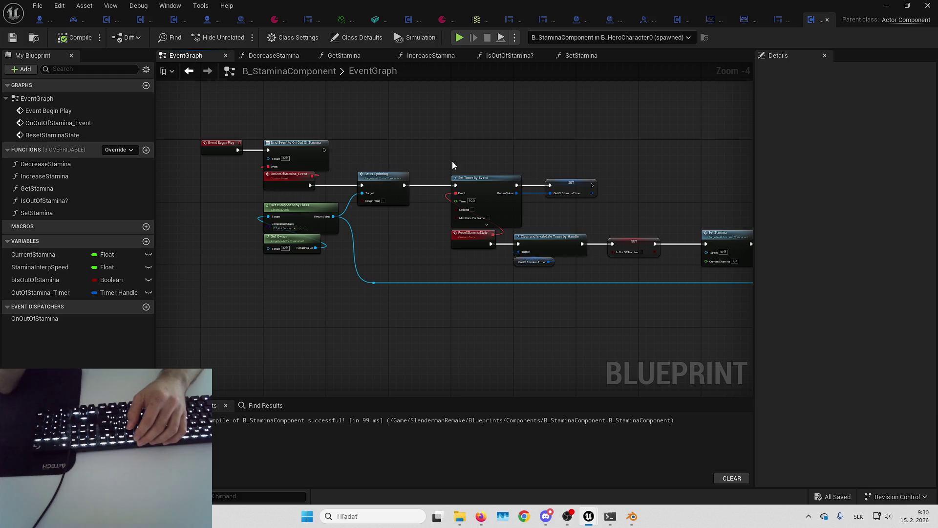
{"action": "scroll", "coordinate": [442, 162], "scroll_direction": "up", "scroll_amount": 3}
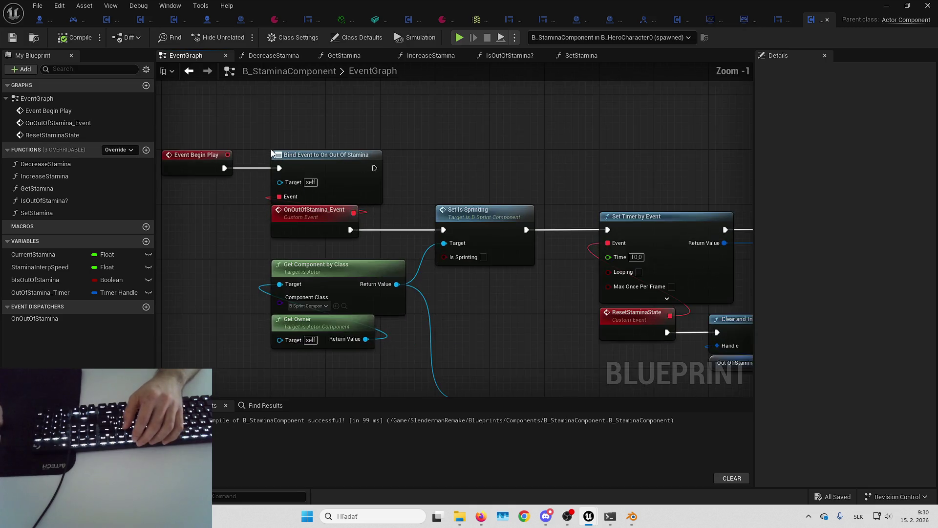
{"action": "left_click", "coordinate": [309, 201]}
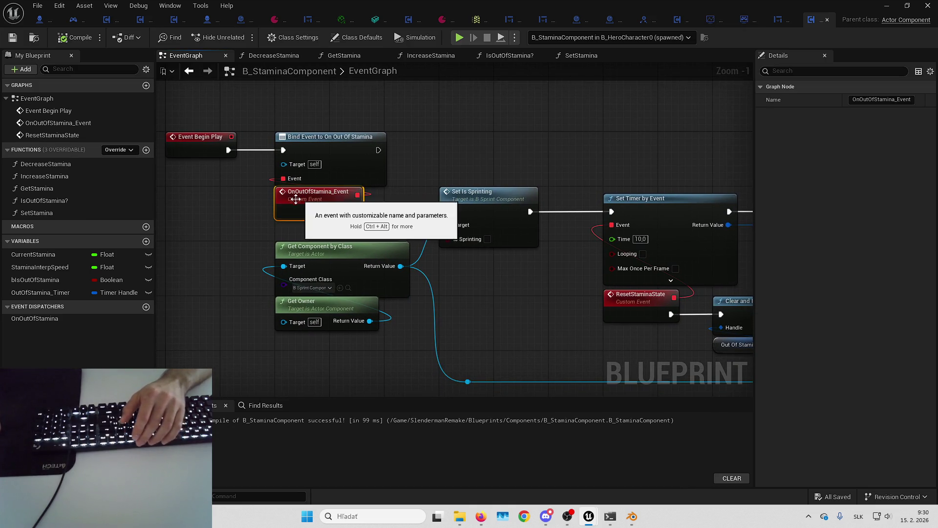
{"action": "left_click", "coordinate": [247, 210]}
{"action": "left_click_drag", "start_coordinate": [247, 210], "coordinate": [227, 212]}
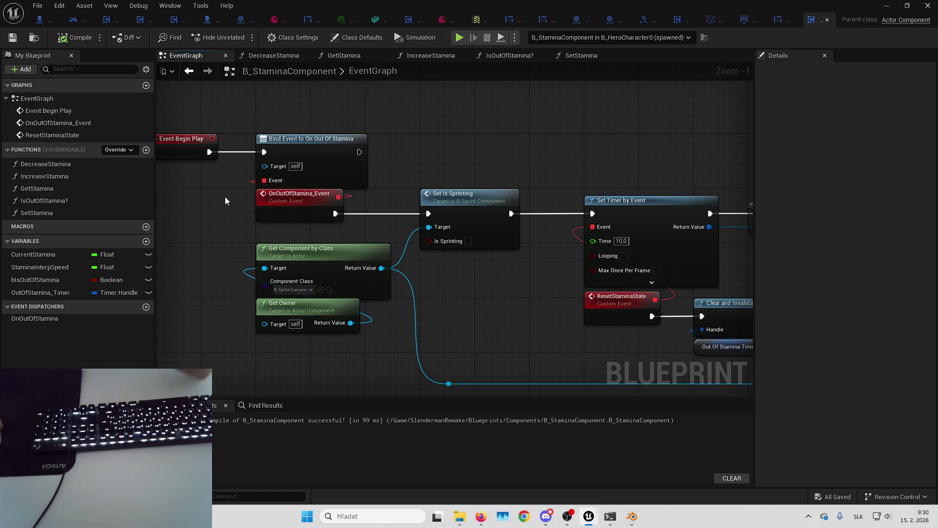
{"action": "left_click_drag", "start_coordinate": [430, 142], "coordinate": [254, 205]}
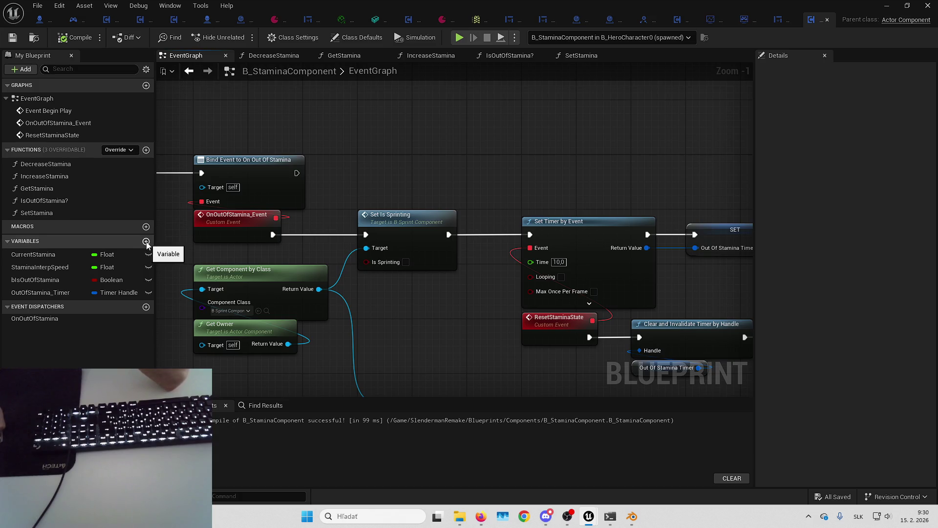
- Add an event dispatcher named OnAlmostOutOfStamina under Event Dispatchers in My Blueprint
{"action": "left_click", "coordinate": [146, 307]}
{"action": "type", "text": "O"}
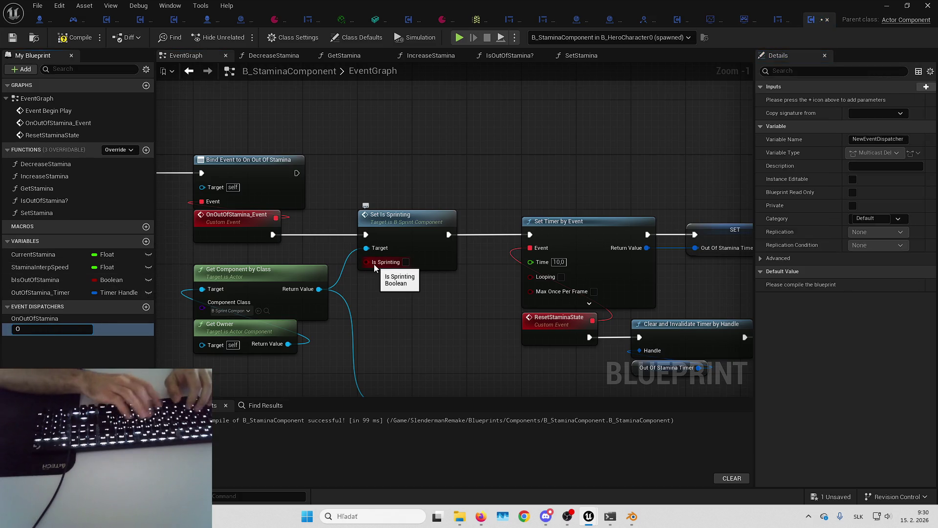
{"action": "type", "text": "n"}
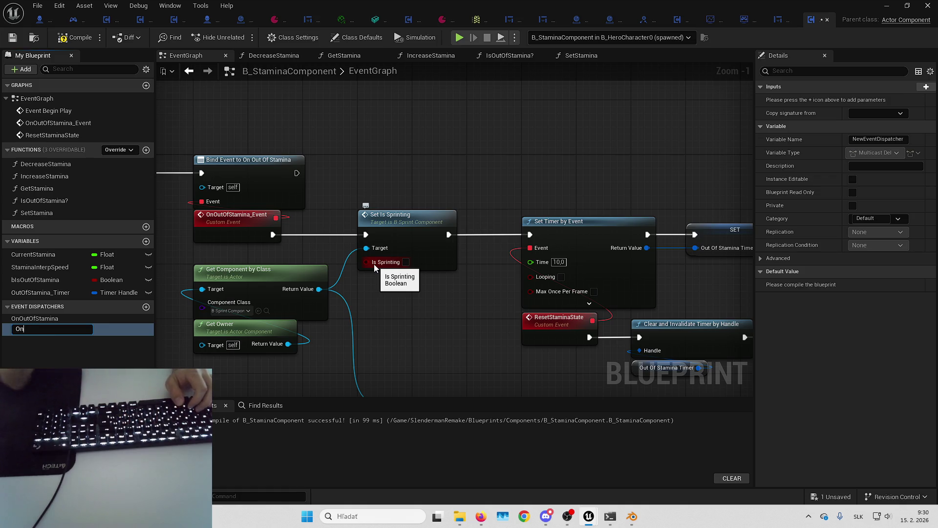
{"action": "type", "text": "A"}
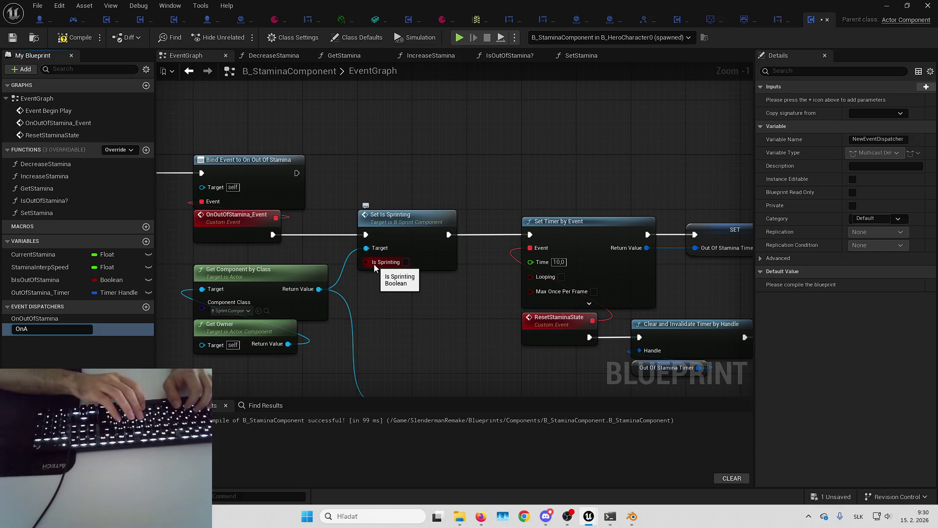
{"action": "type", "text": "lmostOutOfStamina"}
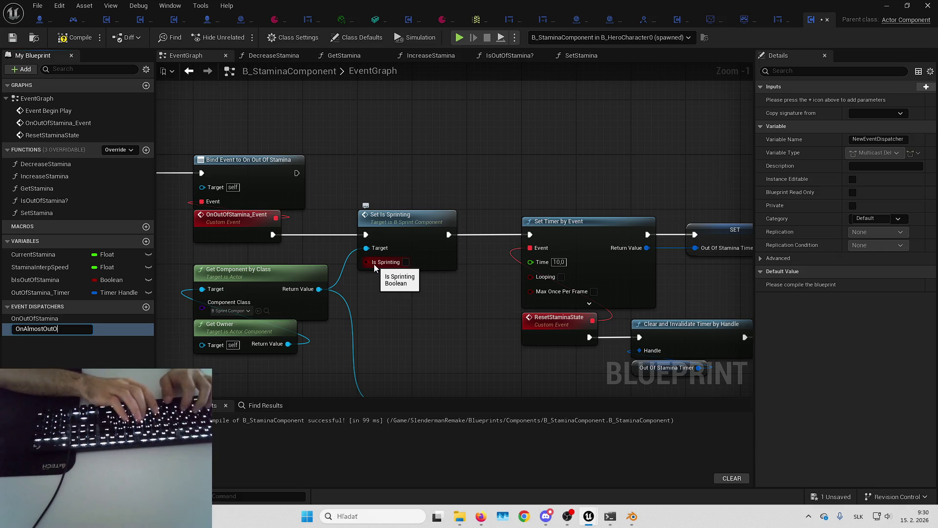
{"action": "key", "text": "Return"}
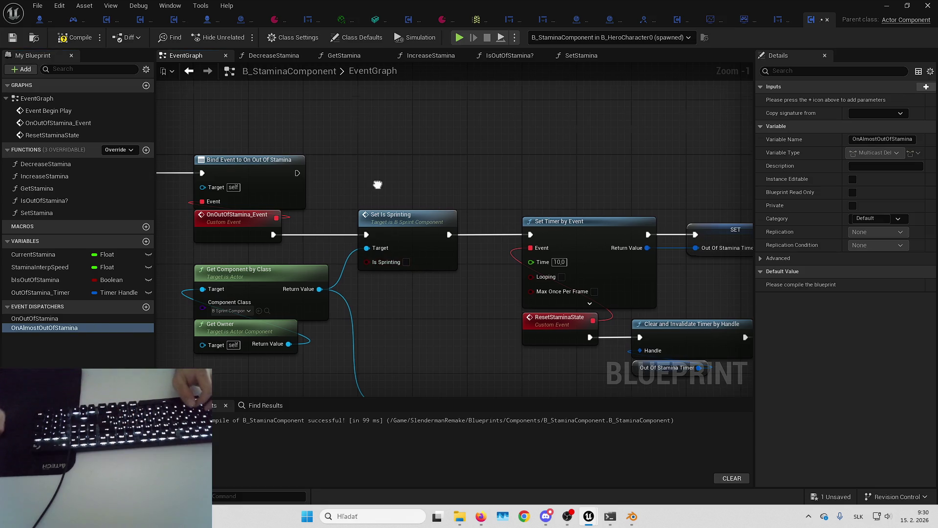
{"action": "mouse_move", "coordinate": [376, 178]}
{"action": "left_mouse_down"}
{"action": "mouse_move", "coordinate": [492, 166]}
{"action": "mouse_move", "coordinate": [420, 158]}
{"action": "mouse_move", "coordinate": [378, 168]}
{"action": "left_mouse_up"}
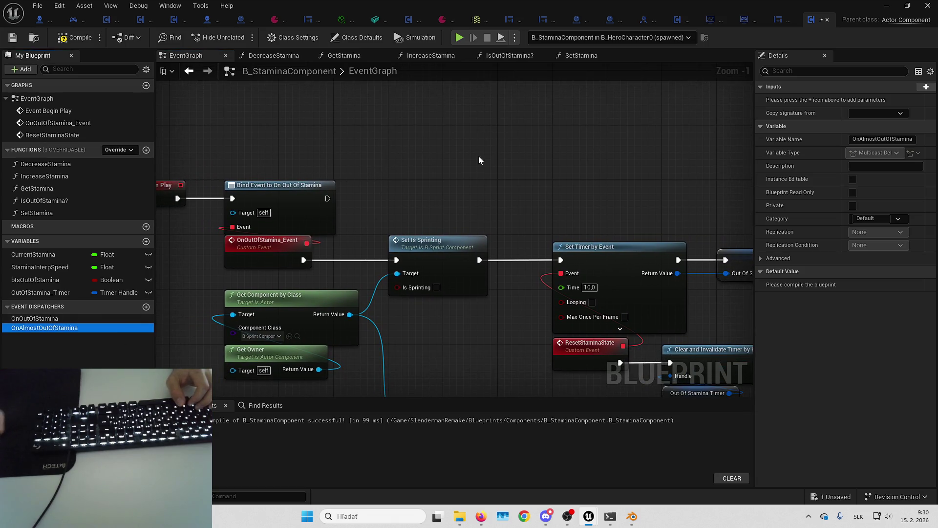
- Place OnAlmostOutOfStamina bind and custom event nodes and wire Begin Play into the bind
{"action": "left_click_drag", "start_coordinate": [83, 329], "coordinate": [479, 118]}
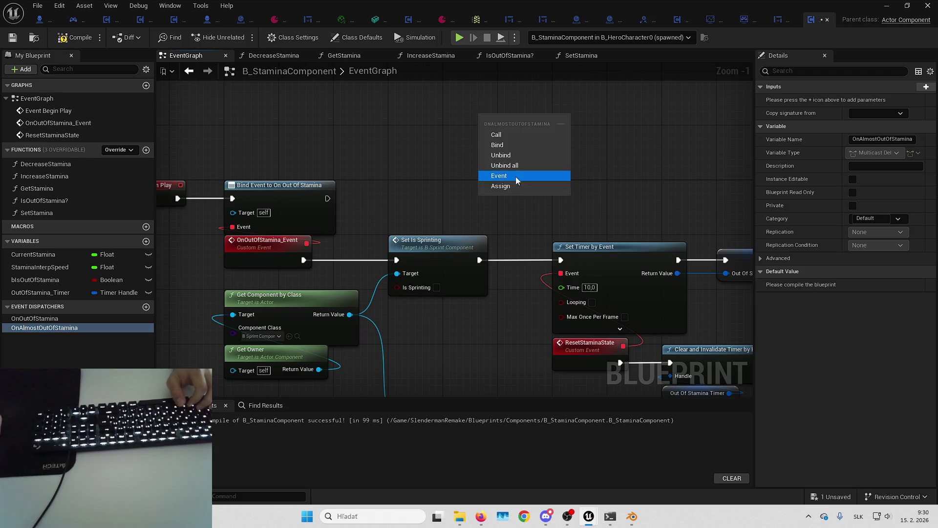
{"action": "left_click", "coordinate": [458, 169]}
{"action": "scroll", "coordinate": [342, 142], "scroll_direction": "down", "scroll_amount": 3}
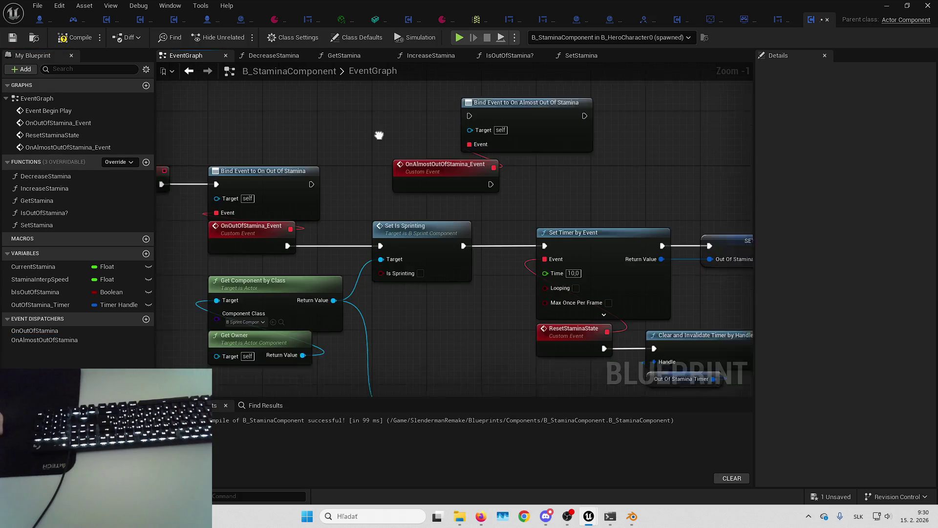
{"action": "left_click_drag", "start_coordinate": [327, 215], "coordinate": [791, 309]}
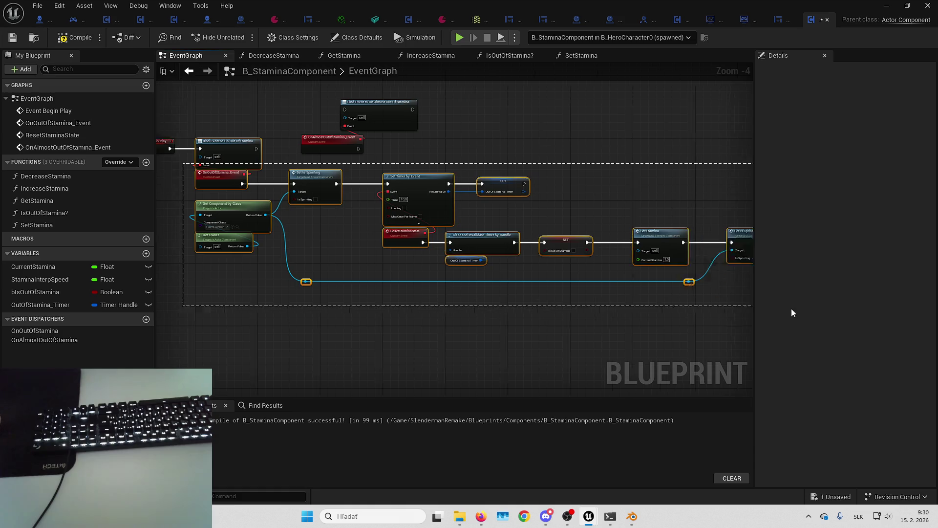
{"action": "scroll", "coordinate": [377, 130], "scroll_direction": "up", "scroll_amount": 3}
{"action": "mouse_move", "coordinate": [377, 130]}
{"action": "left_mouse_down"}
{"action": "mouse_move", "coordinate": [253, 149]}
{"action": "mouse_move", "coordinate": [467, 207]}
{"action": "mouse_move", "coordinate": [452, 232]}
{"action": "mouse_move", "coordinate": [419, 218]}
{"action": "mouse_move", "coordinate": [518, 233]}
{"action": "mouse_move", "coordinate": [655, 230]}
{"action": "left_mouse_up"}
{"action": "left_click_drag", "start_coordinate": [343, 172], "coordinate": [410, 178]}
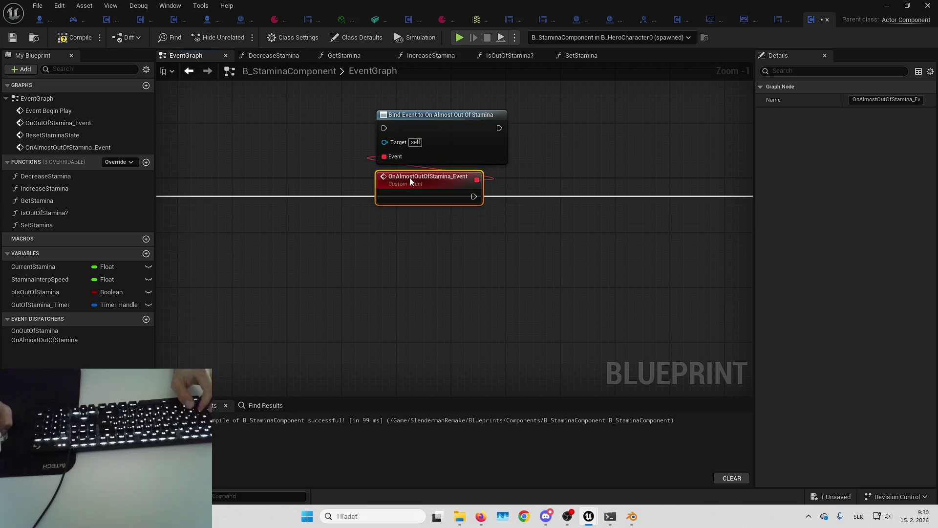
{"action": "left_click", "coordinate": [443, 151], "text": "ctrl"}
{"action": "mouse_move", "coordinate": [442, 150]}
{"action": "left_mouse_down"}
{"action": "mouse_move", "coordinate": [498, 151]}
{"action": "mouse_move", "coordinate": [398, 248]}
{"action": "mouse_move", "coordinate": [409, 197]}
{"action": "mouse_move", "coordinate": [382, 177]}
{"action": "left_mouse_up"}
{"action": "mouse_move", "coordinate": [287, 176]}
{"action": "left_mouse_down"}
{"action": "mouse_move", "coordinate": [673, 214]}
{"action": "mouse_move", "coordinate": [715, 194]}
{"action": "left_mouse_up"}
- Delete the trial bind nodes, reconnect Begin Play to the On Out Of Stamina binding, and save
{"action": "scroll", "coordinate": [346, 203], "scroll_direction": "down", "scroll_amount": 2}
{"action": "left_click_drag", "start_coordinate": [444, 177], "coordinate": [475, 192]}
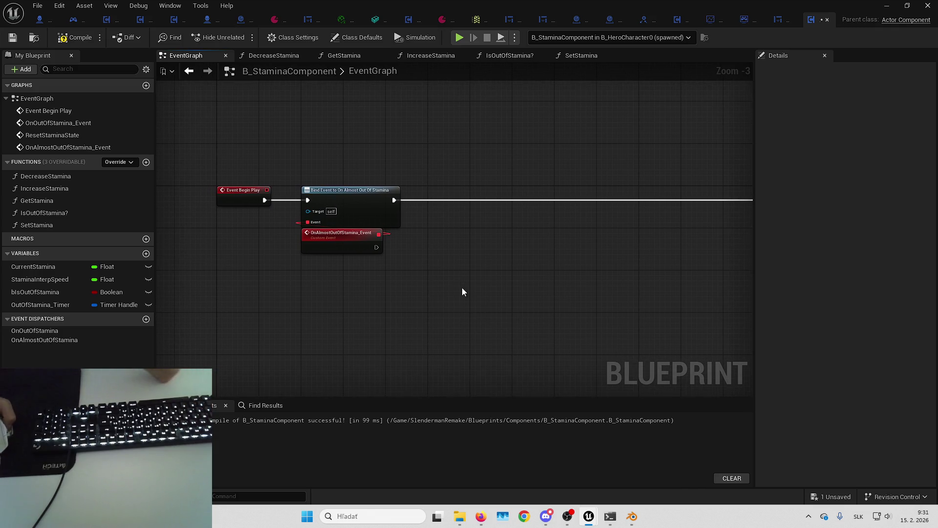
{"action": "scroll", "coordinate": [453, 260], "scroll_direction": "up", "scroll_amount": 2}
{"action": "left_click_drag", "start_coordinate": [405, 241], "coordinate": [461, 225]}
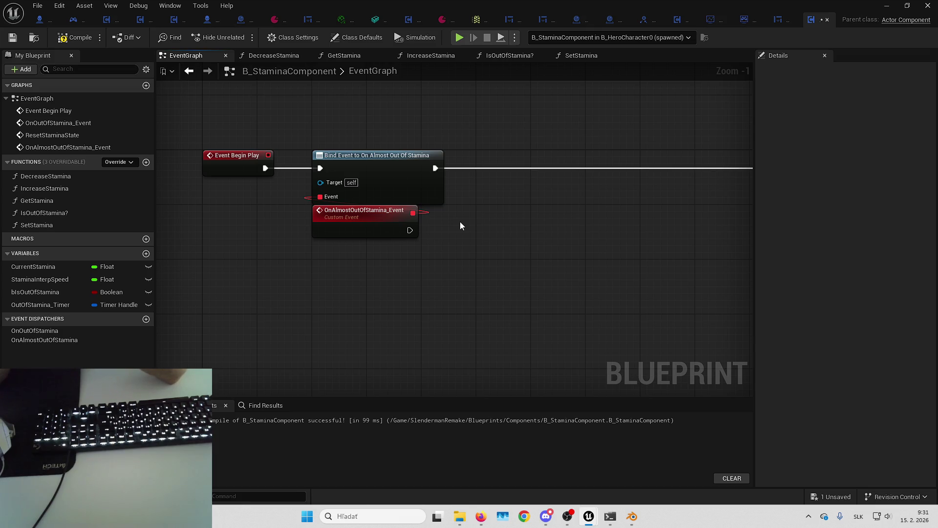
{"action": "left_click_drag", "start_coordinate": [462, 222], "coordinate": [379, 233]}
{"action": "scroll", "coordinate": [406, 250], "scroll_direction": "down", "scroll_amount": 4}
{"action": "scroll", "coordinate": [298, 218], "scroll_direction": "up", "scroll_amount": 3}
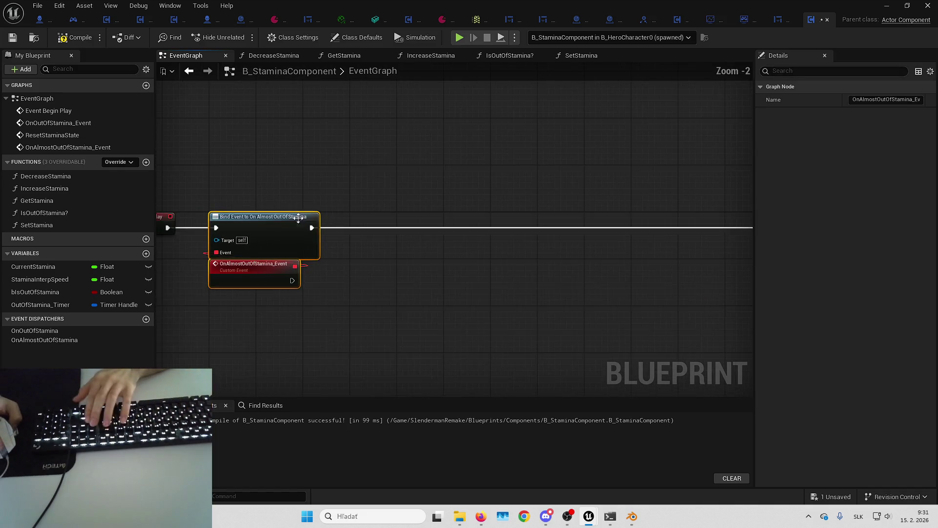
{"action": "key", "text": "Delete"}
{"action": "mouse_move", "coordinate": [241, 220]}
{"action": "left_mouse_down"}
{"action": "mouse_move", "coordinate": [741, 230]}
{"action": "mouse_move", "coordinate": [645, 224]}
{"action": "left_mouse_up"}
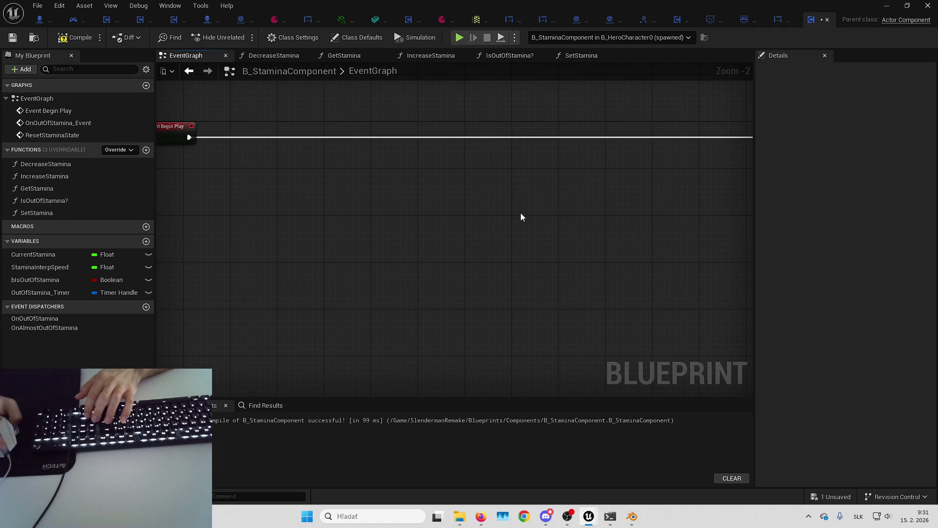
{"action": "left_click", "coordinate": [831, 496]}
{"action": "key", "text": "Return"}
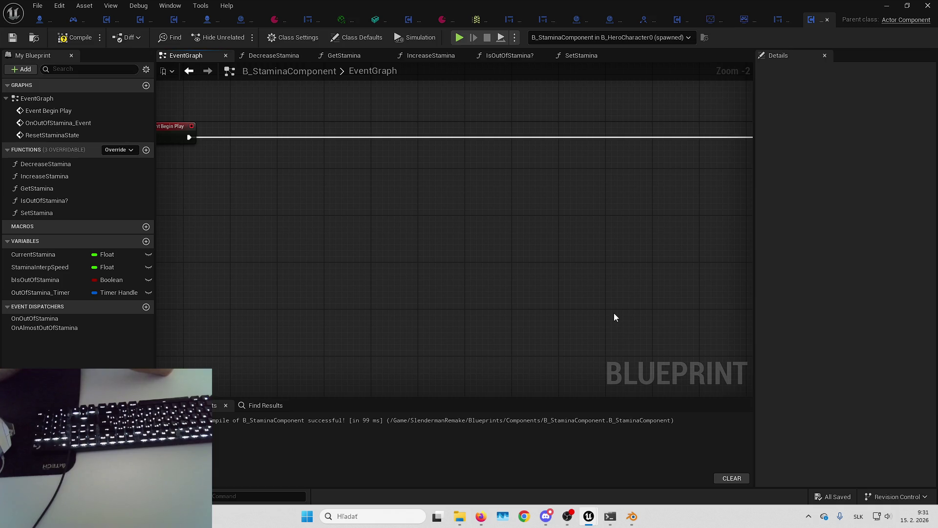
- Add an Event Tick node to the graph
{"action": "right_click", "coordinate": [442, 293]}
{"action": "type", "text": "e"}
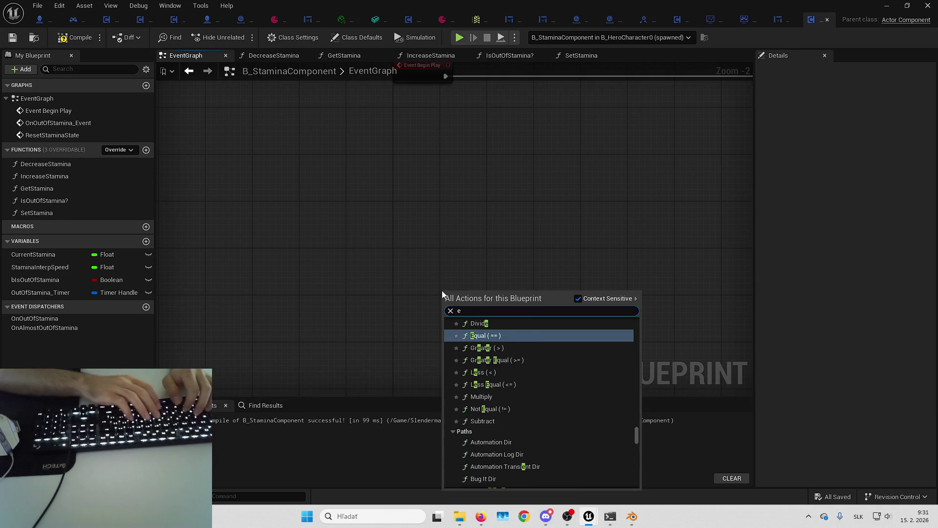
{"action": "type", "text": "vent tick"}
{"action": "key", "text": "Return"}
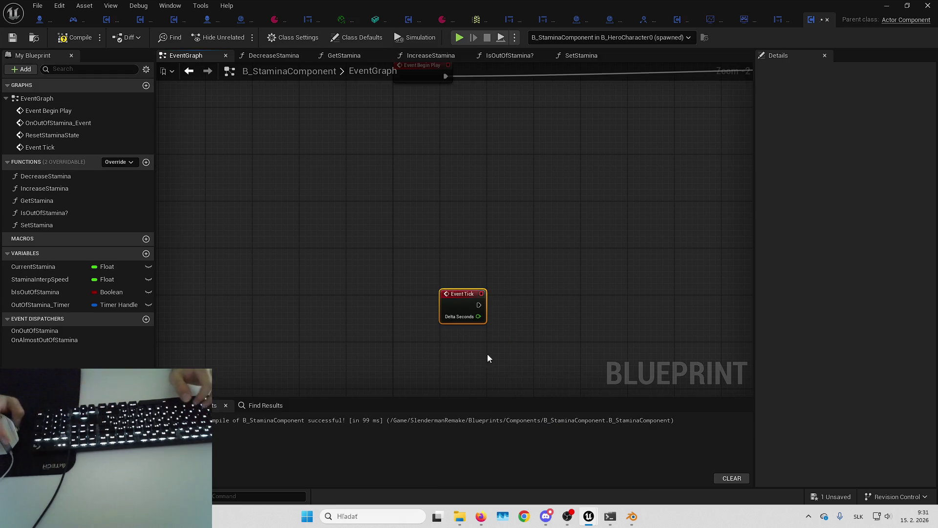
{"action": "scroll", "coordinate": [487, 358], "scroll_direction": "down", "scroll_amount": 3}
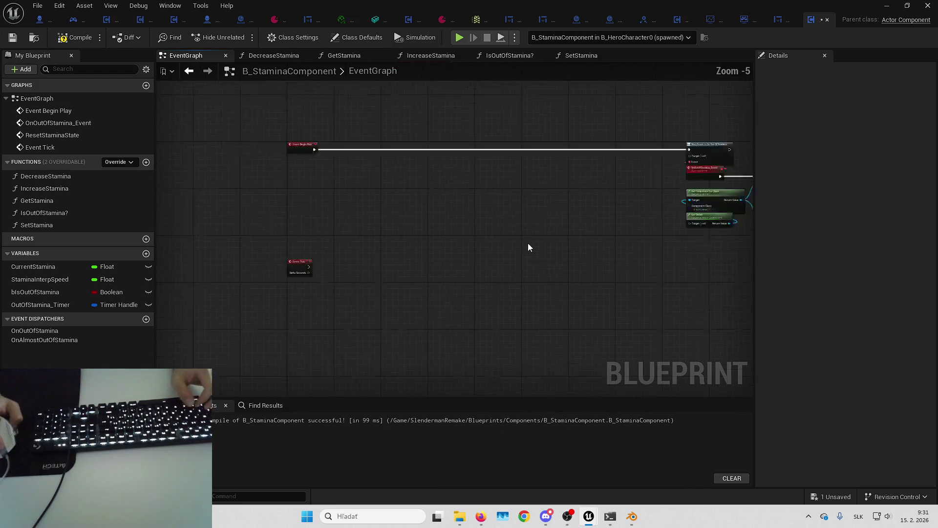
{"action": "scroll", "coordinate": [487, 254], "scroll_direction": "up", "scroll_amount": 5}
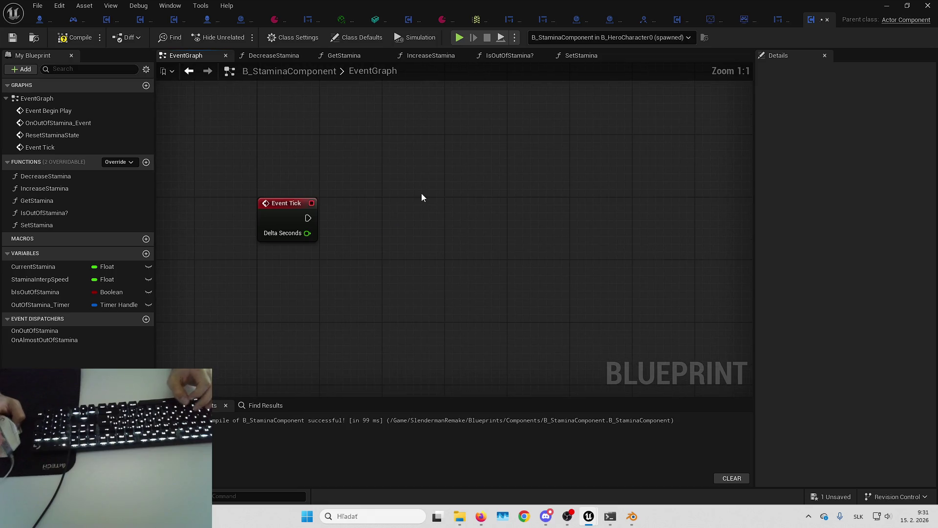
{"action": "left_click_drag", "start_coordinate": [423, 198], "coordinate": [439, 247]}
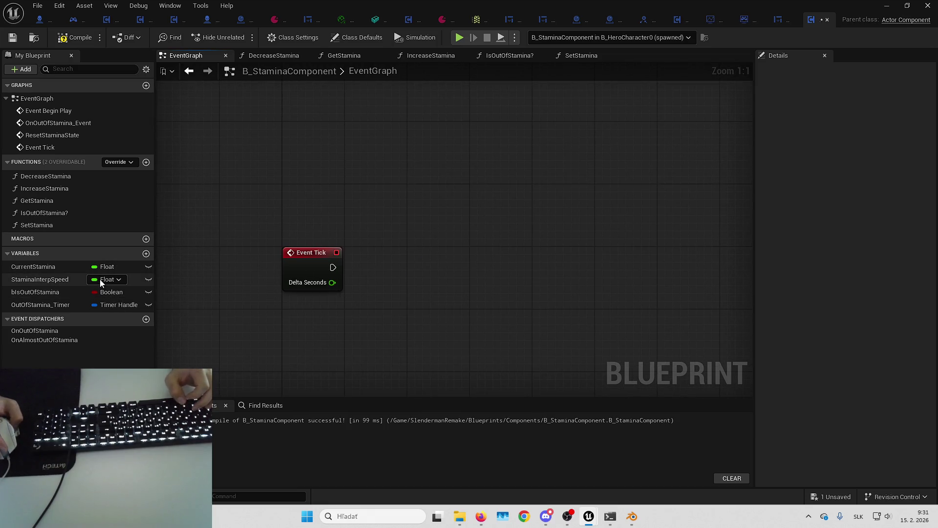
- Create a Float variable BreathThreshold, place BreathThreshold and CurrentStamina getters beside Event Tick, and compile
{"action": "left_click", "coordinate": [145, 254]}
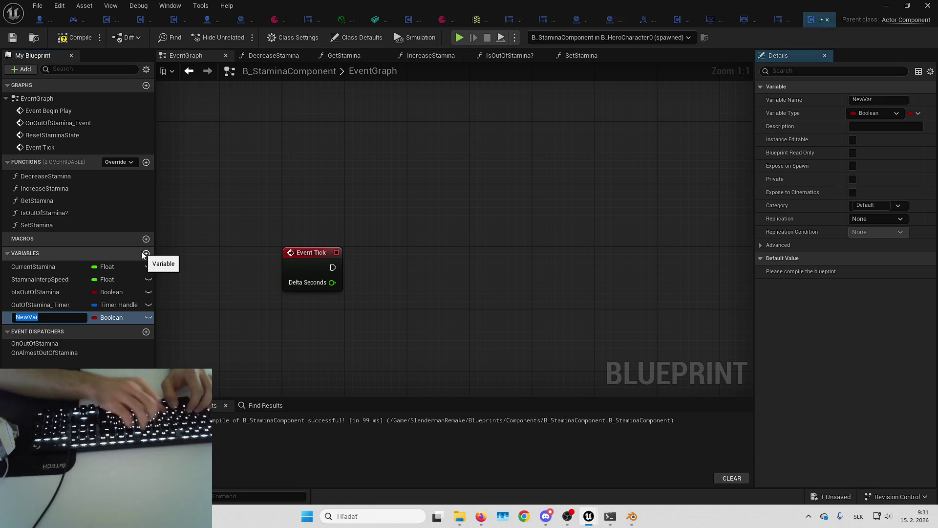
{"action": "type", "text": "BreathThreshold"}
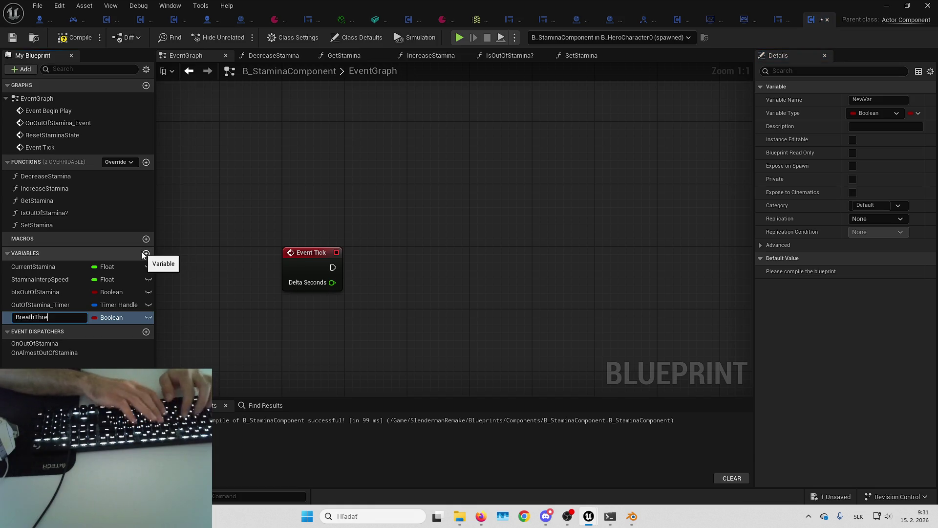
{"action": "key", "text": "Return"}
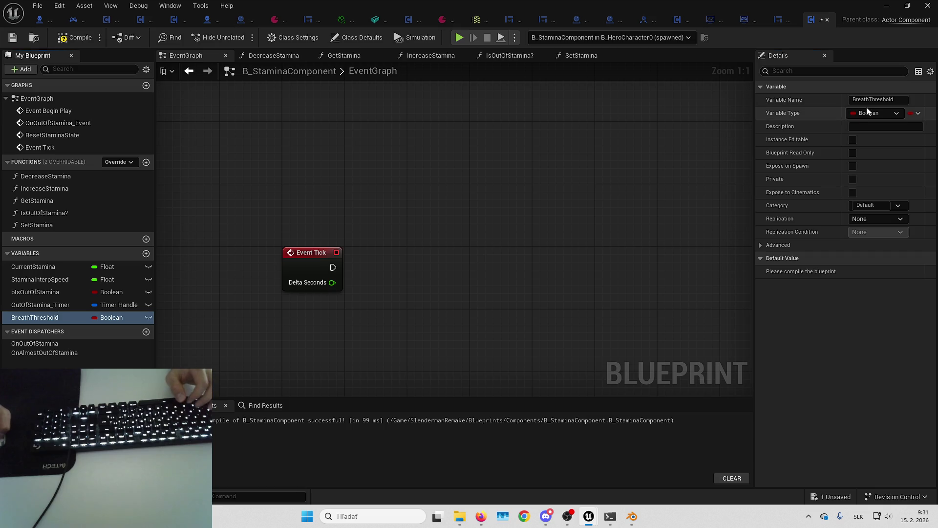
{"action": "left_click", "coordinate": [874, 114]}
{"action": "left_click", "coordinate": [838, 181]}
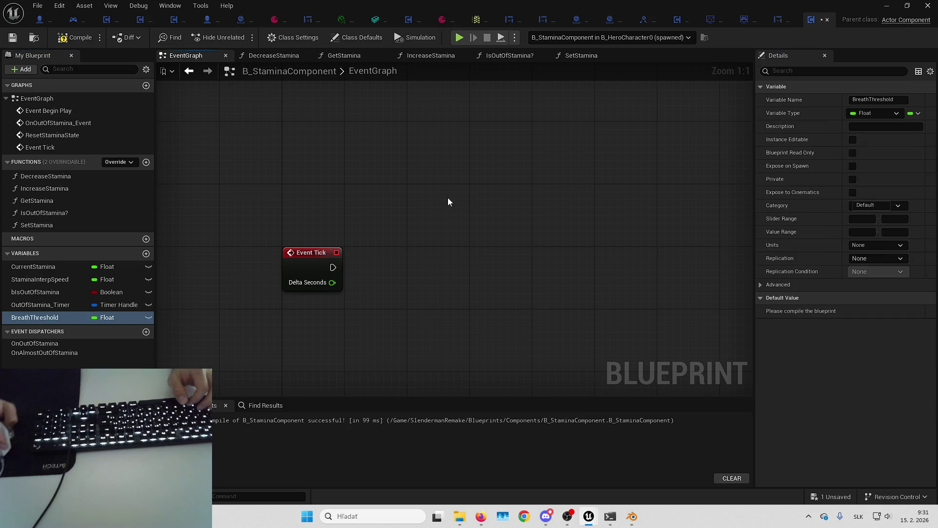
{"action": "mouse_move", "coordinate": [46, 317]}
{"action": "left_mouse_down"}
{"action": "mouse_move", "coordinate": [381, 276]}
{"action": "mouse_move", "coordinate": [342, 300]}
{"action": "left_mouse_up"}
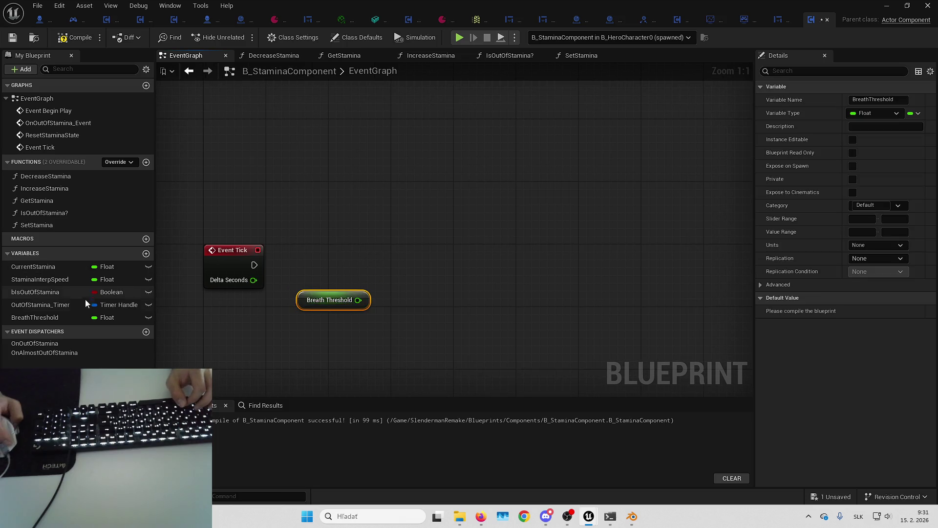
{"action": "left_click_drag", "start_coordinate": [58, 267], "coordinate": [353, 275]}
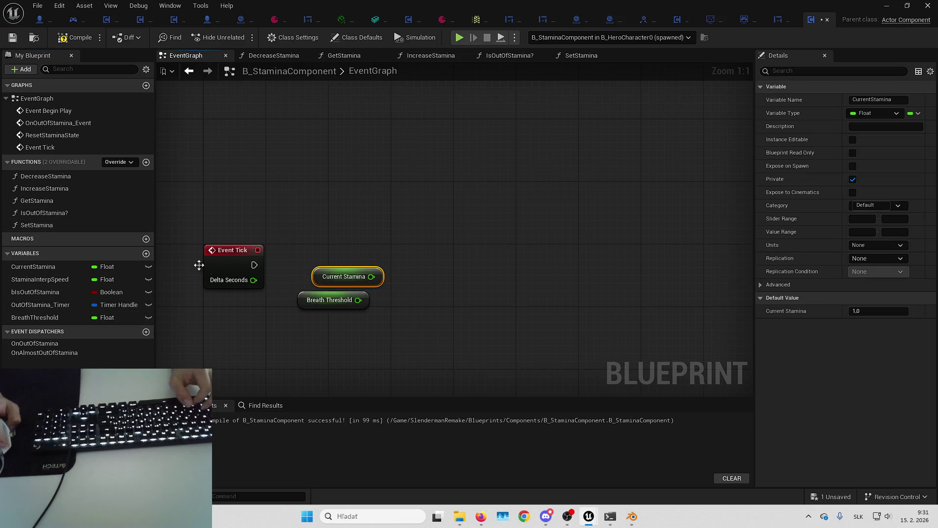
{"action": "left_click", "coordinate": [73, 39]}
- Set BreathThreshold's default value to 0,15, then pull a wire from Current Stamina
{"action": "left_click", "coordinate": [322, 300]}
{"action": "left_click", "coordinate": [879, 311]}
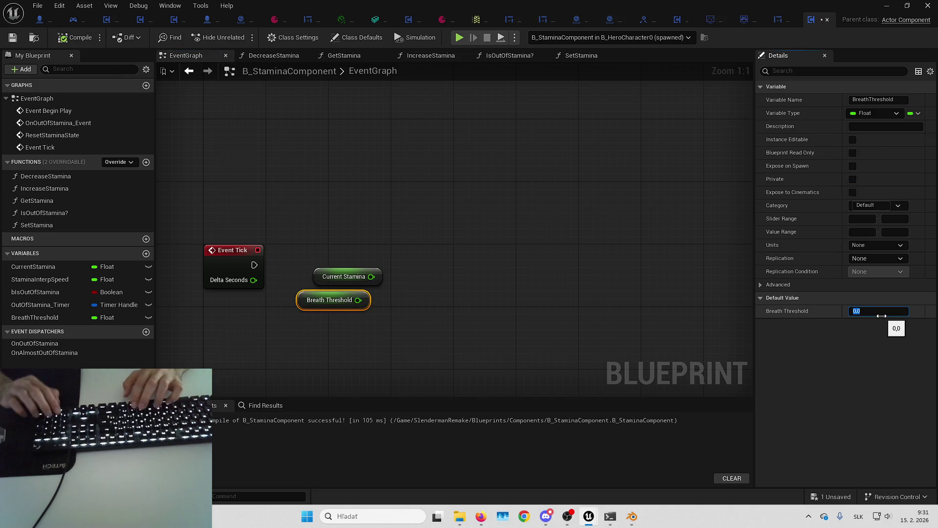
{"action": "type", "text": "0,15"}
{"action": "key", "text": "Return"}
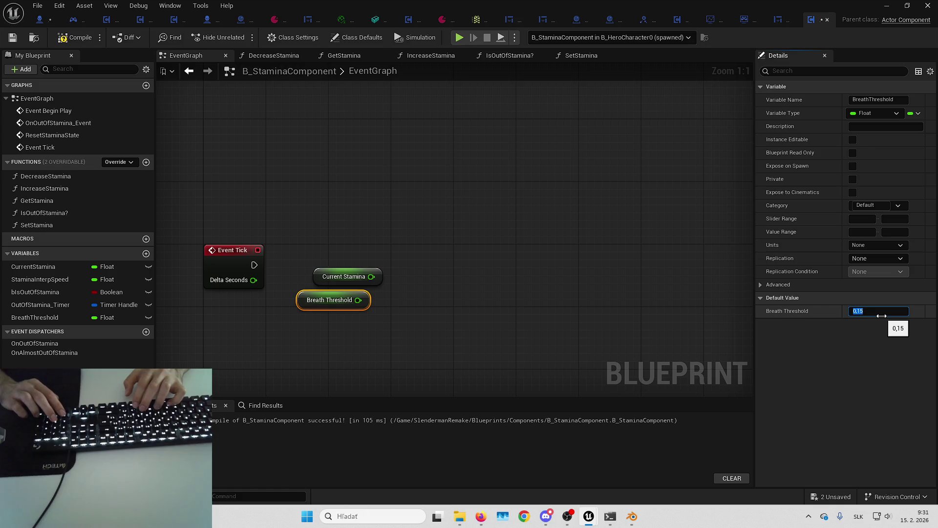
{"action": "left_click", "coordinate": [427, 253]}
{"action": "left_click_drag", "start_coordinate": [393, 254], "coordinate": [465, 251]}
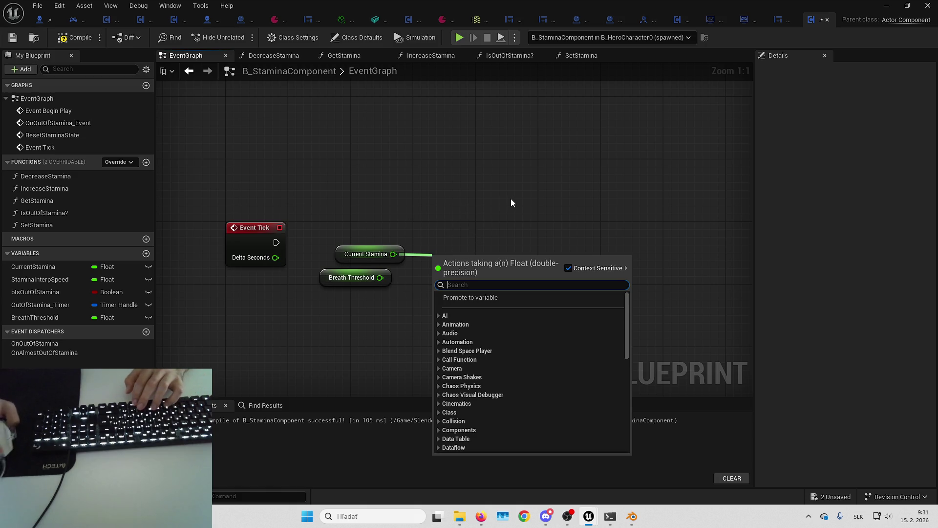
- Add a less-than node comparing Current Stamina with Breath Threshold under the Branch, and save all
{"action": "type", "text": "<"}
{"action": "key", "text": "Return"}
{"action": "mouse_move", "coordinate": [379, 278]}
{"action": "left_mouse_down"}
{"action": "mouse_move", "coordinate": [434, 277]}
{"action": "mouse_move", "coordinate": [436, 251]}
{"action": "left_mouse_up"}
{"action": "left_click", "coordinate": [371, 253]}
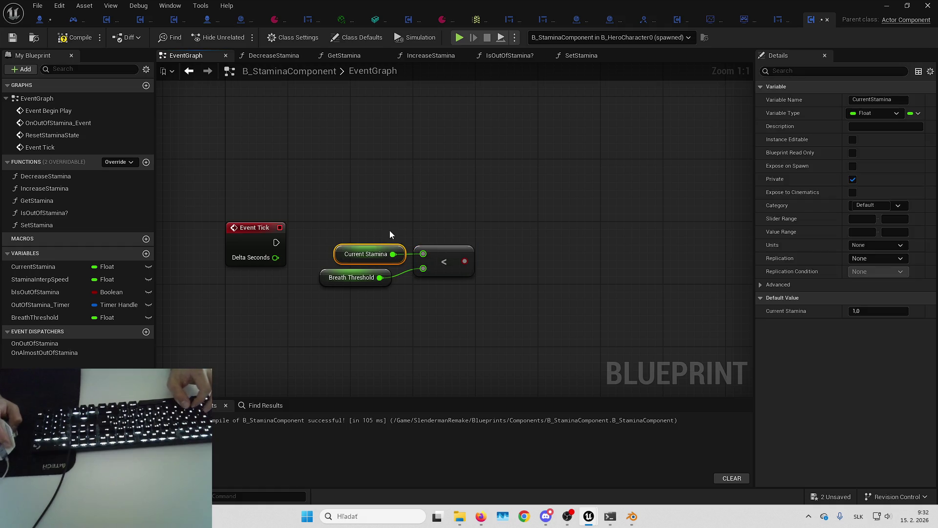
{"action": "left_click", "coordinate": [448, 307]}
{"action": "left_click_drag", "start_coordinate": [332, 280], "coordinate": [347, 279]}
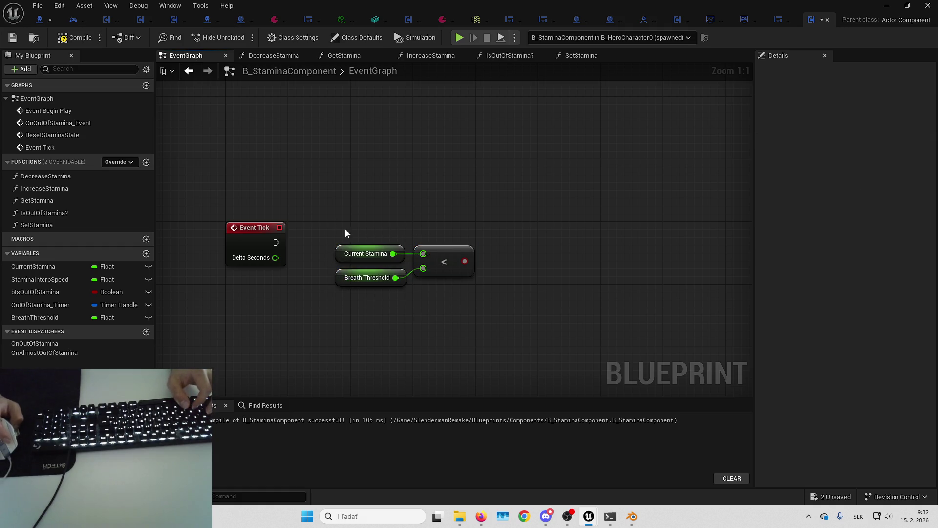
{"action": "mouse_move", "coordinate": [346, 231]}
{"action": "left_mouse_down"}
{"action": "mouse_move", "coordinate": [462, 264]}
{"action": "mouse_move", "coordinate": [383, 287]}
{"action": "mouse_move", "coordinate": [447, 221]}
{"action": "mouse_move", "coordinate": [319, 213]}
{"action": "left_mouse_up"}
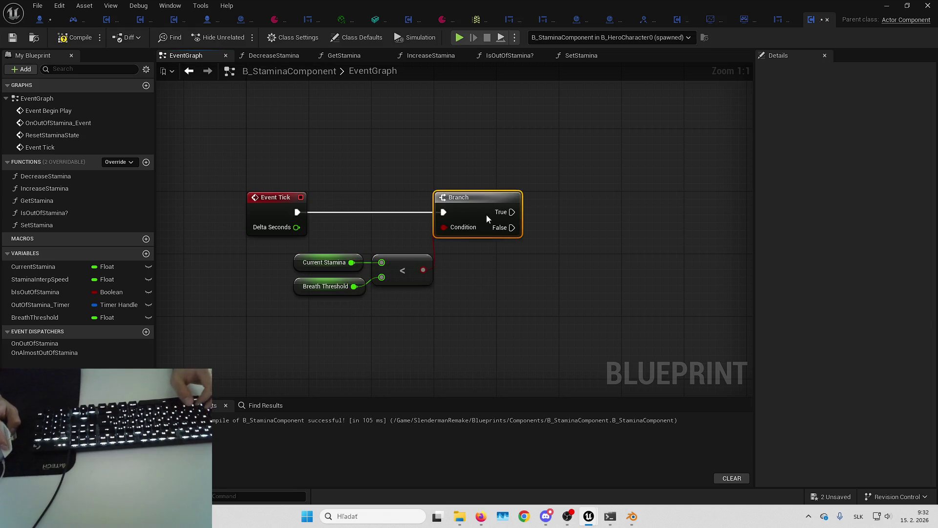
{"action": "left_click", "coordinate": [508, 244]}
{"action": "left_click_drag", "start_coordinate": [509, 246], "coordinate": [523, 224]}
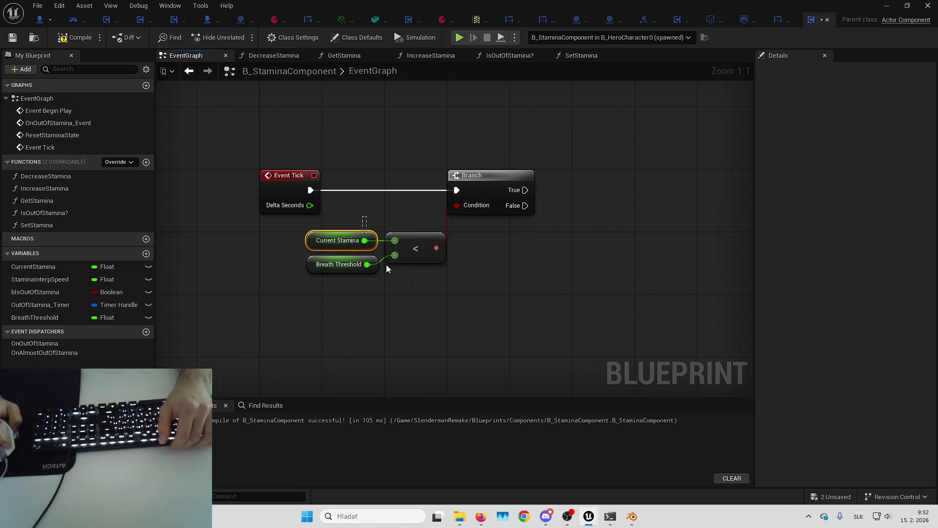
{"action": "left_click_drag", "start_coordinate": [429, 245], "coordinate": [482, 230]}
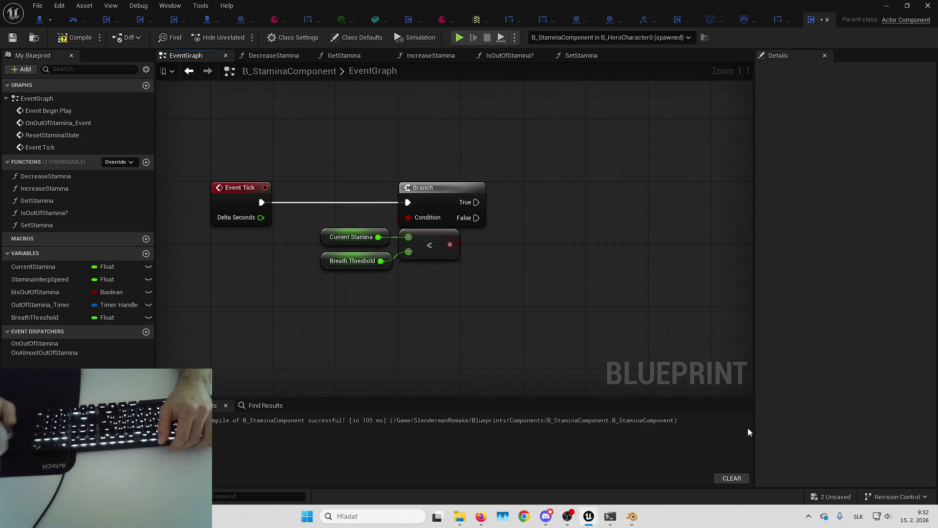
{"action": "left_click", "coordinate": [836, 501]}
{"action": "key", "text": "Return"}
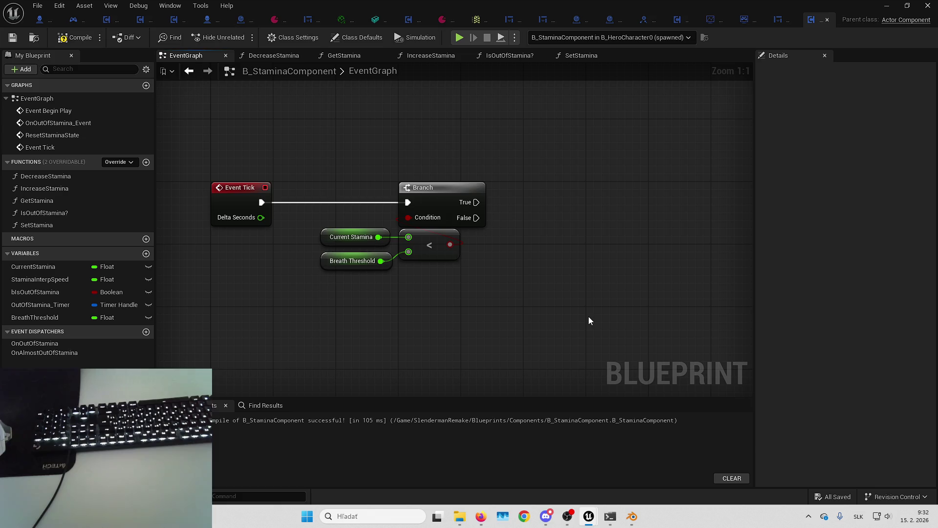
- Drag trial wires from the Branch's True and False outputs, cancelling the node menu
{"action": "left_click_drag", "start_coordinate": [585, 318], "coordinate": [563, 324]}
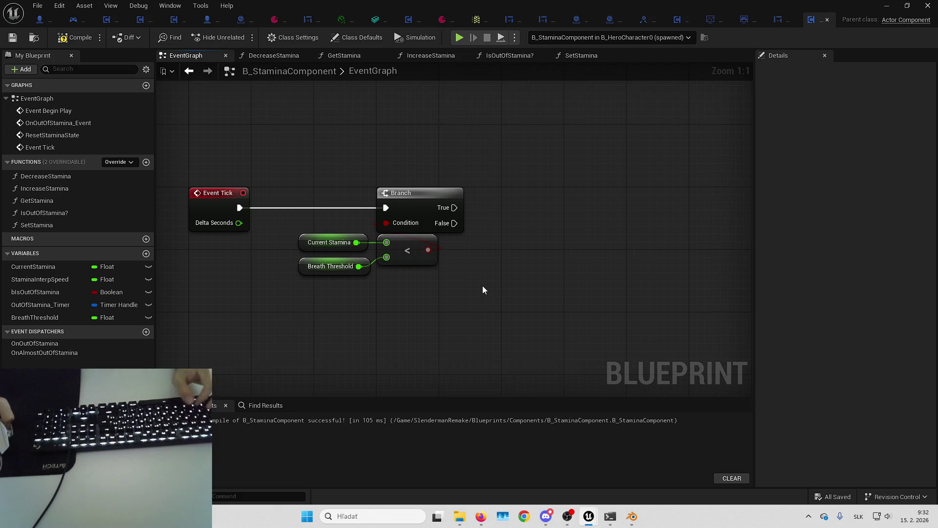
{"action": "left_click", "coordinate": [330, 243]}
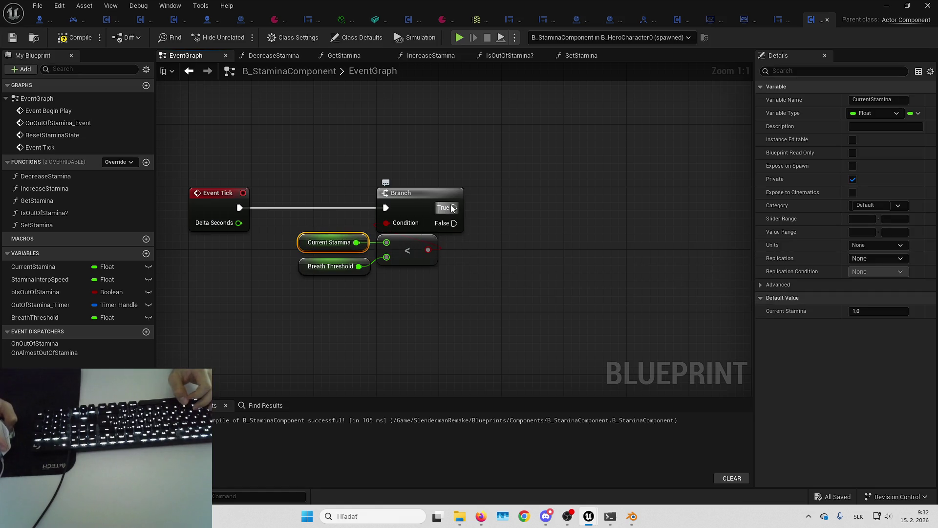
{"action": "mouse_move", "coordinate": [452, 208]}
{"action": "left_mouse_down"}
{"action": "mouse_move", "coordinate": [555, 201]}
{"action": "mouse_move", "coordinate": [563, 159]}
{"action": "left_mouse_up"}
{"action": "left_click_drag", "start_coordinate": [365, 203], "coordinate": [486, 199]}
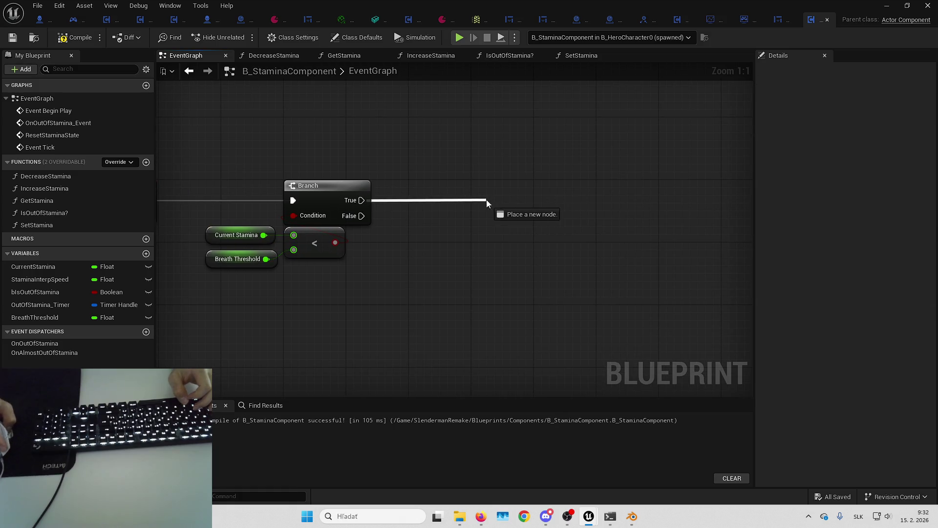
{"action": "left_click_drag", "start_coordinate": [327, 226], "coordinate": [445, 274]}
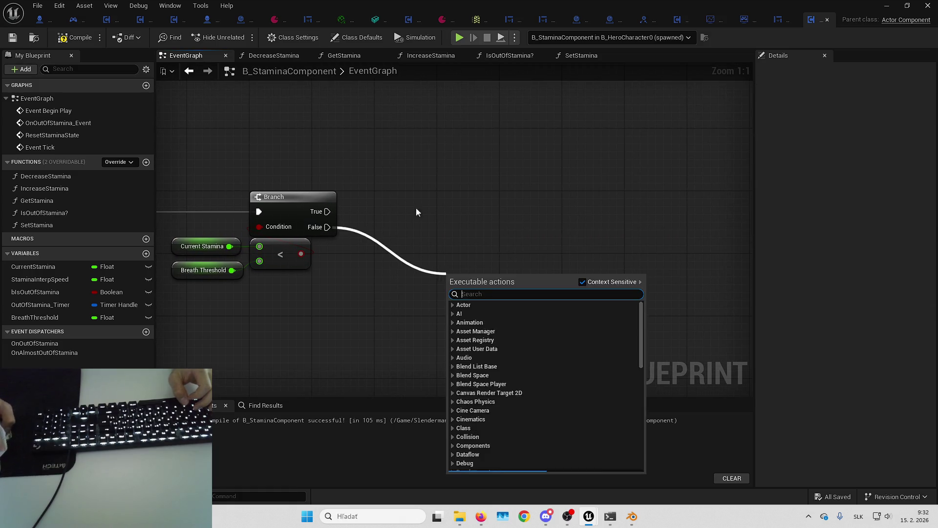
{"action": "left_click", "coordinate": [523, 226]}
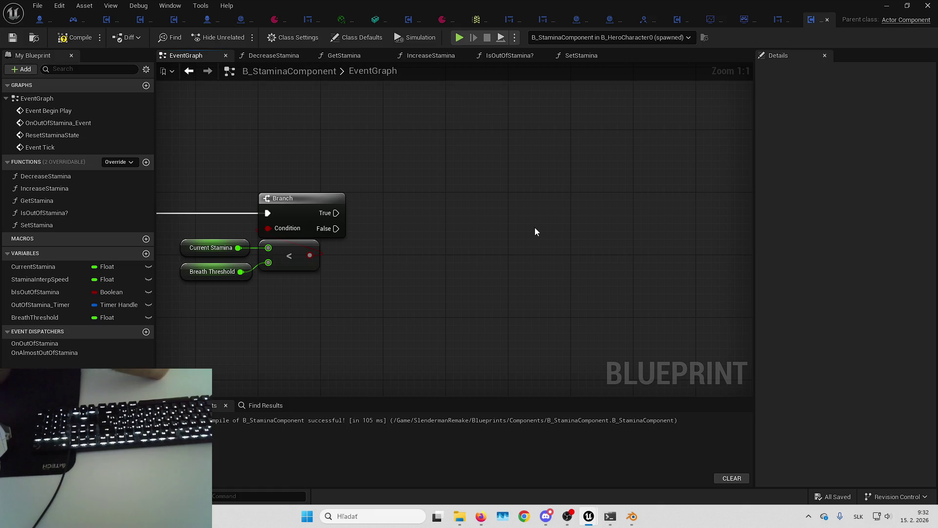
- Add a Spawn Sound 2D node near Event Begin Play via a 'sound' search
{"action": "scroll", "coordinate": [518, 274], "scroll_direction": "down", "scroll_amount": 4}
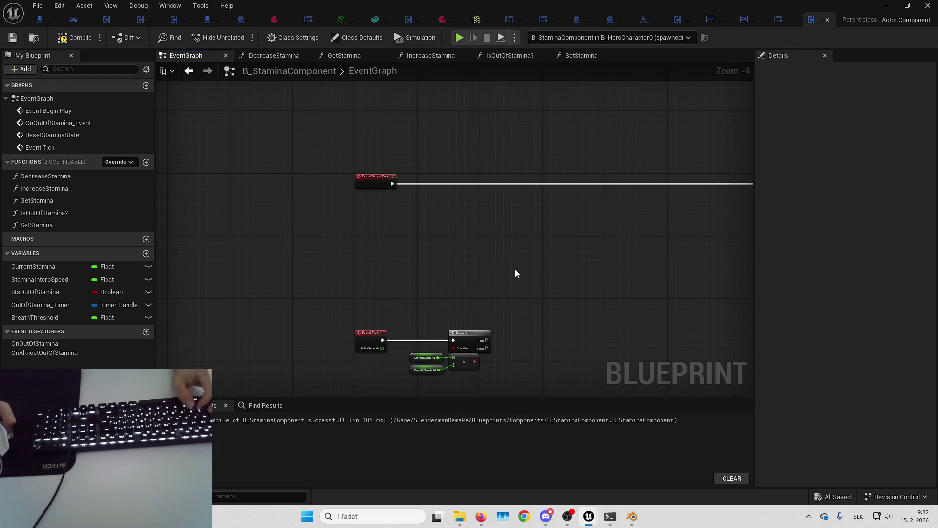
{"action": "scroll", "coordinate": [393, 193], "scroll_direction": "up", "scroll_amount": 4}
{"action": "left_click_drag", "start_coordinate": [409, 270], "coordinate": [417, 202]}
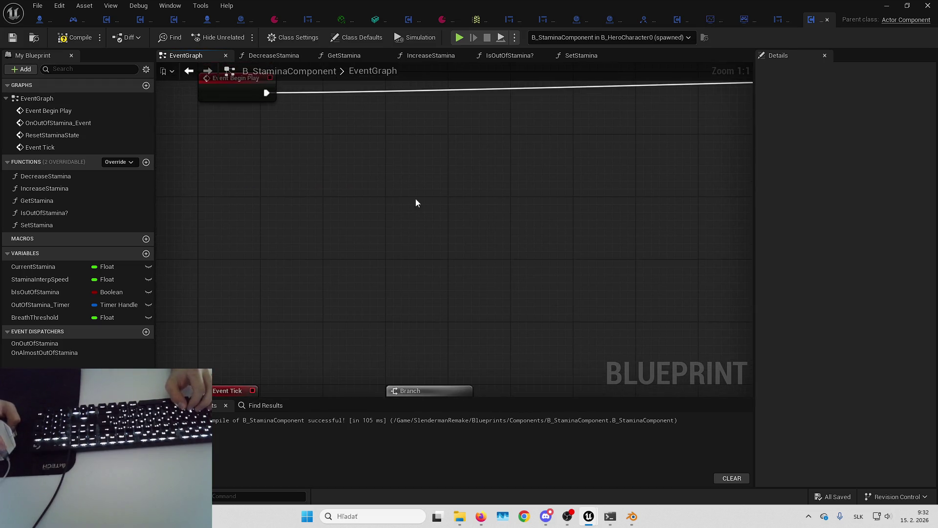
{"action": "left_click_drag", "start_coordinate": [367, 120], "coordinate": [392, 198]}
{"action": "right_click", "coordinate": [392, 198]}
{"action": "type", "text": "spawnac"}
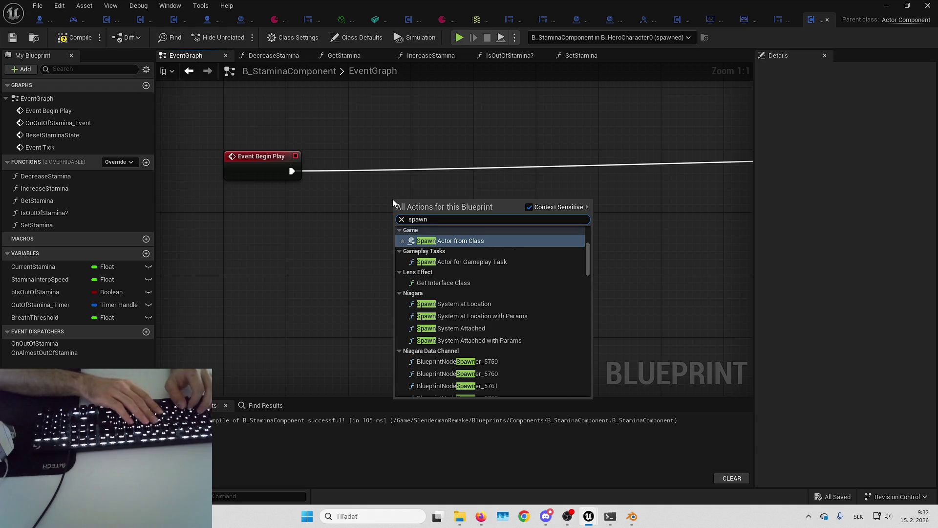
{"action": "key", "text": "BackSpace"}
{"action": "key", "text": "BackSpace"}
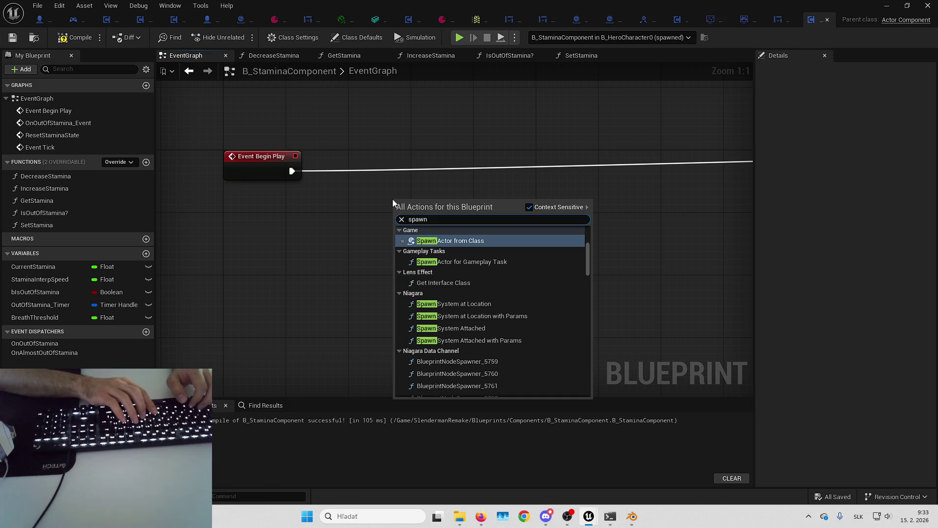
{"action": "type", "text": " sound"}
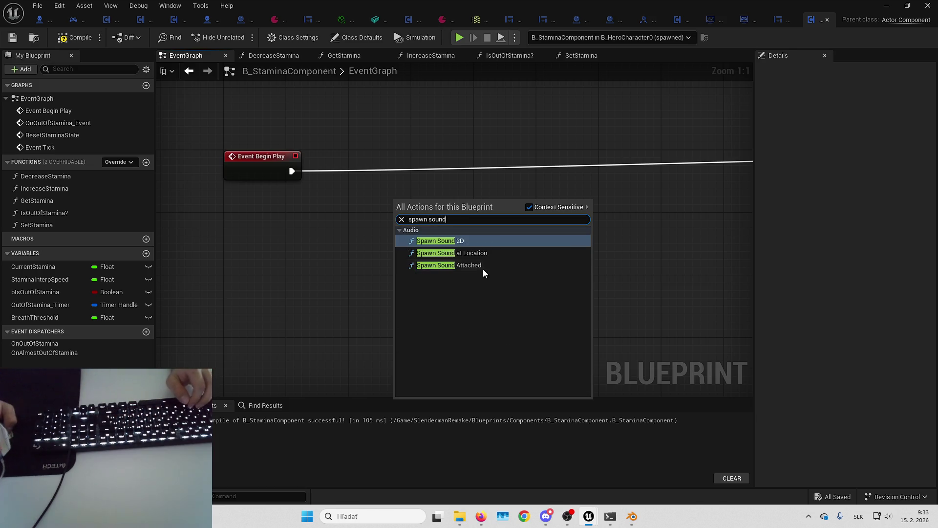
{"action": "left_click", "coordinate": [474, 242]}
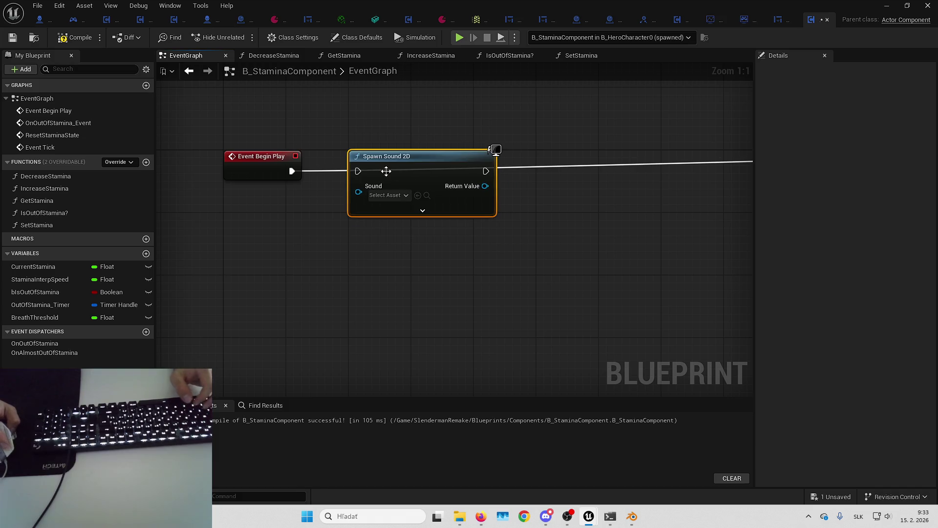
- Wire Spawn Sound 2D ahead of the existing chain and set its Sound to breath
{"action": "left_click_drag", "start_coordinate": [396, 144], "coordinate": [481, 153]}
{"action": "left_click_drag", "start_coordinate": [442, 180], "coordinate": [430, 202]}
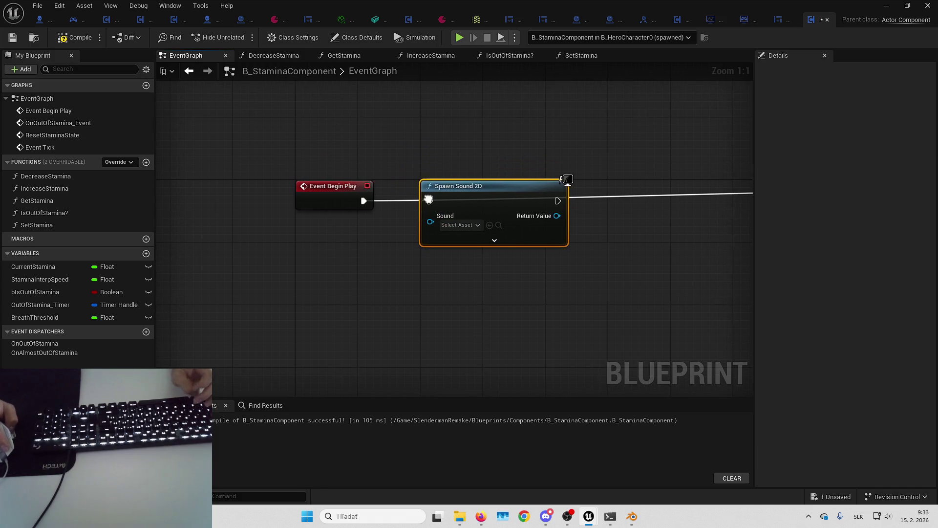
{"action": "left_click_drag", "start_coordinate": [368, 205], "coordinate": [558, 202]}
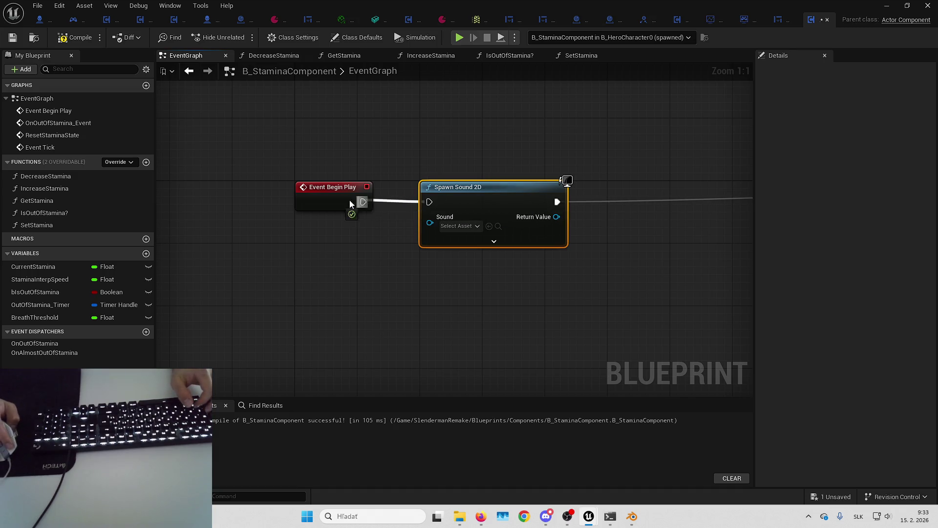
{"action": "left_click", "coordinate": [424, 213]}
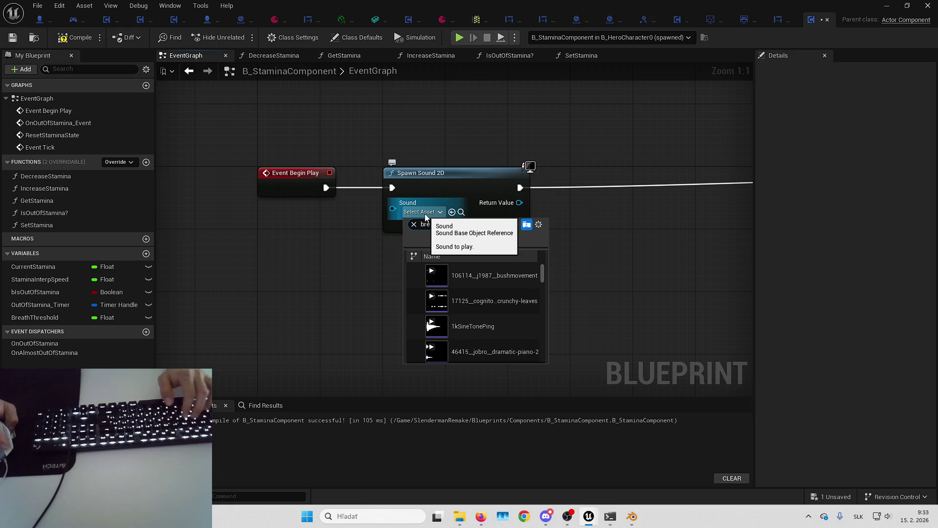
{"action": "left_click", "coordinate": [470, 268]}
{"action": "left_click", "coordinate": [411, 226]}
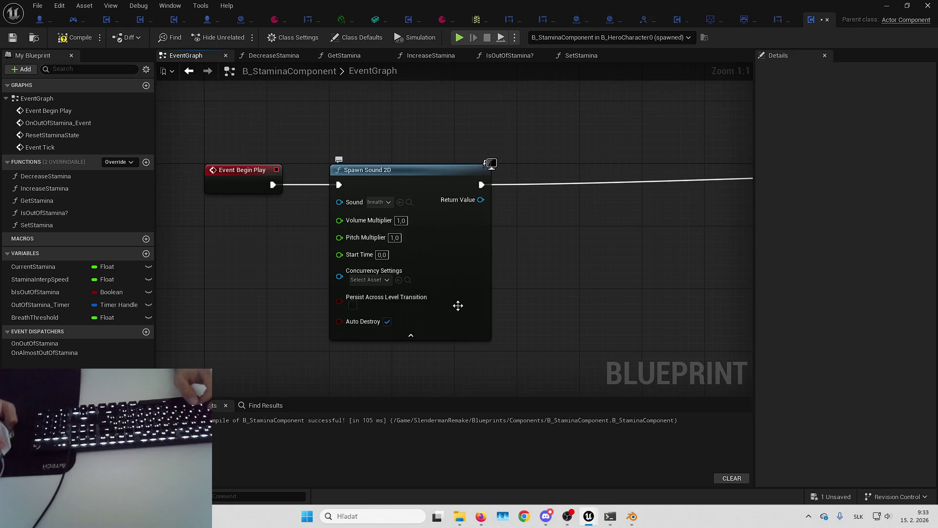
{"action": "left_click", "coordinate": [396, 335]}
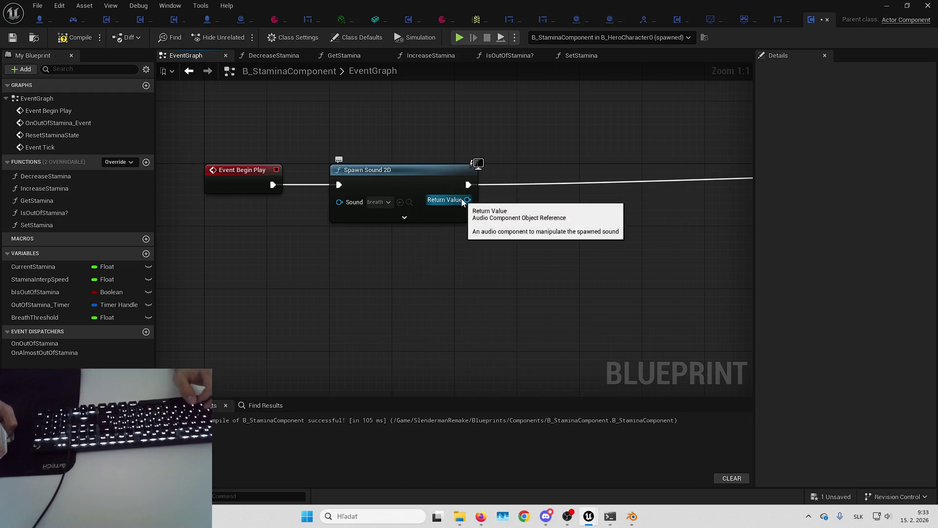
- Insert Set Auto Activate into the chain and add a Deactivate node from Return Value
{"action": "left_click_drag", "start_coordinate": [462, 201], "coordinate": [493, 228]}
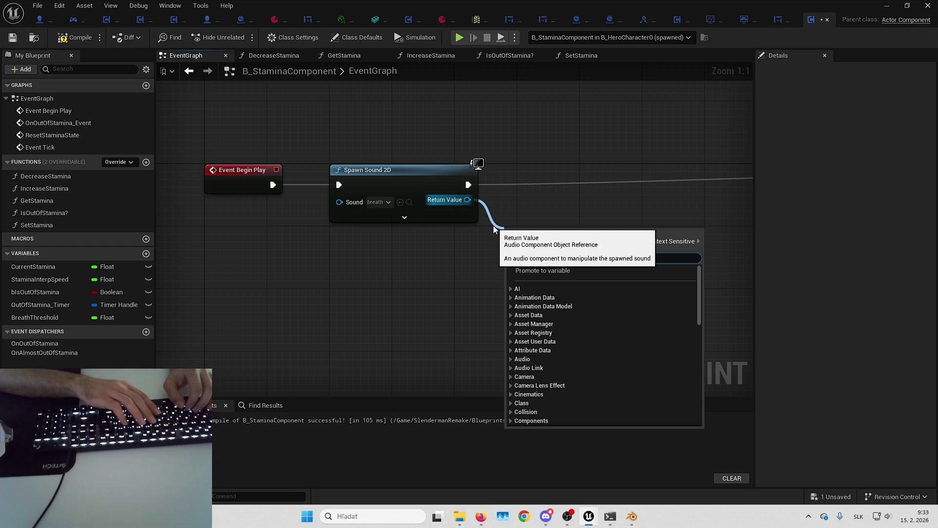
{"action": "type", "text": "set auto activate"}
{"action": "key", "text": "Return"}
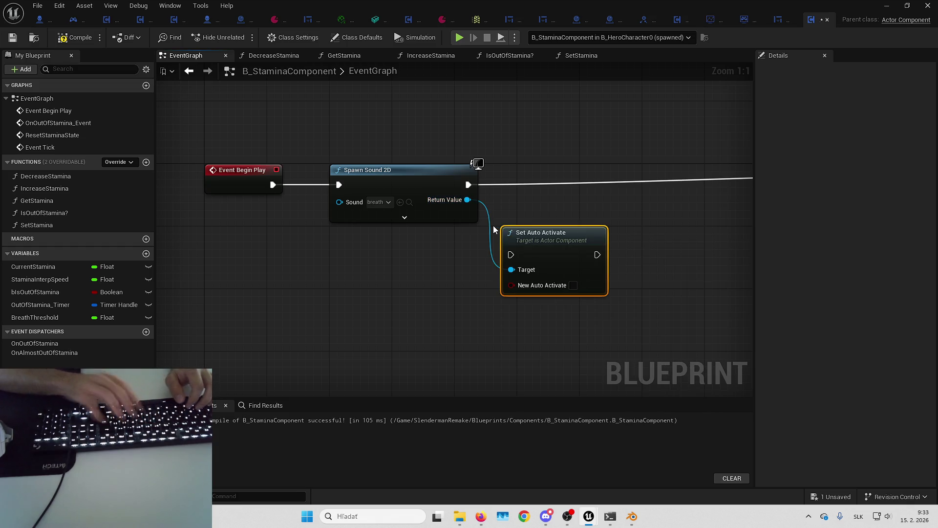
{"action": "mouse_move", "coordinate": [482, 178]}
{"action": "left_mouse_down"}
{"action": "mouse_move", "coordinate": [388, 201]}
{"action": "mouse_move", "coordinate": [413, 272]}
{"action": "left_mouse_up"}
{"action": "type", "text": "activa"}
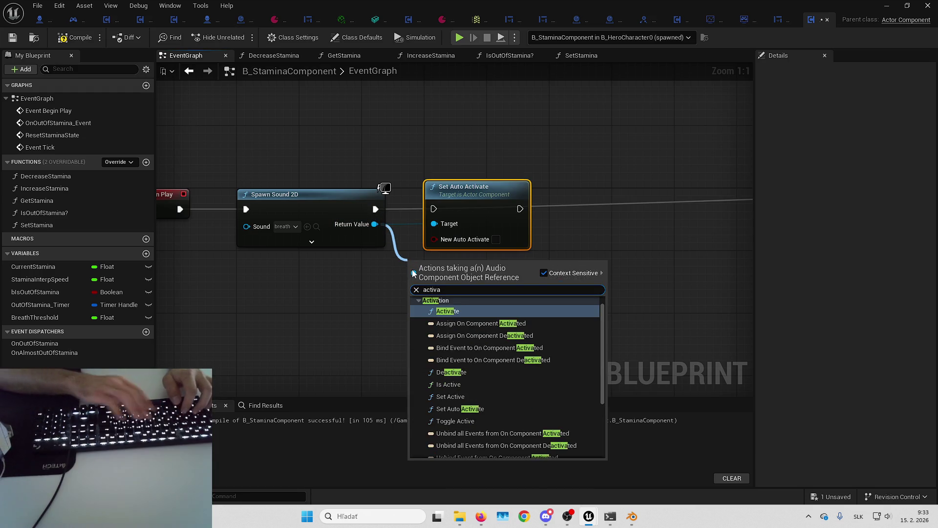
{"action": "key", "text": "Return"}
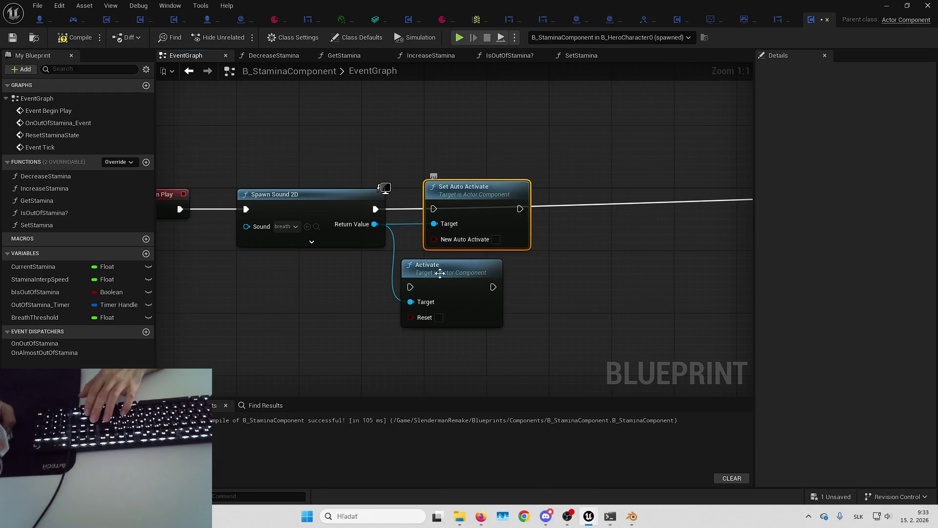
{"action": "key", "text": "ctrl+z"}
{"action": "mouse_move", "coordinate": [376, 225]}
{"action": "left_mouse_down"}
{"action": "mouse_move", "coordinate": [453, 304]}
{"action": "mouse_move", "coordinate": [460, 272]}
{"action": "left_mouse_up"}
{"action": "type", "text": "deactiv"}
{"action": "key", "text": "Return"}
- Delete Set Auto Activate and route the execution chain through Deactivate instead
{"action": "left_click", "coordinate": [481, 205]}
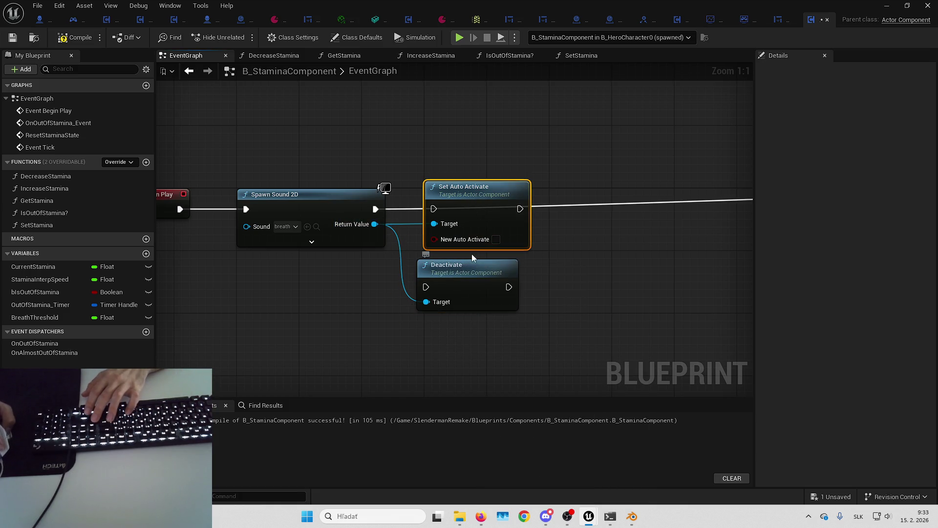
{"action": "left_click_drag", "start_coordinate": [467, 228], "coordinate": [422, 222]}
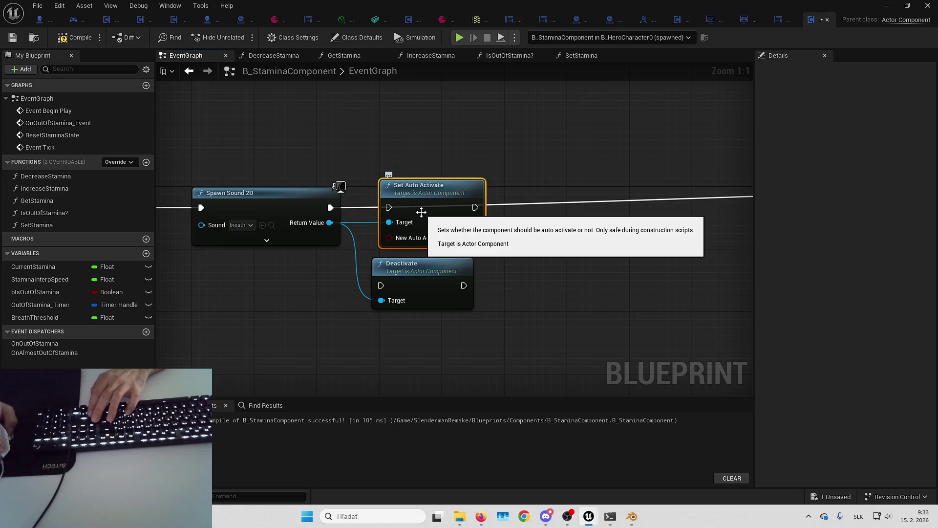
{"action": "key", "text": "Delete"}
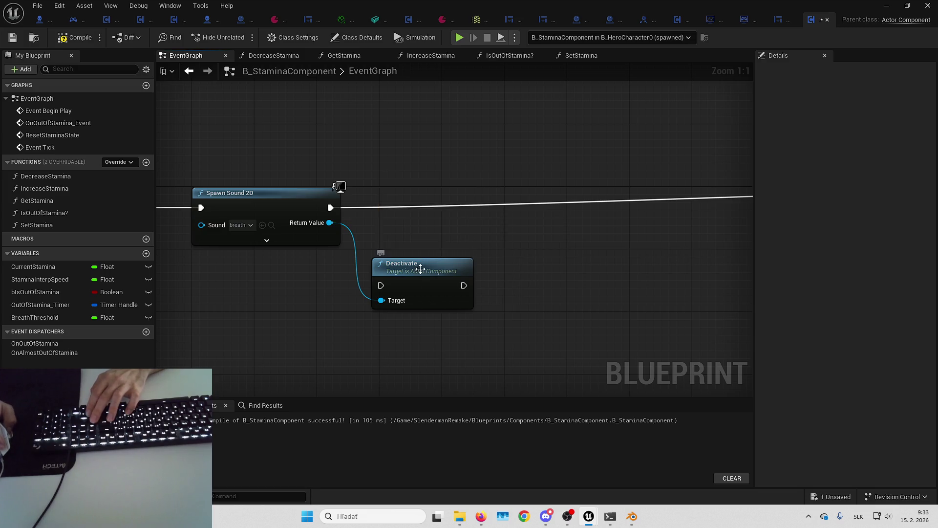
{"action": "left_click_drag", "start_coordinate": [420, 273], "coordinate": [427, 193]}
{"action": "left_click_drag", "start_coordinate": [329, 208], "coordinate": [469, 207]}
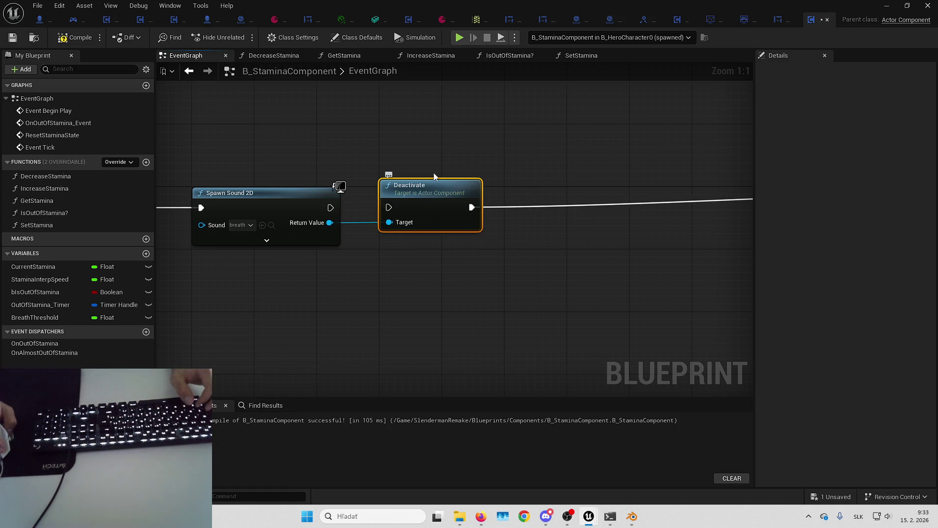
- Move Deactivate further right and promote Spawn Sound 2D's Return Value to a variable
{"action": "left_click_drag", "start_coordinate": [464, 179], "coordinate": [549, 189]}
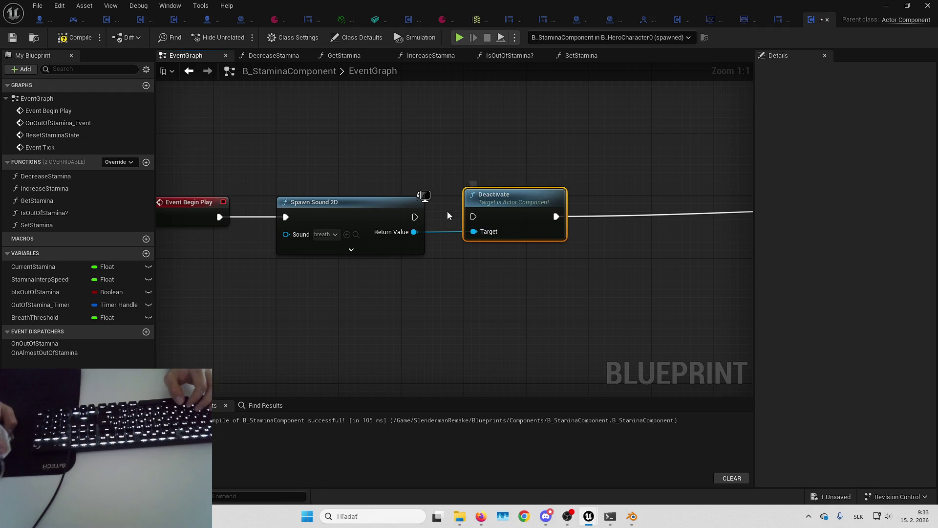
{"action": "left_click_drag", "start_coordinate": [492, 279], "coordinate": [474, 254]}
{"action": "left_click_drag", "start_coordinate": [543, 162], "coordinate": [469, 170]}
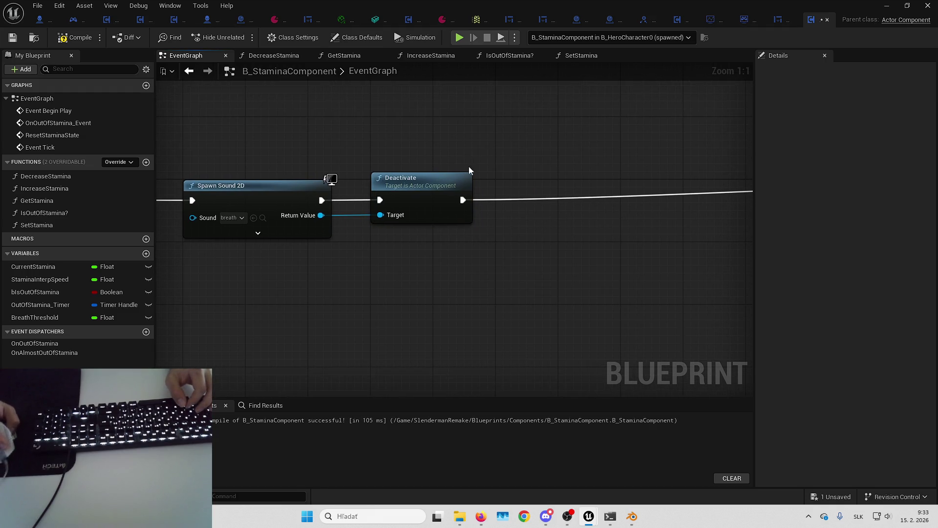
{"action": "mouse_move", "coordinate": [470, 239]}
{"action": "left_mouse_down"}
{"action": "mouse_move", "coordinate": [478, 134]}
{"action": "mouse_move", "coordinate": [440, 210]}
{"action": "left_mouse_up"}
{"action": "mouse_move", "coordinate": [423, 168]}
{"action": "left_mouse_down"}
{"action": "mouse_move", "coordinate": [563, 176]}
{"action": "mouse_move", "coordinate": [604, 165]}
{"action": "left_mouse_up"}
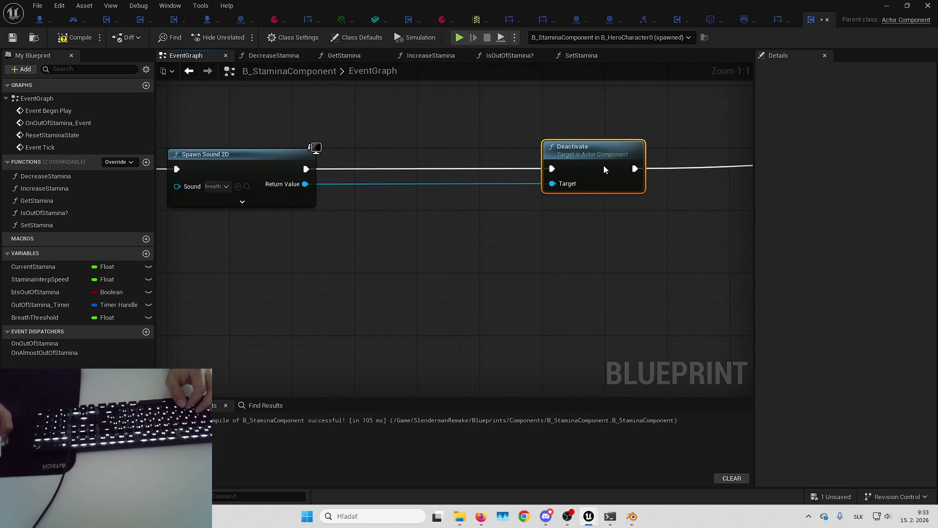
{"action": "left_click_drag", "start_coordinate": [305, 184], "coordinate": [362, 216]}
{"action": "left_click", "coordinate": [413, 262]}
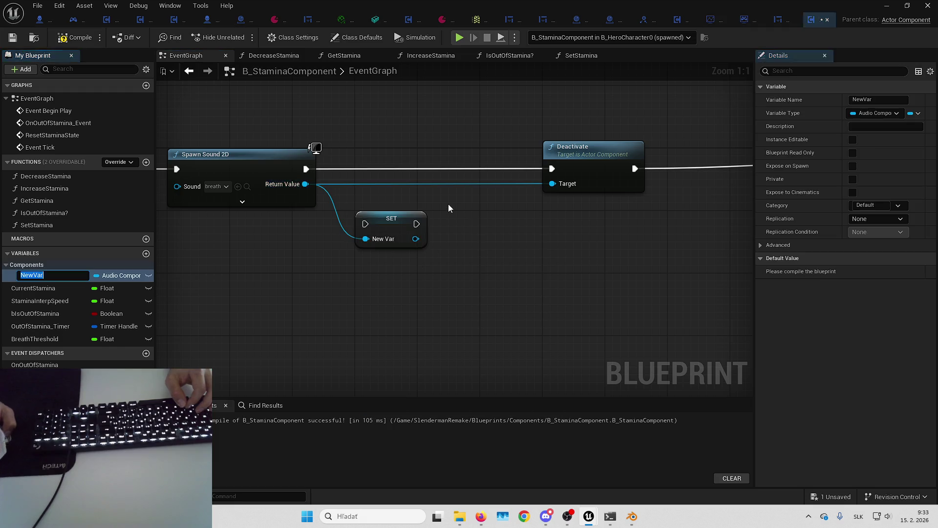
- Name the variable BreathComponent and wire its SET node between Spawn Sound 2D and Deactivate
{"action": "type", "text": "BreathComponent"}
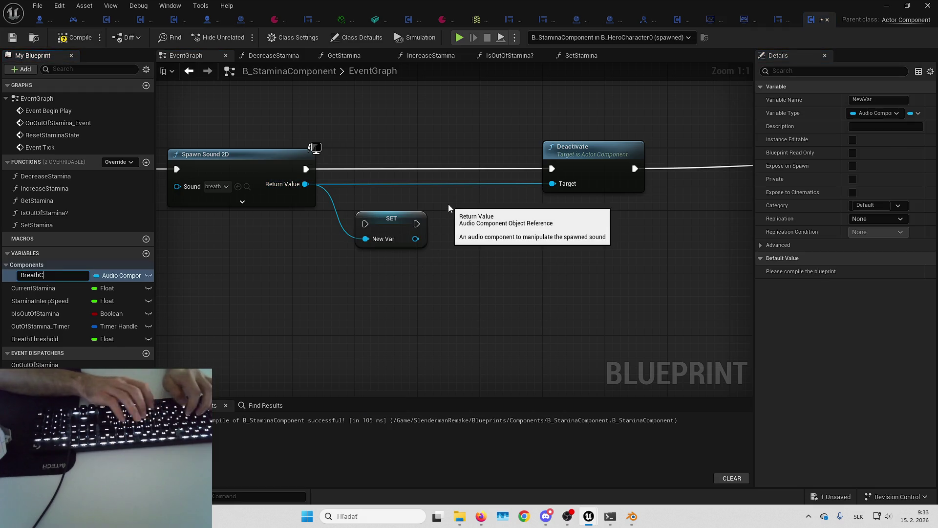
{"action": "key", "text": "Return"}
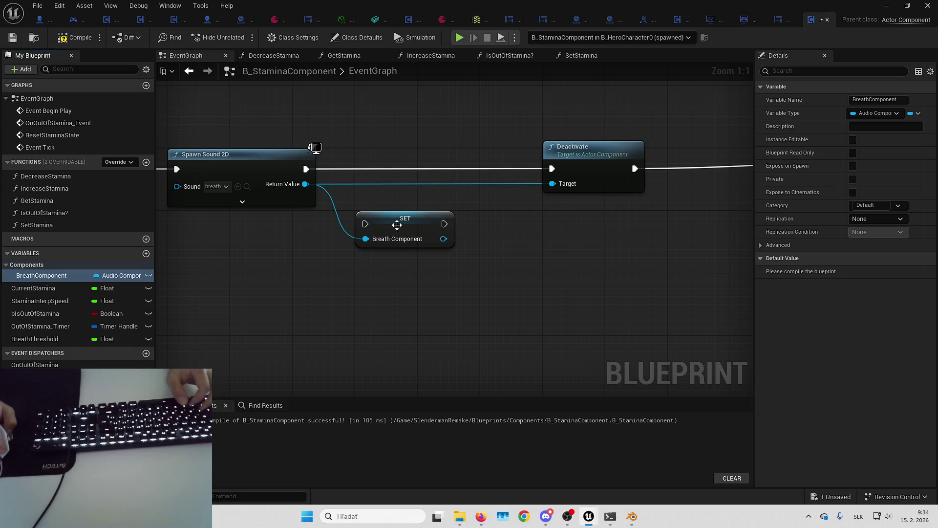
{"action": "left_click_drag", "start_coordinate": [397, 225], "coordinate": [393, 171]}
{"action": "left_click_drag", "start_coordinate": [357, 170], "coordinate": [357, 169]}
{"action": "left_click", "coordinate": [463, 188]}
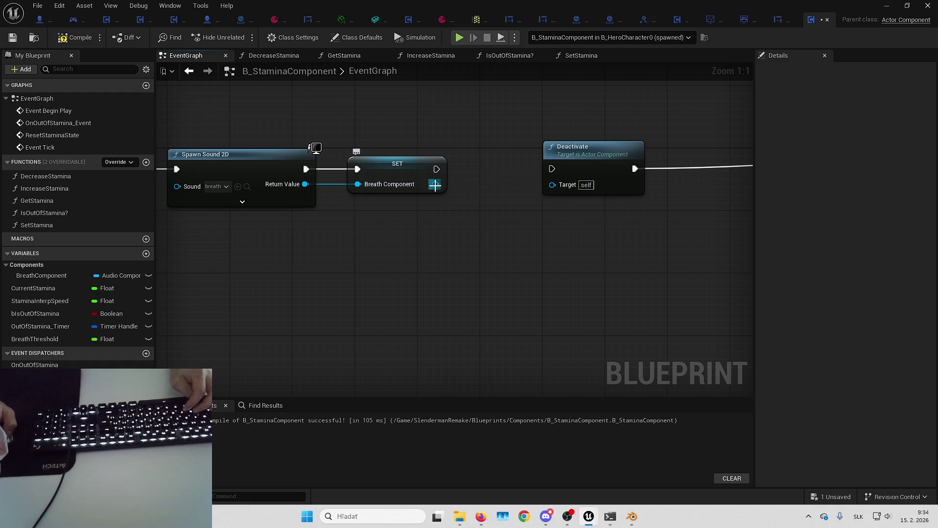
{"action": "left_click_drag", "start_coordinate": [551, 168], "coordinate": [436, 171]}
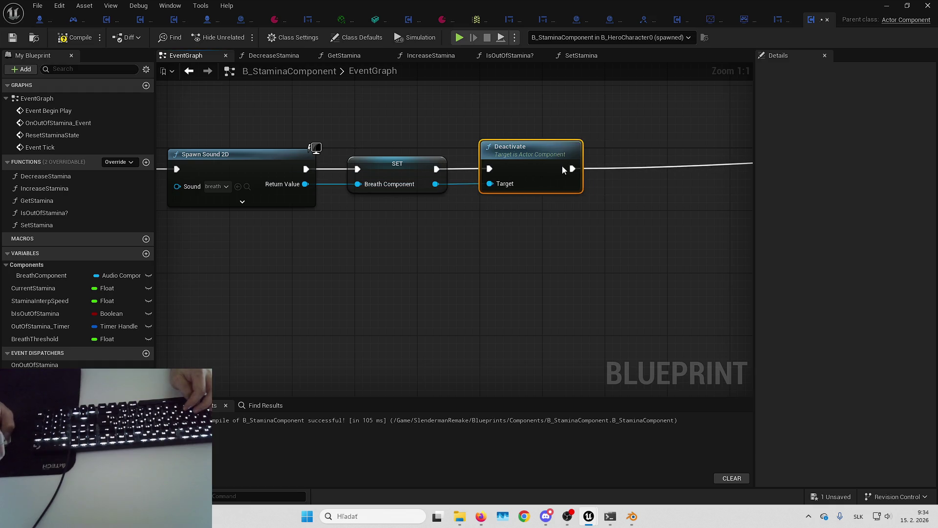
{"action": "scroll", "coordinate": [576, 229], "scroll_direction": "down", "scroll_amount": 3}
{"action": "left_click_drag", "start_coordinate": [235, 199], "coordinate": [480, 235]}
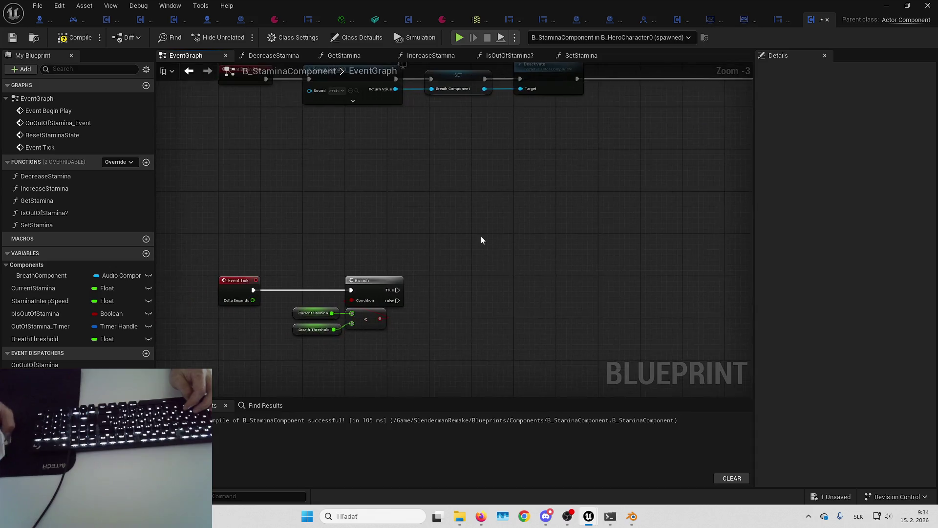
- Drag BreathComponent from My Blueprint into the graph as a getter beside Event Tick
{"action": "scroll", "coordinate": [486, 233], "scroll_direction": "up", "scroll_amount": 2}
{"action": "left_click", "coordinate": [65, 277]}
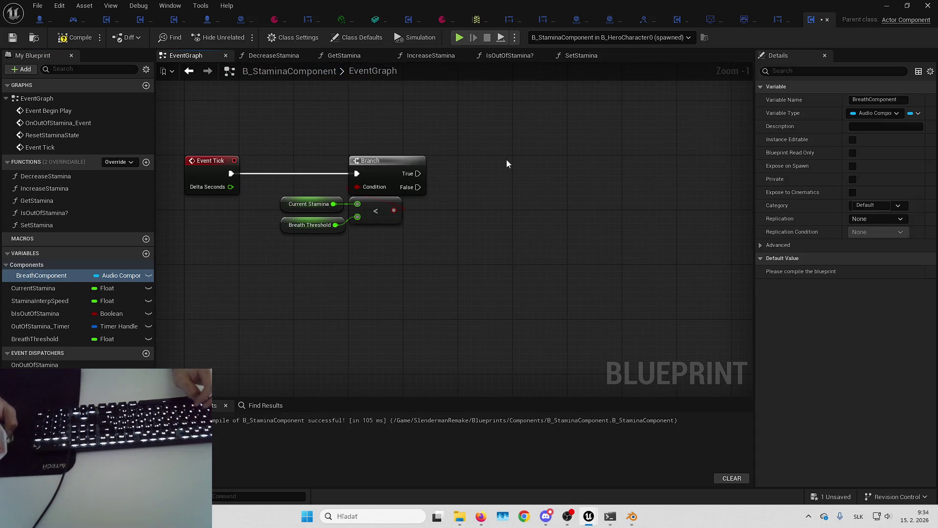
{"action": "mouse_move", "coordinate": [105, 276]}
{"action": "left_mouse_down"}
{"action": "mouse_move", "coordinate": [462, 260]}
{"action": "mouse_move", "coordinate": [526, 225]}
{"action": "left_mouse_up"}
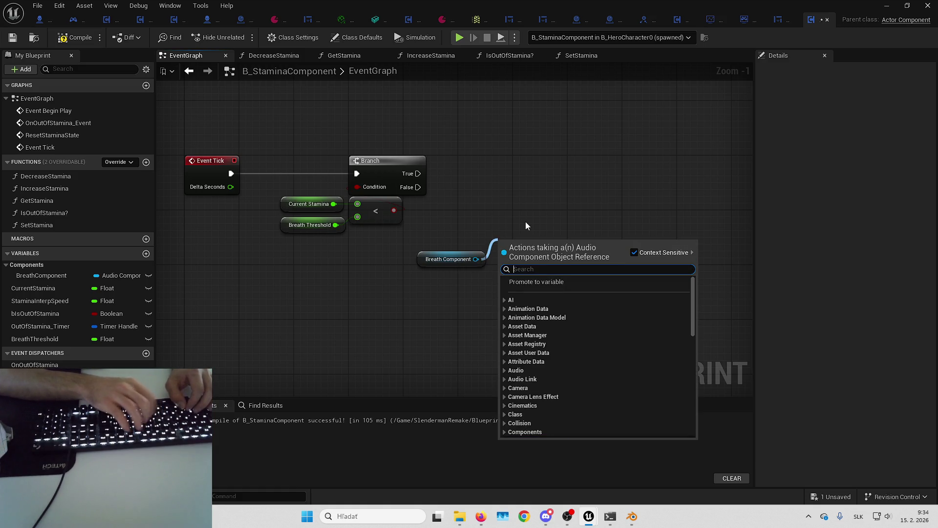
{"action": "type", "text": "play"}
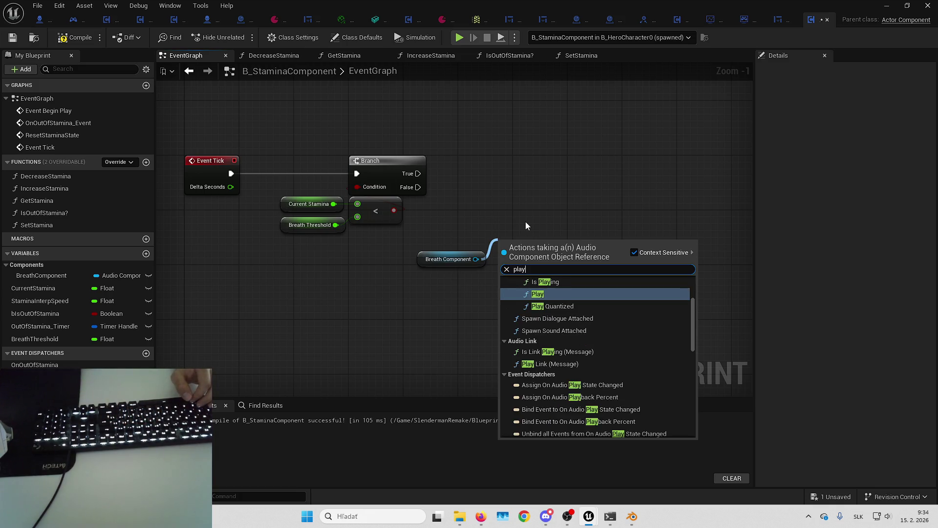
{"action": "key", "text": "Escape"}
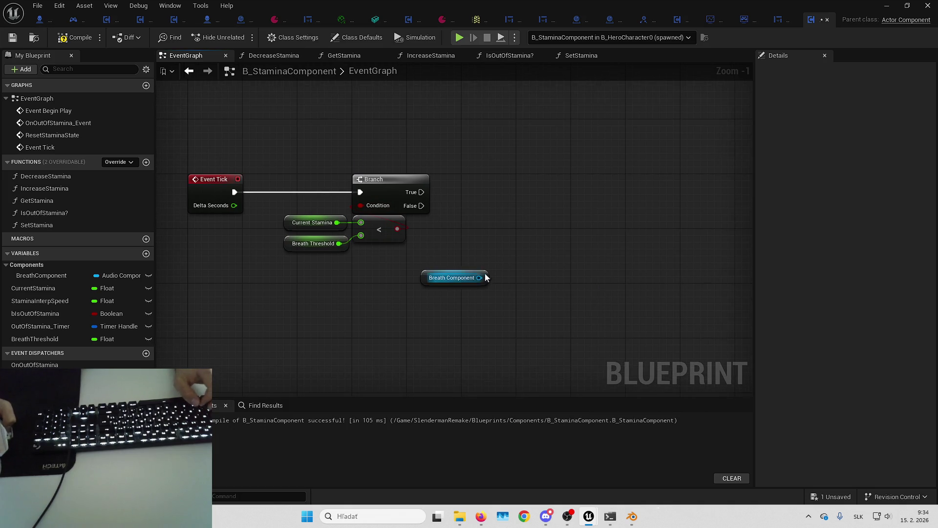
- Browse Breath Component's actions for 'audio' and 'set play rate' without adding any node
{"action": "left_click_drag", "start_coordinate": [479, 283], "coordinate": [529, 260]}
{"action": "type", "text": "audio"}
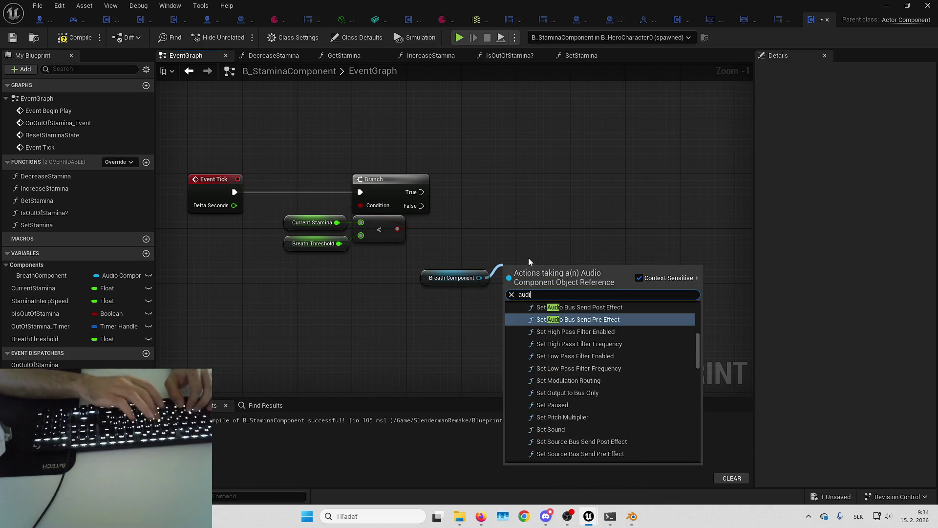
{"action": "scroll", "coordinate": [621, 342], "scroll_direction": "up", "scroll_amount": 10}
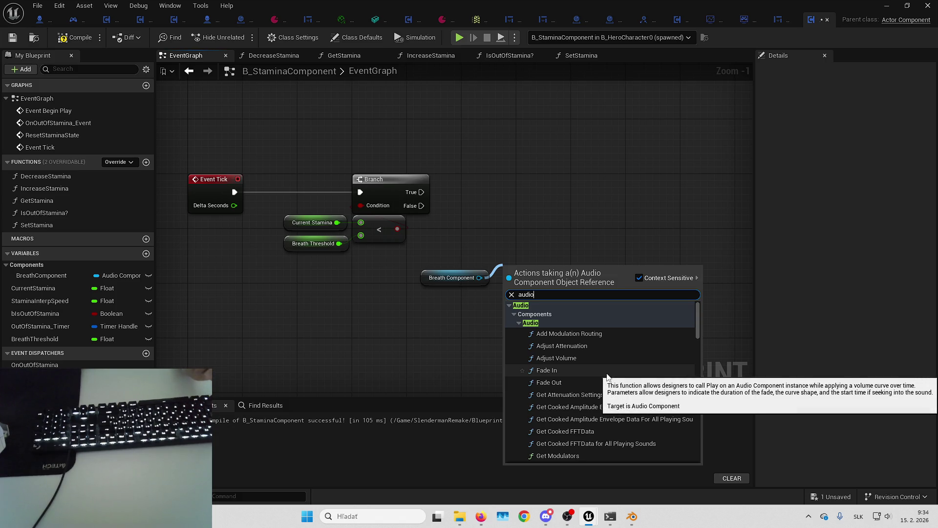
{"action": "scroll", "coordinate": [626, 367], "scroll_direction": "down", "scroll_amount": 5}
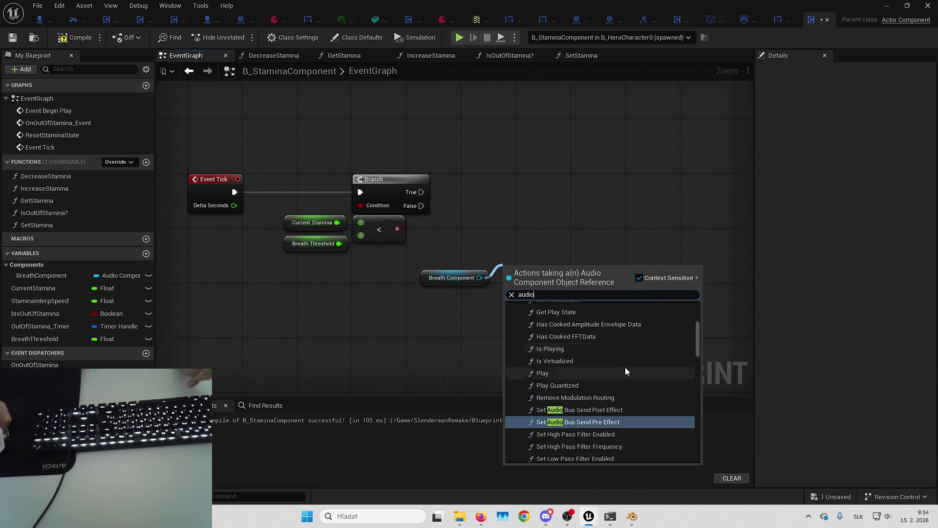
{"action": "scroll", "coordinate": [620, 359], "scroll_direction": "down", "scroll_amount": 5}
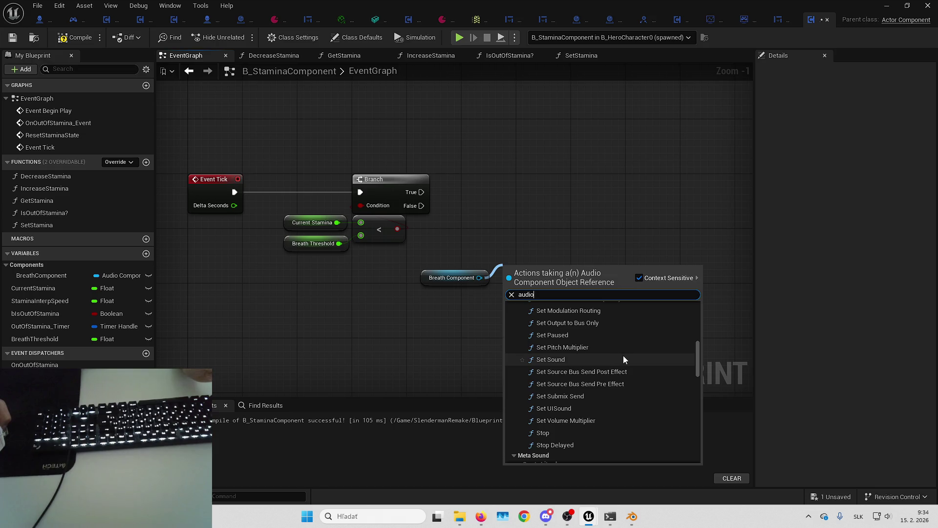
{"action": "scroll", "coordinate": [623, 359], "scroll_direction": "down", "scroll_amount": 2}
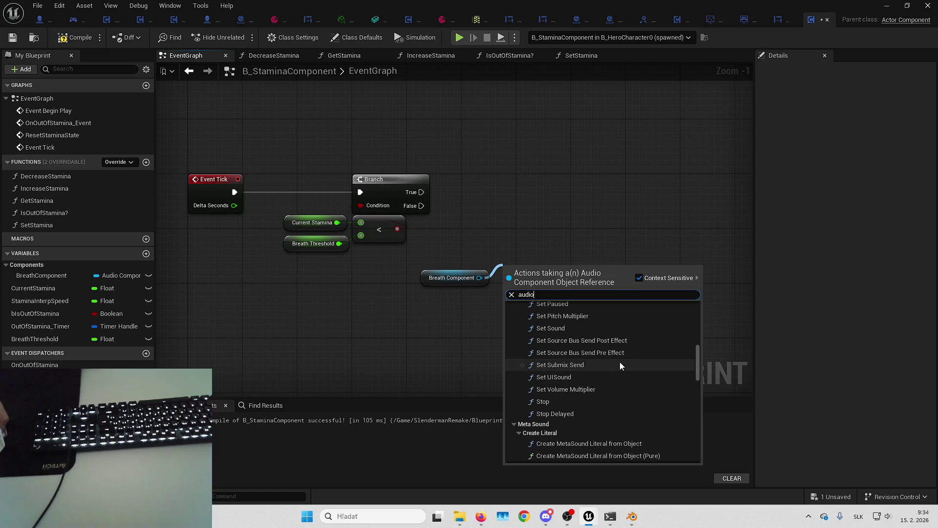
{"action": "scroll", "coordinate": [615, 374], "scroll_direction": "up", "scroll_amount": 4}
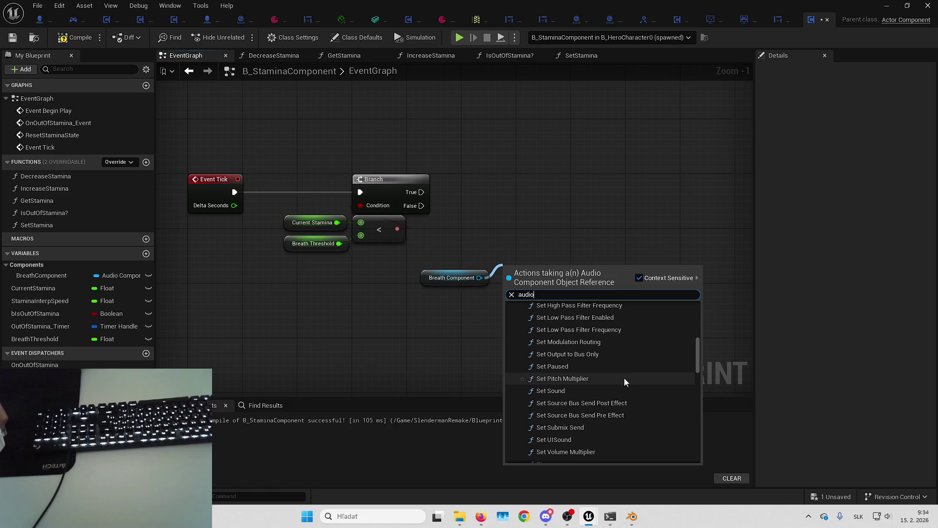
{"action": "key", "text": "BackSpace"}
{"action": "key", "text": "BackSpace"}
{"action": "key", "text": "BackSpace"}
{"action": "type", "text": "set"}
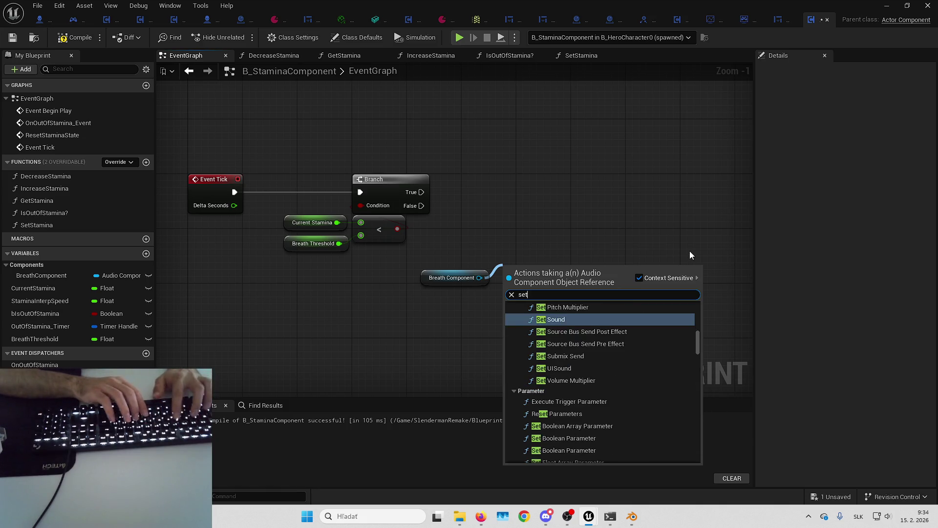
{"action": "type", "text": " play rate"}
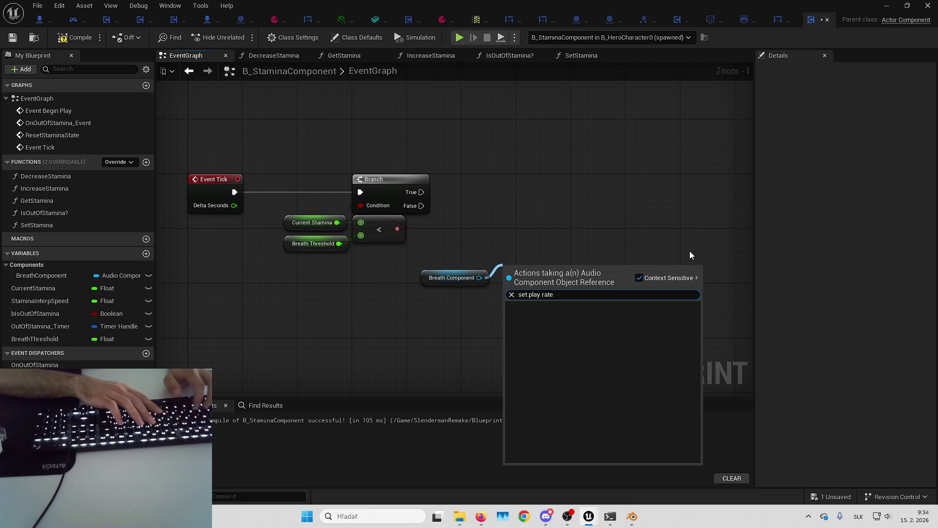
{"action": "key", "text": "ctrl+a"}
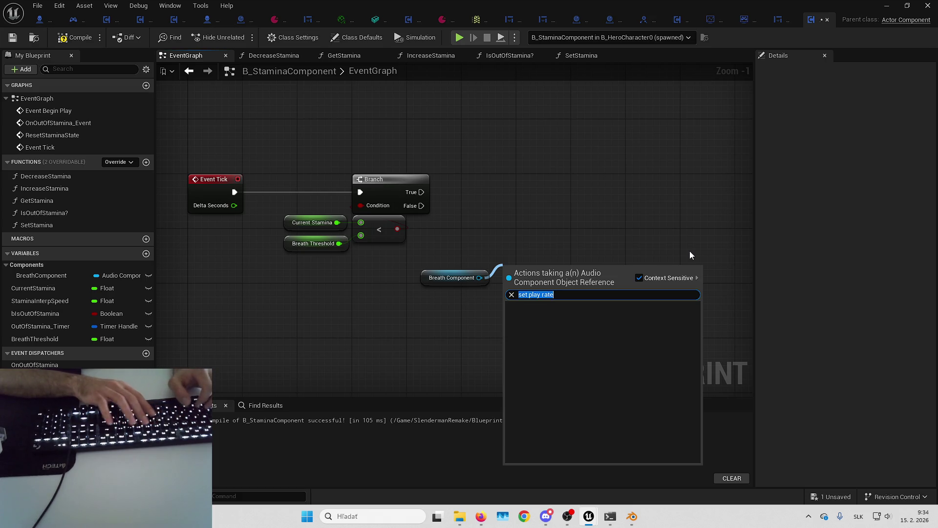
{"action": "key", "text": "BackSpace"}
{"action": "key", "text": "Escape"}
{"action": "left_click", "coordinate": [491, 279]}
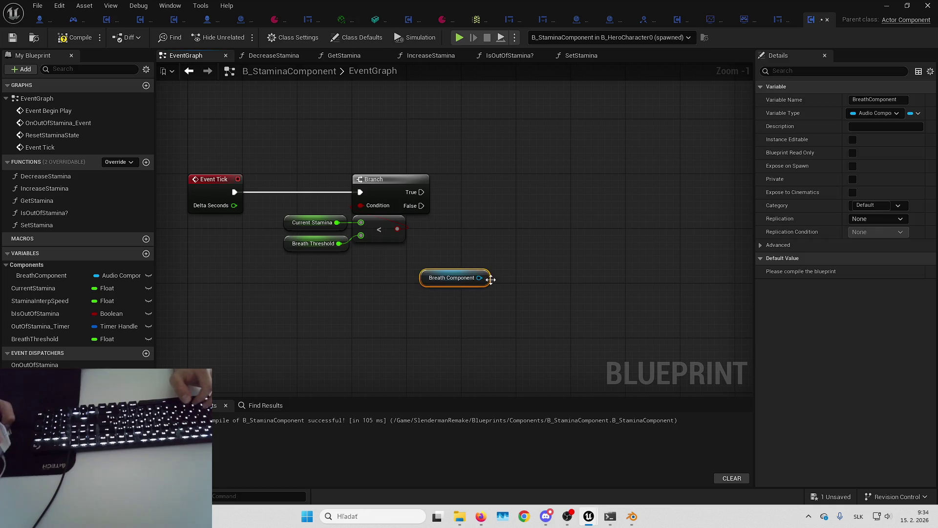
- Compile the stamina component and add an audio component named breath to B_HeroCharacter
{"action": "left_click", "coordinate": [73, 38]}
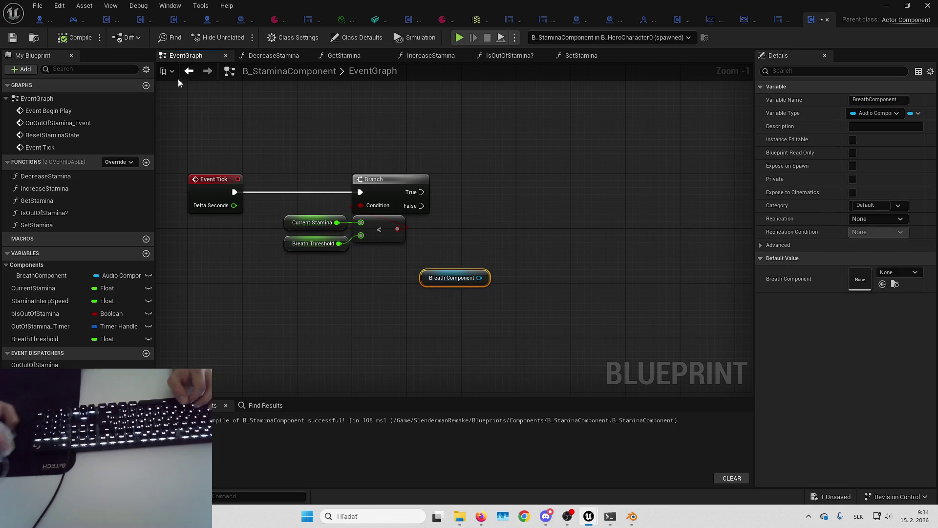
{"action": "left_click", "coordinate": [39, 20]}
{"action": "left_click", "coordinate": [24, 69]}
{"action": "type", "text": "audio"}
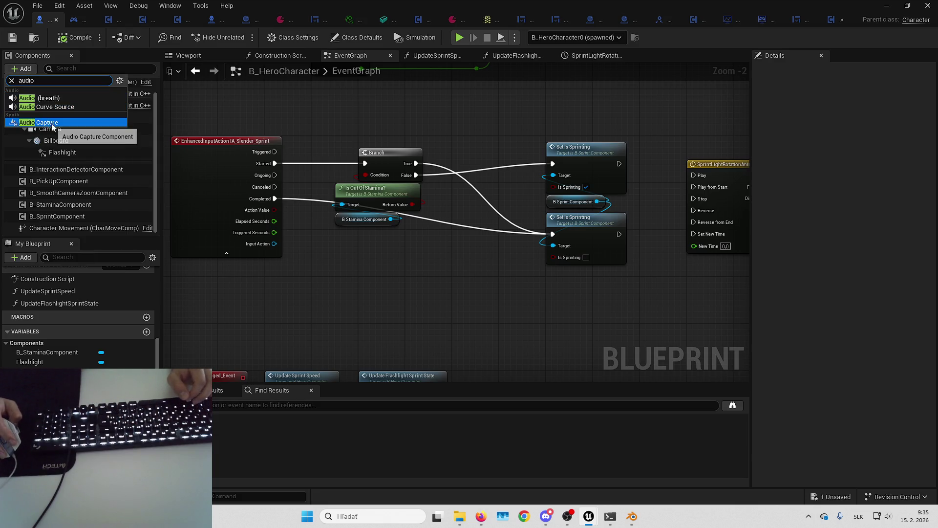
{"action": "left_click", "coordinate": [60, 98]}
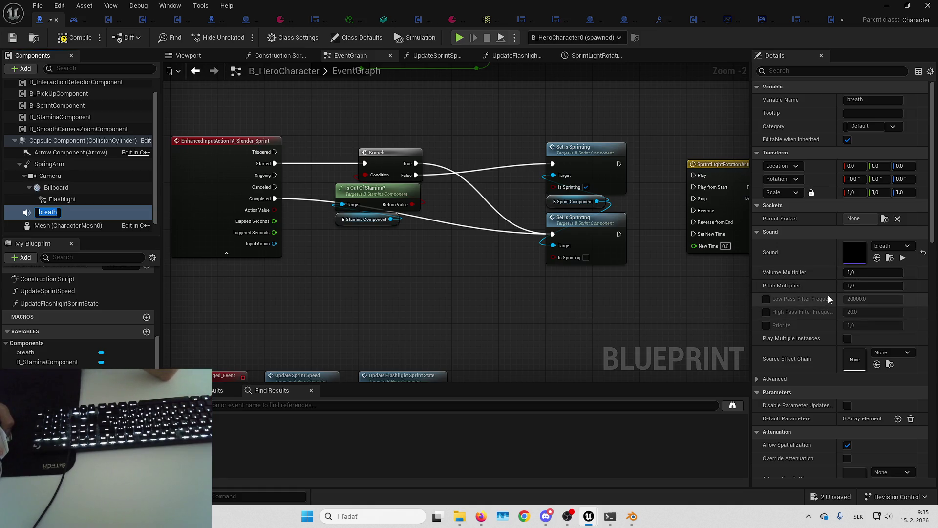
{"action": "key", "text": "Return"}
- Review breath's Sound settings, expanding pitch and volume randomization, then place a breath getter
{"action": "scroll", "coordinate": [815, 308], "scroll_direction": "down", "scroll_amount": 4}
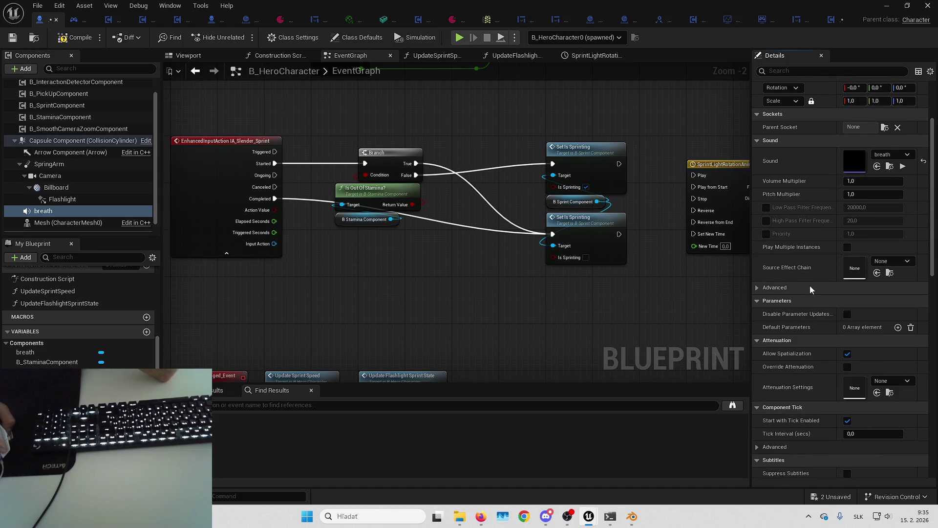
{"action": "scroll", "coordinate": [811, 286], "scroll_direction": "down", "scroll_amount": 3}
{"action": "scroll", "coordinate": [832, 295], "scroll_direction": "down", "scroll_amount": 2}
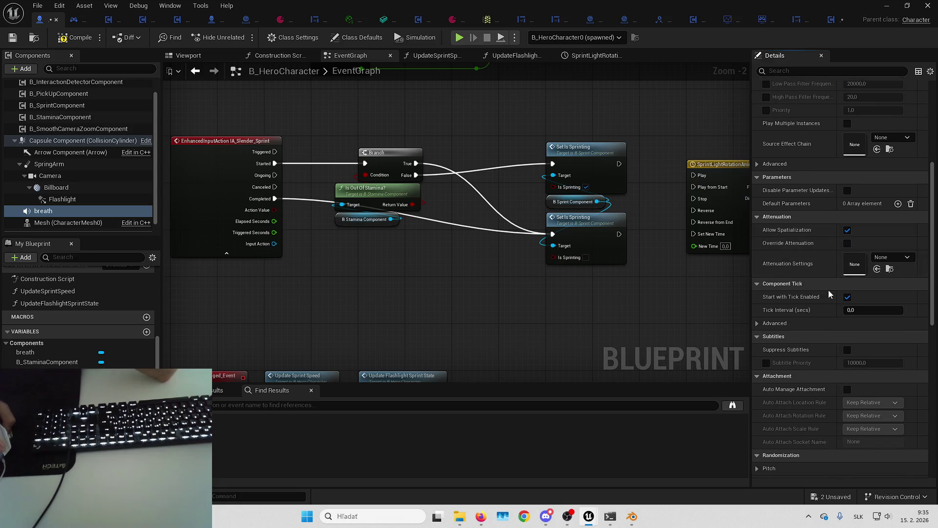
{"action": "scroll", "coordinate": [828, 290], "scroll_direction": "down", "scroll_amount": 9}
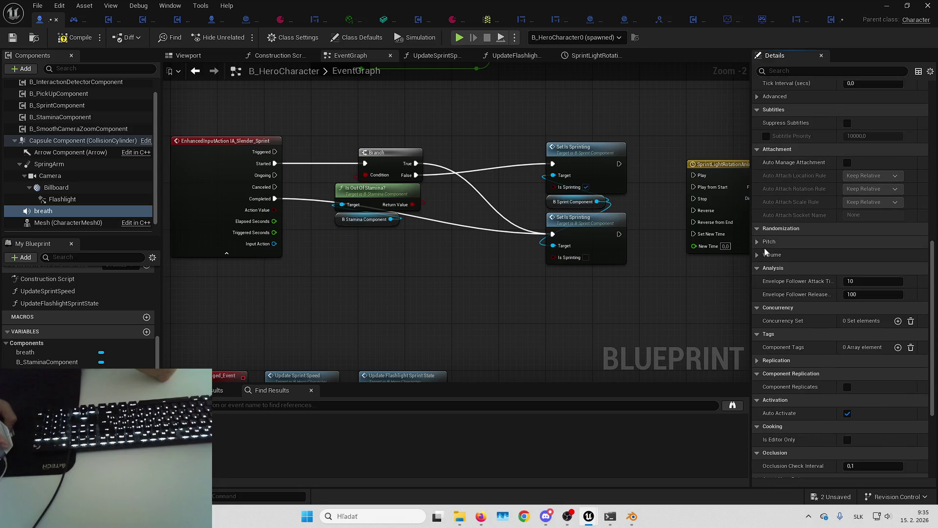
{"action": "left_click", "coordinate": [758, 254]}
{"action": "left_click", "coordinate": [757, 242]}
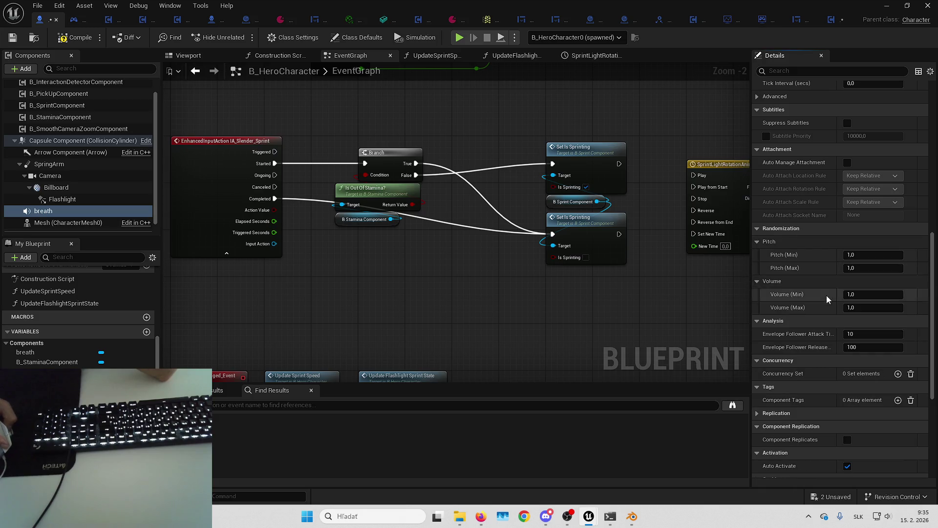
{"action": "scroll", "coordinate": [826, 295], "scroll_direction": "down", "scroll_amount": 9}
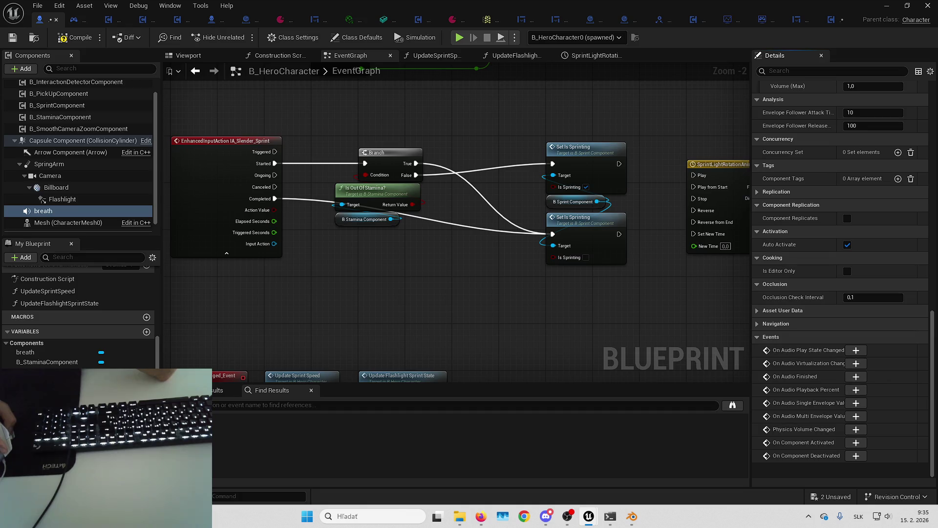
{"action": "scroll", "coordinate": [806, 237], "scroll_direction": "up", "scroll_amount": 20}
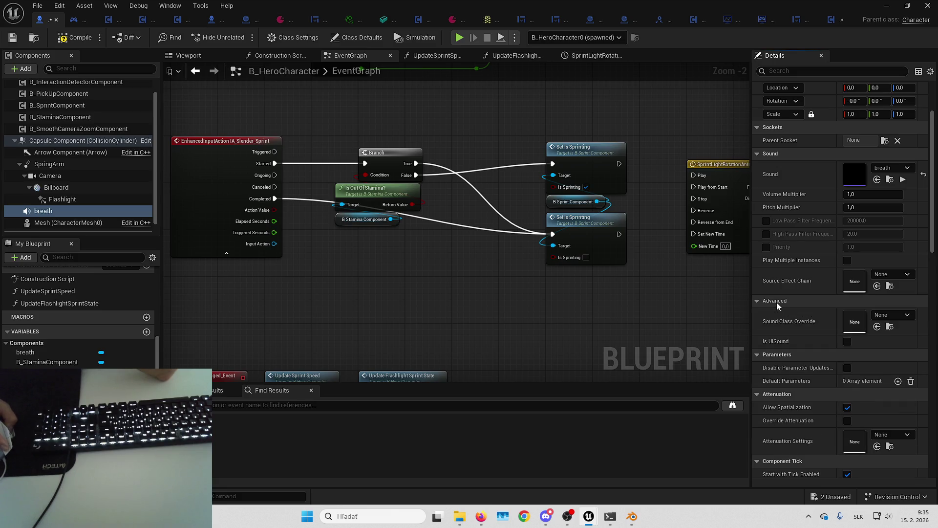
{"action": "left_click_drag", "start_coordinate": [43, 211], "coordinate": [429, 268]}
{"action": "left_click_drag", "start_coordinate": [374, 258], "coordinate": [396, 244]}
{"action": "type", "text": "audio"}
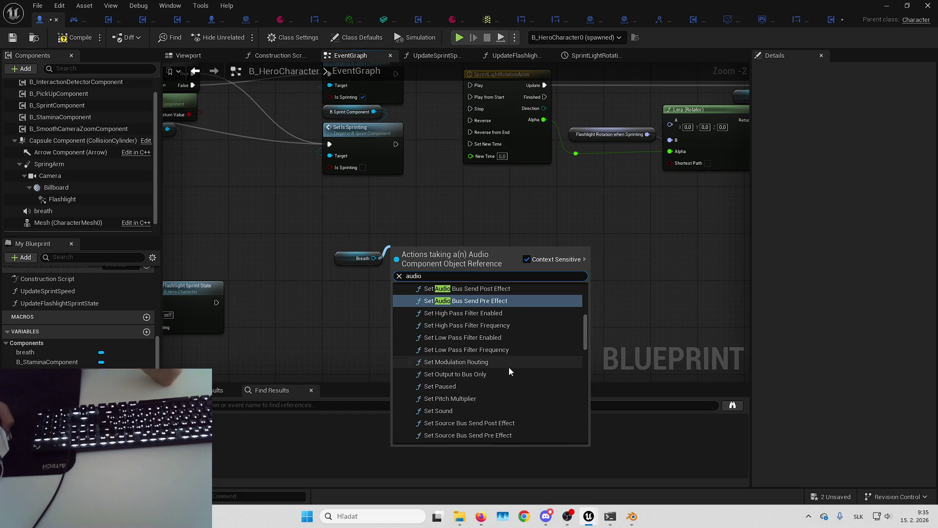
{"action": "scroll", "coordinate": [508, 373], "scroll_direction": "down", "scroll_amount": 3}
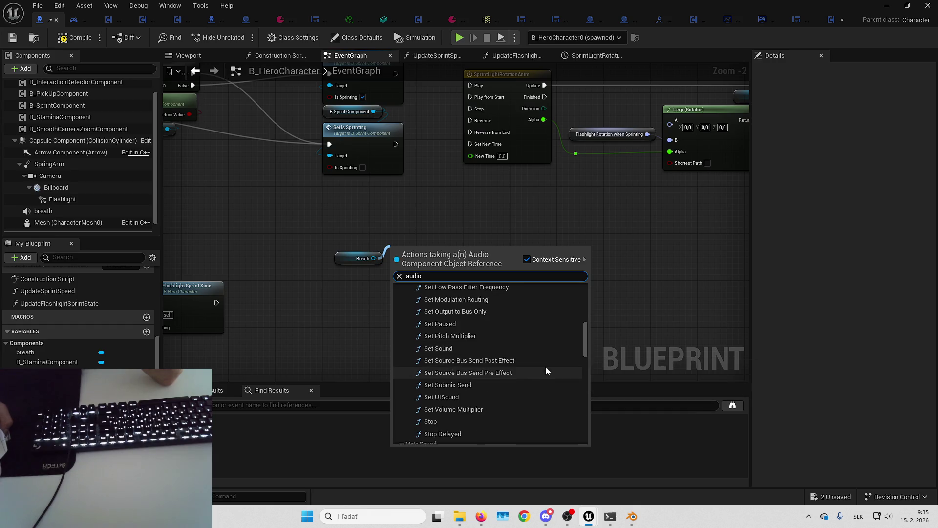
{"action": "scroll", "coordinate": [549, 365], "scroll_direction": "up", "scroll_amount": 3}
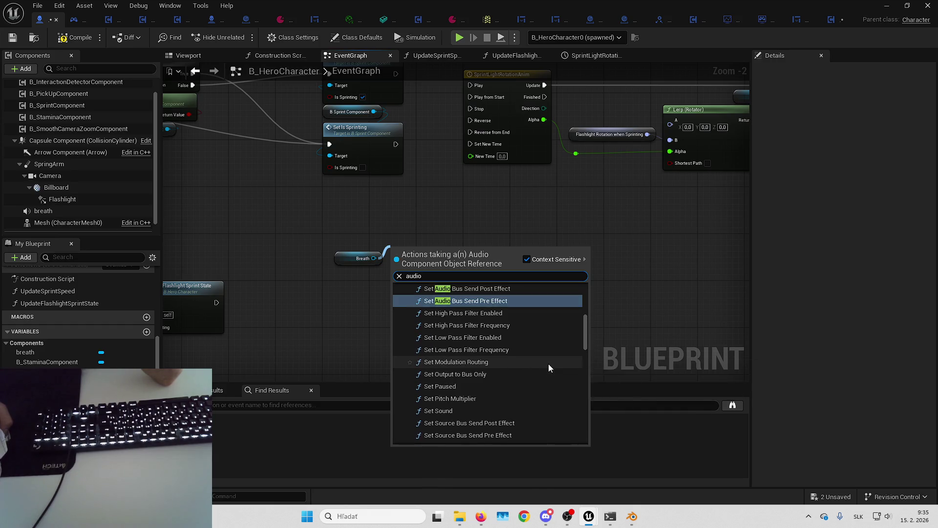
{"action": "scroll", "coordinate": [533, 361], "scroll_direction": "up", "scroll_amount": 2}
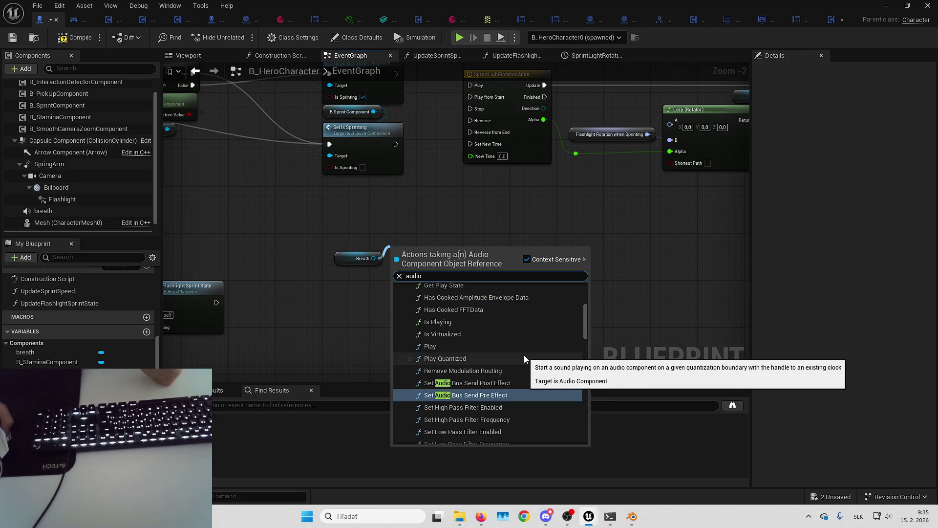
{"action": "scroll", "coordinate": [524, 355], "scroll_direction": "up", "scroll_amount": 5}
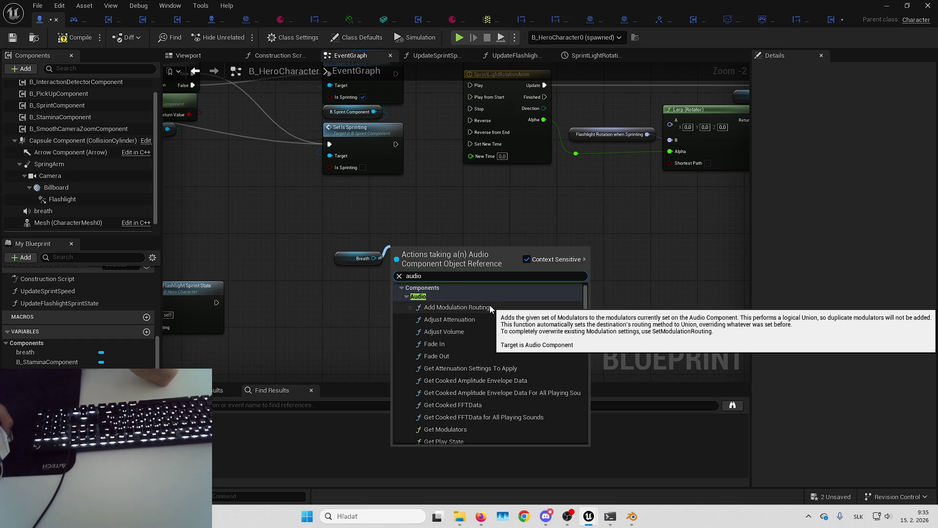
{"action": "scroll", "coordinate": [501, 335], "scroll_direction": "down", "scroll_amount": 1}
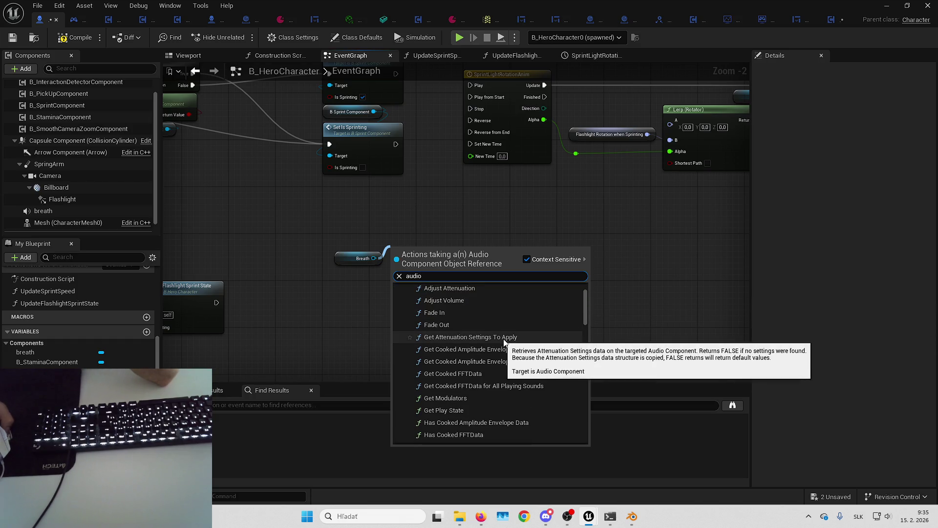
{"action": "scroll", "coordinate": [547, 334], "scroll_direction": "down", "scroll_amount": 3}
{"action": "scroll", "coordinate": [547, 335], "scroll_direction": "down", "scroll_amount": 2}
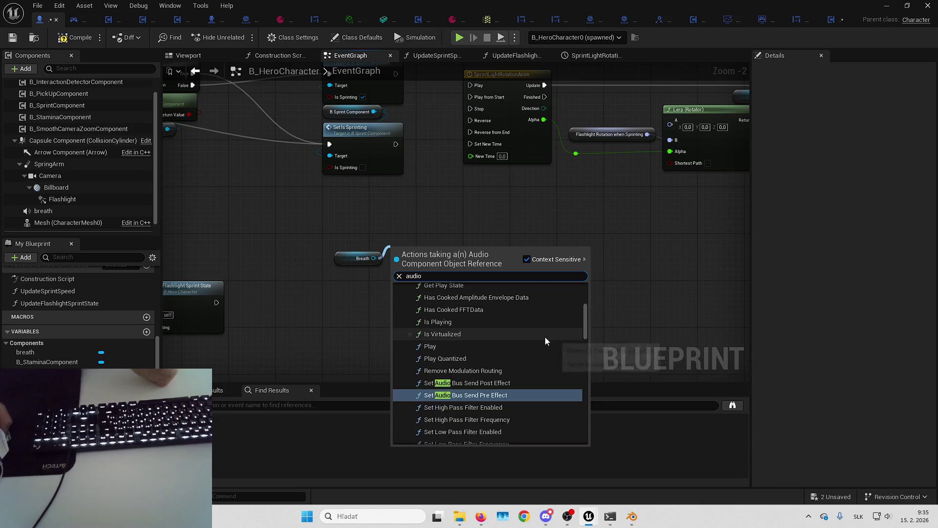
{"action": "left_click", "coordinate": [537, 358]}
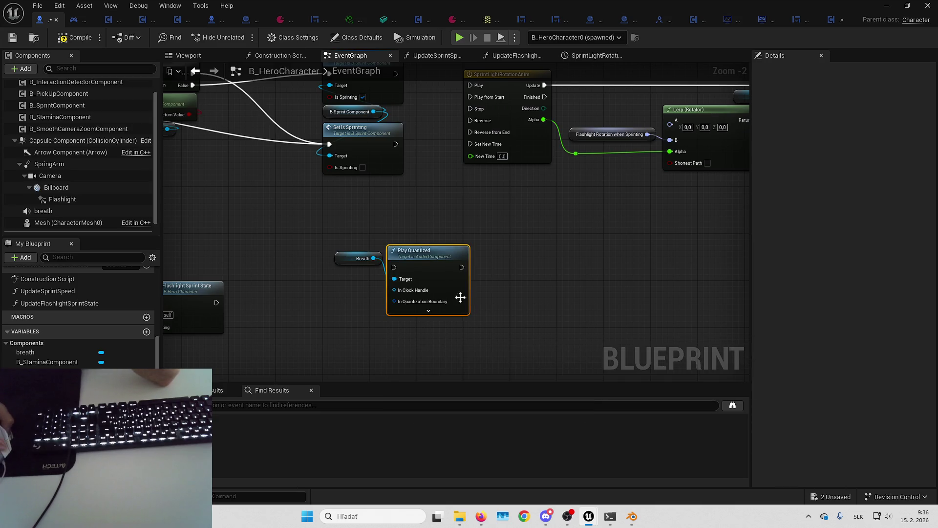
{"action": "left_click_drag", "start_coordinate": [425, 250], "coordinate": [462, 250]}
{"action": "left_click_drag", "start_coordinate": [484, 322], "coordinate": [344, 236]}
{"action": "key", "text": "Delete"}
{"action": "left_click_drag", "start_coordinate": [237, 213], "coordinate": [358, 190]}
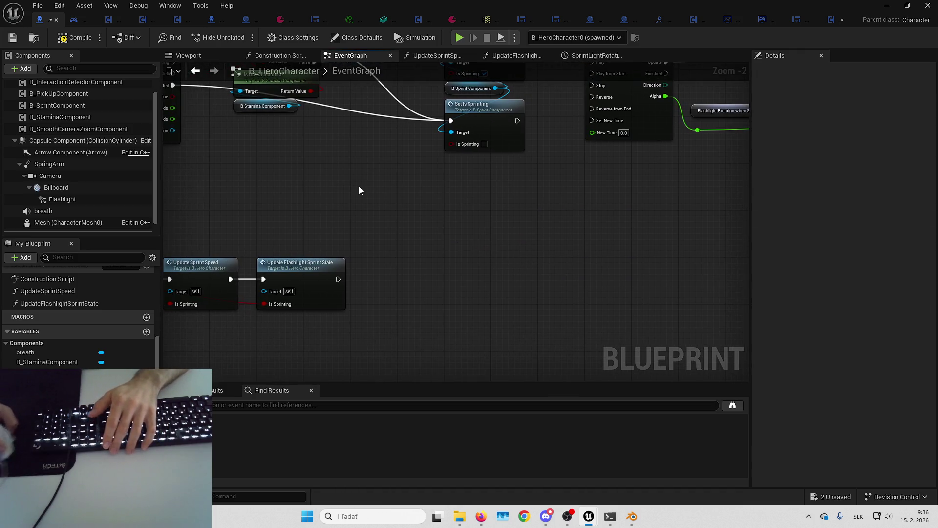
{"action": "left_click", "coordinate": [75, 39]}
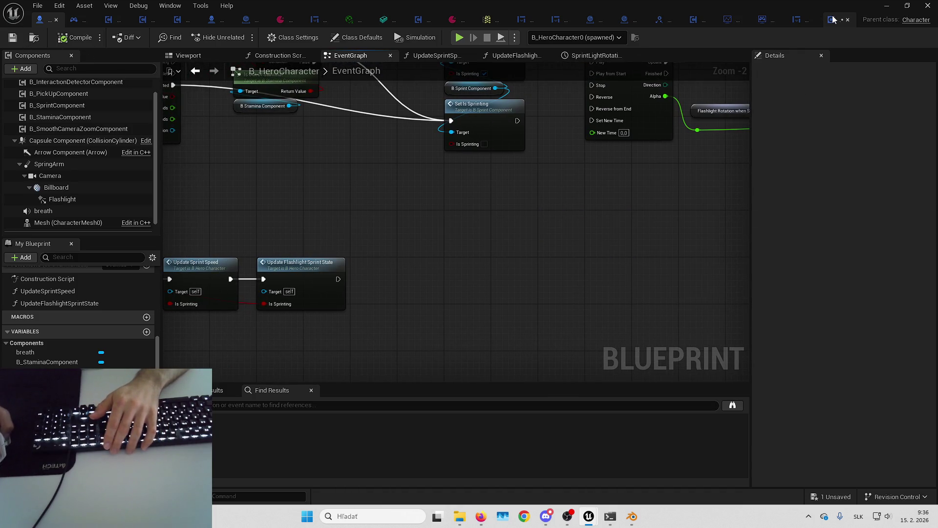
- In B_StaminaComponent, run Set Volume Multiplier on Breath Component from the Branch's False output
{"action": "left_click", "coordinate": [834, 20]}
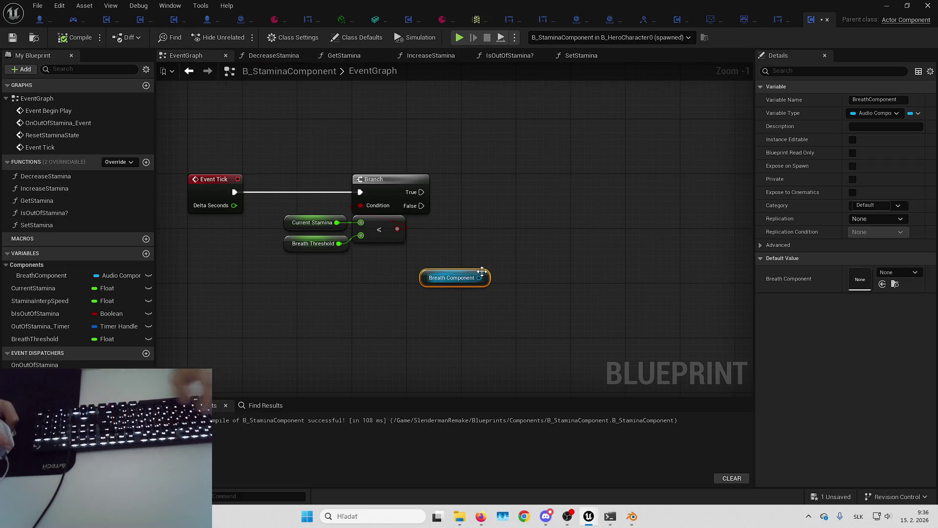
{"action": "mouse_move", "coordinate": [474, 283]}
{"action": "left_mouse_down"}
{"action": "mouse_move", "coordinate": [425, 294]}
{"action": "mouse_move", "coordinate": [356, 290]}
{"action": "mouse_move", "coordinate": [471, 270]}
{"action": "left_mouse_up"}
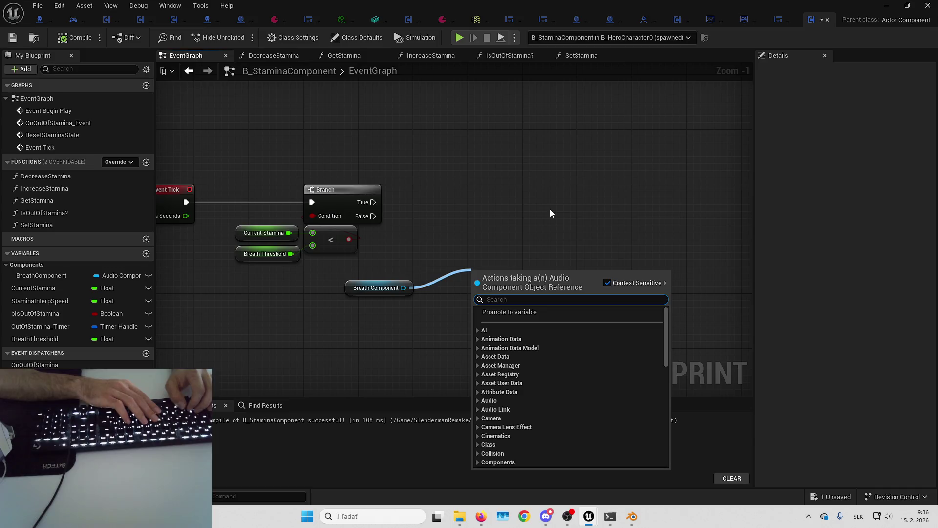
{"action": "type", "text": "set volu"}
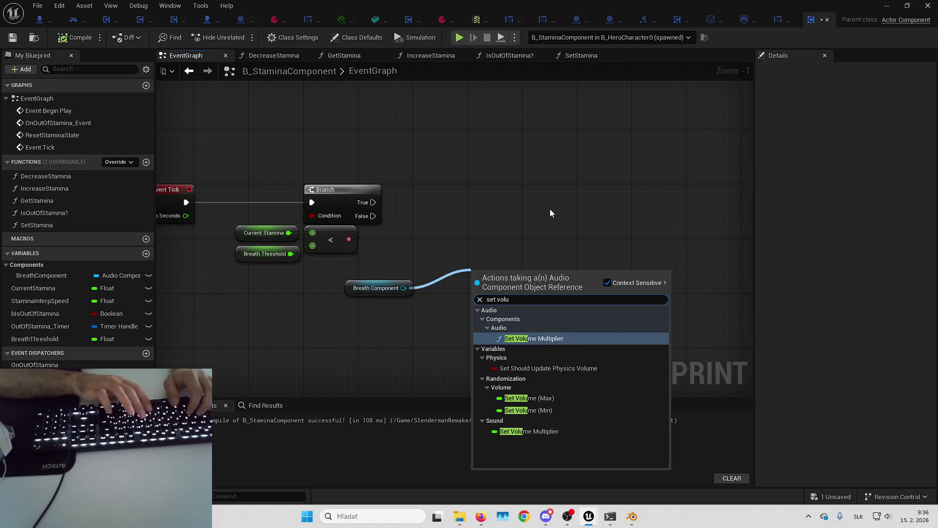
{"action": "key", "text": "Return"}
{"action": "mouse_move", "coordinate": [373, 215]}
{"action": "left_mouse_down"}
{"action": "mouse_move", "coordinate": [475, 292]}
{"action": "mouse_move", "coordinate": [509, 238]}
{"action": "left_mouse_up"}
{"action": "left_click_drag", "start_coordinate": [354, 282], "coordinate": [403, 269]}
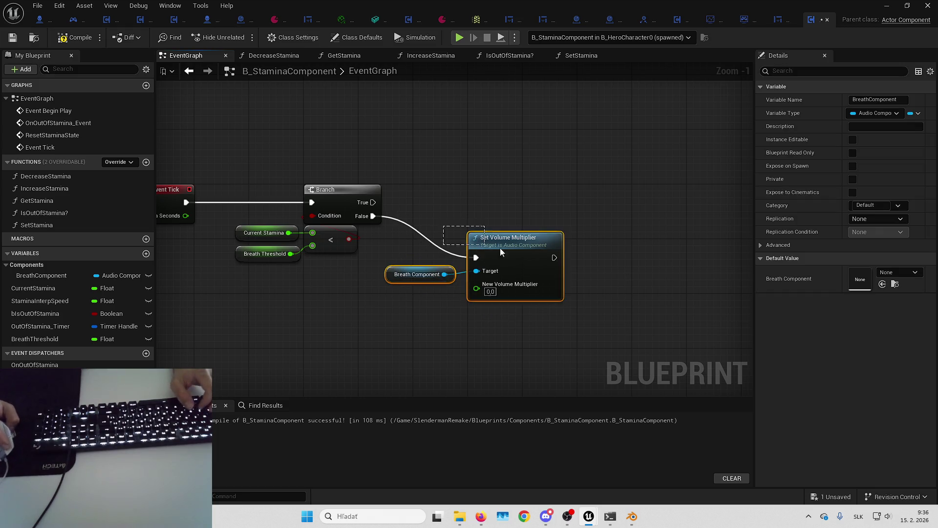
{"action": "left_click", "coordinate": [500, 215]}
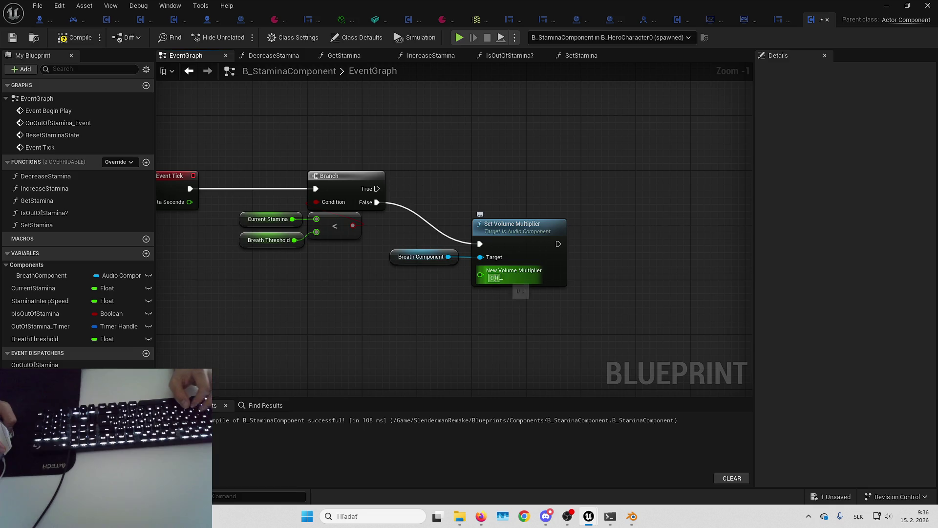
{"action": "left_click_drag", "start_coordinate": [551, 218], "coordinate": [551, 225]}
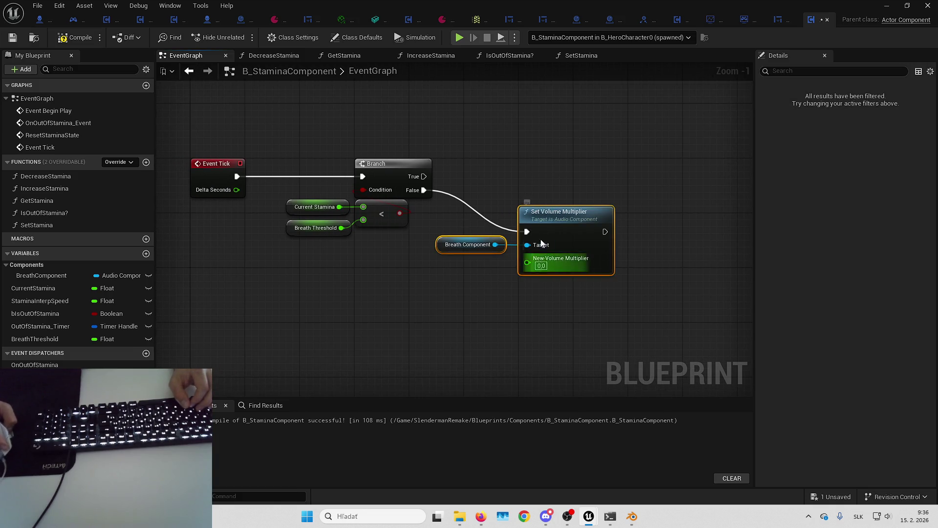
{"action": "left_click", "coordinate": [549, 150]}
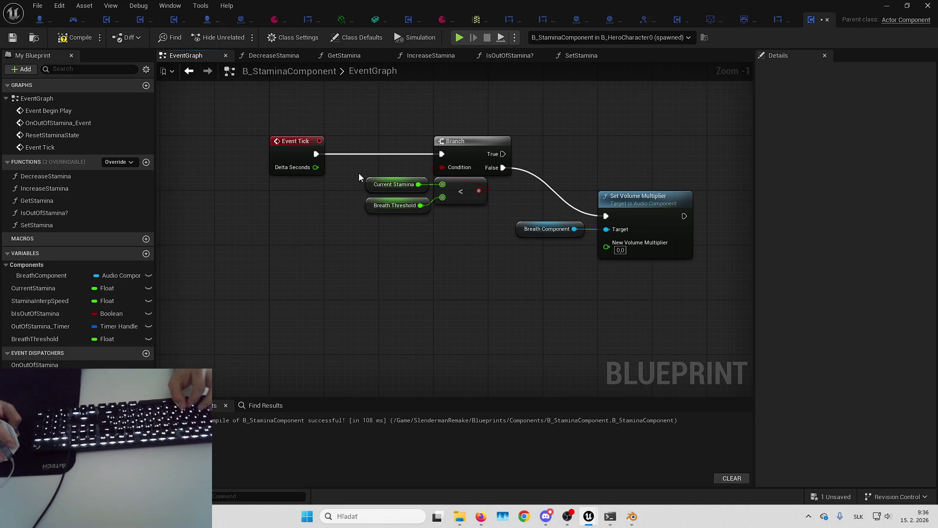
- Paste a second Current Stamina getter below the comparison, then briefly switch to OBS and back
{"action": "left_click", "coordinate": [406, 184]}
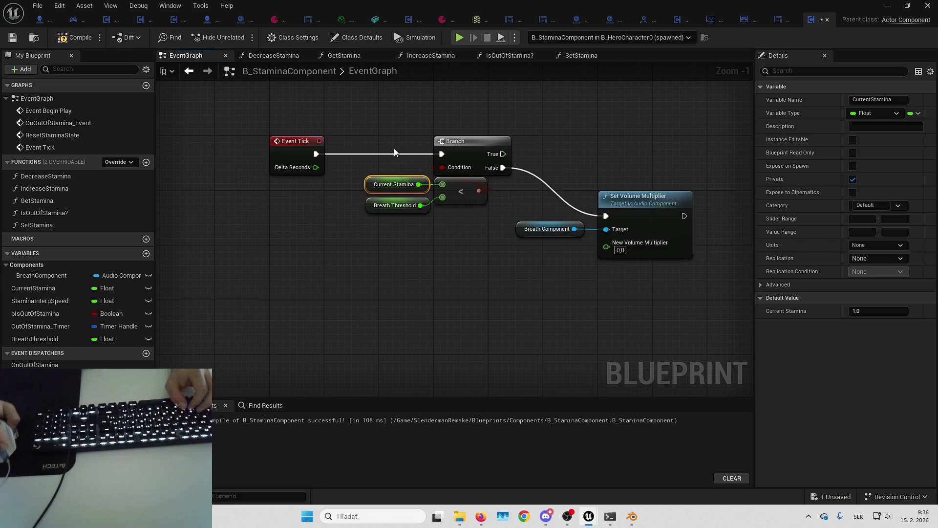
{"action": "left_click_drag", "start_coordinate": [374, 291], "coordinate": [428, 256]}
{"action": "left_click", "coordinate": [406, 239]}
{"action": "key", "text": "ctrl+v"}
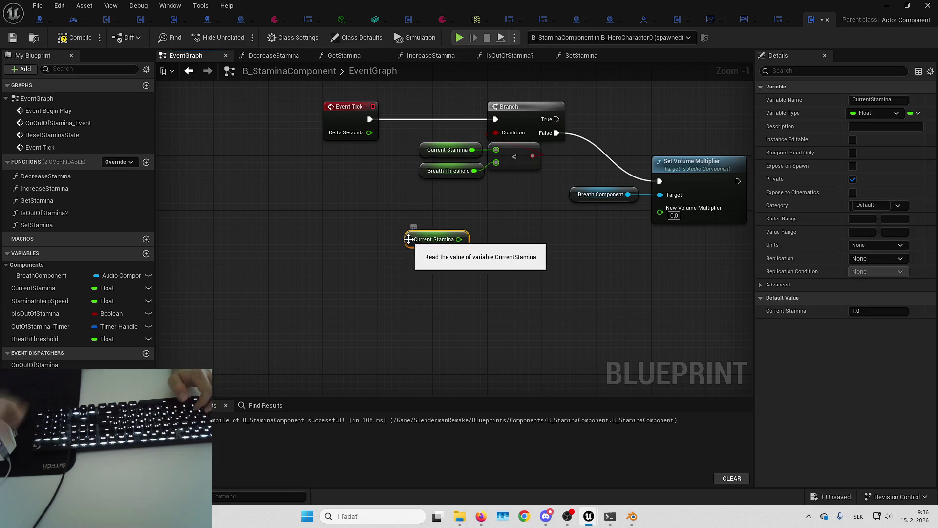
{"action": "scroll", "coordinate": [467, 264], "scroll_direction": "up", "scroll_amount": 1}
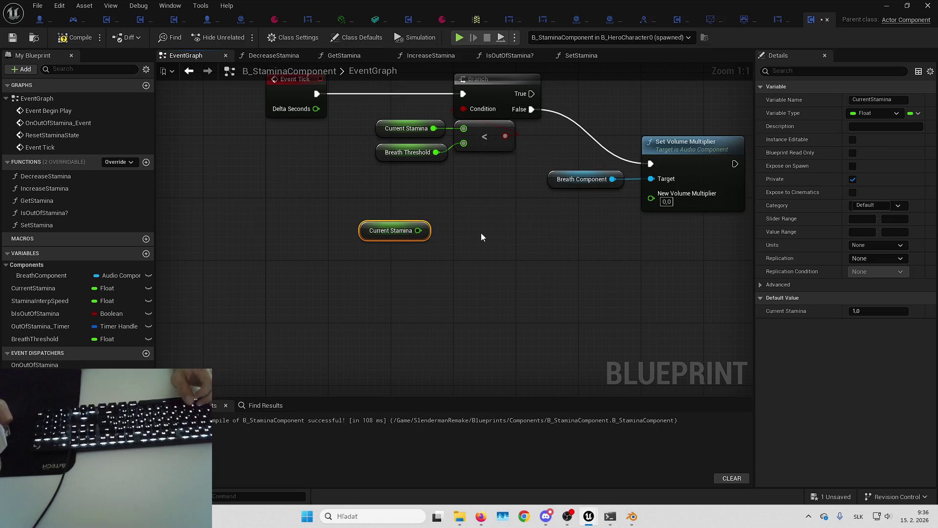
{"action": "mouse_move", "coordinate": [481, 233]}
{"action": "left_mouse_down"}
{"action": "mouse_move", "coordinate": [441, 251]}
{"action": "mouse_move", "coordinate": [426, 244]}
{"action": "mouse_move", "coordinate": [441, 244]}
{"action": "left_mouse_up"}
{"action": "left_click", "coordinate": [442, 231]}
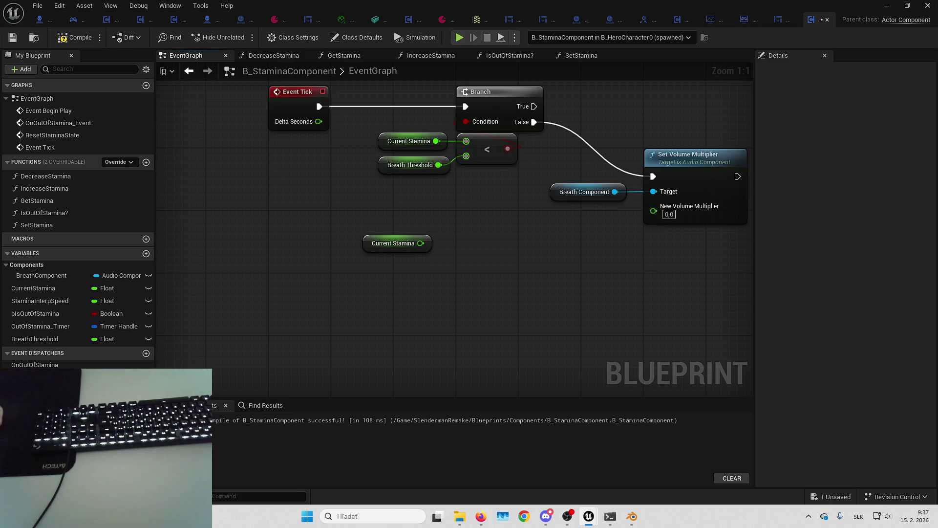
{"action": "key", "text": "alt+Tab"}
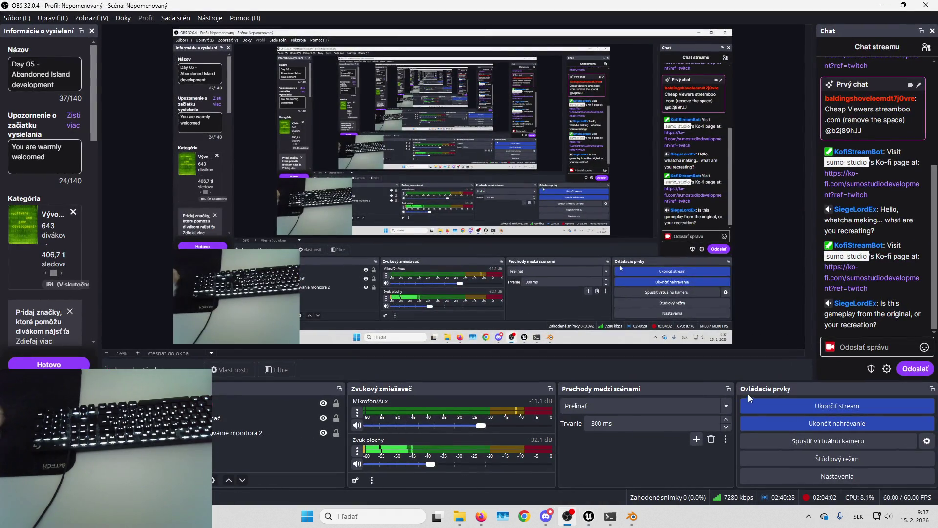
{"action": "key", "text": "alt+Tab"}
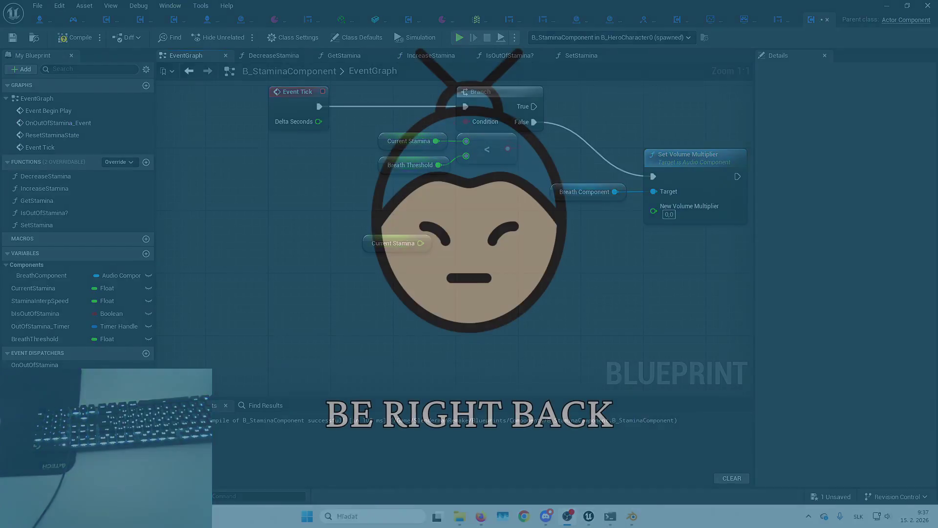
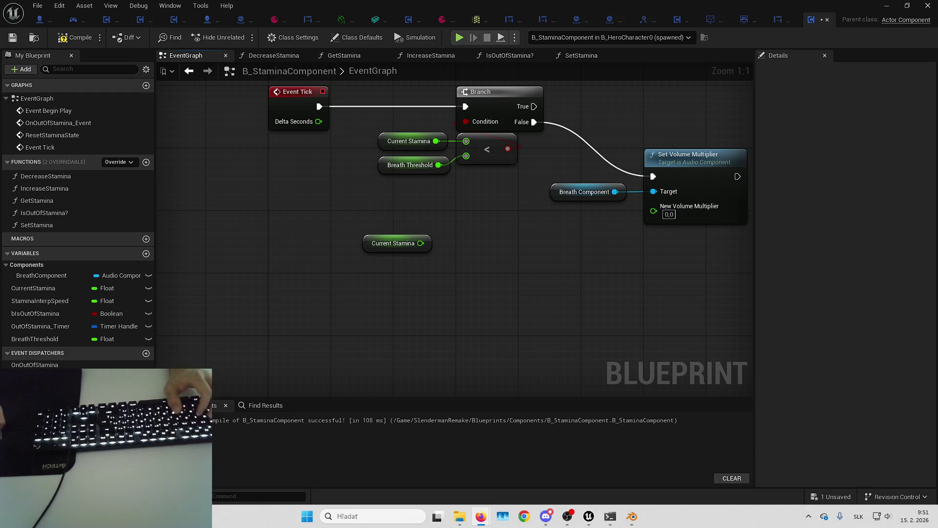
- Try a subtract node after Current Stamina with second input 1, then delete it
{"action": "left_click_drag", "start_coordinate": [632, 213], "coordinate": [554, 249]}
{"action": "left_click_drag", "start_coordinate": [473, 270], "coordinate": [524, 236]}
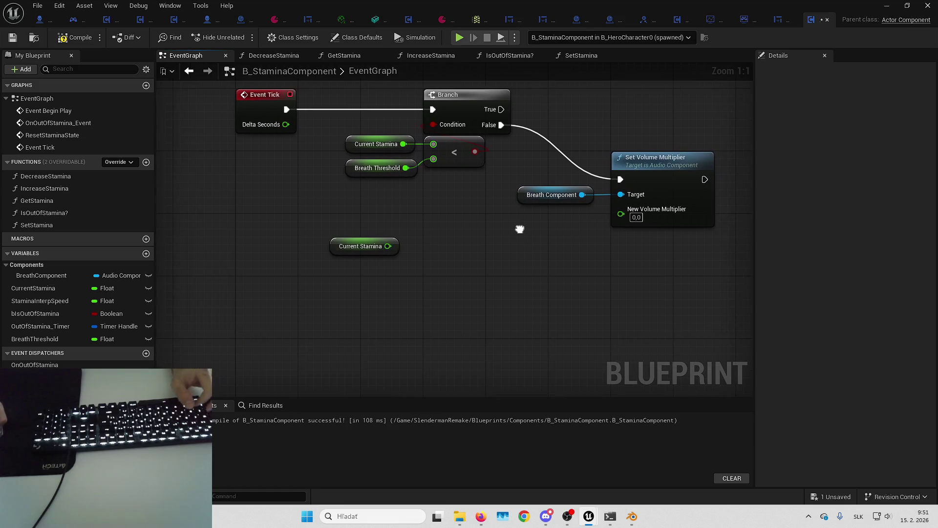
{"action": "left_click_drag", "start_coordinate": [348, 243], "coordinate": [371, 259]}
{"action": "left_click_drag", "start_coordinate": [472, 236], "coordinate": [465, 199]}
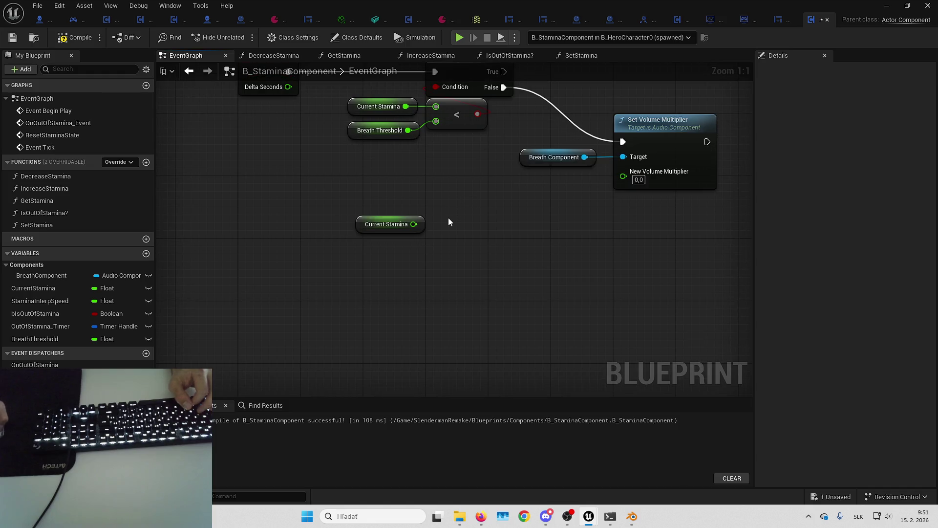
{"action": "left_click_drag", "start_coordinate": [414, 224], "coordinate": [450, 223]}
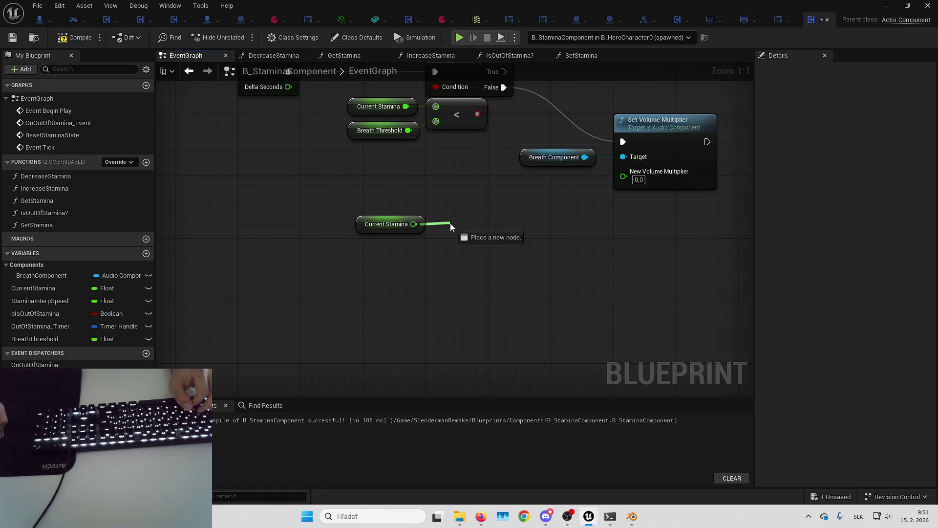
{"action": "left_click_drag", "start_coordinate": [450, 223], "coordinate": [450, 223]}
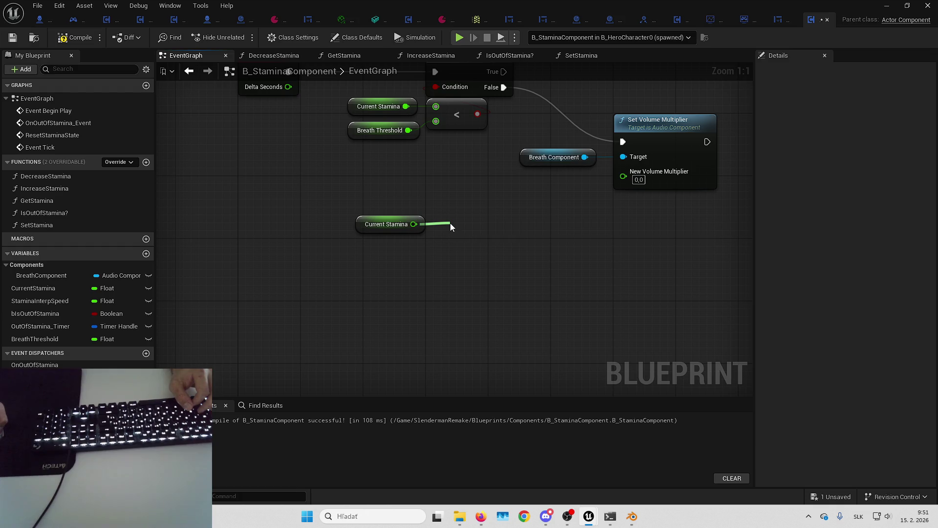
{"action": "type", "text": "-"}
{"action": "key", "text": "Return"}
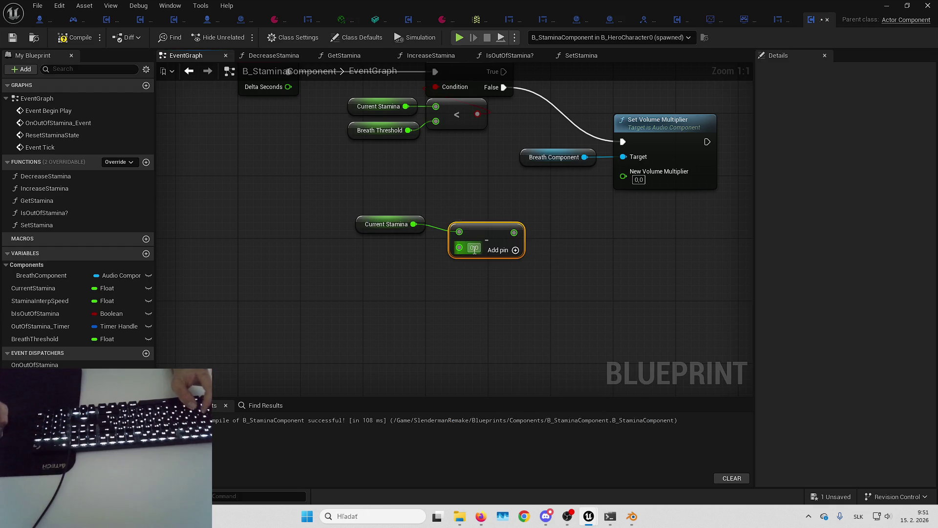
{"action": "left_click", "coordinate": [474, 247]}
{"action": "type", "text": "1"}
{"action": "key", "text": "Return"}
{"action": "left_click_drag", "start_coordinate": [484, 238], "coordinate": [484, 231]}
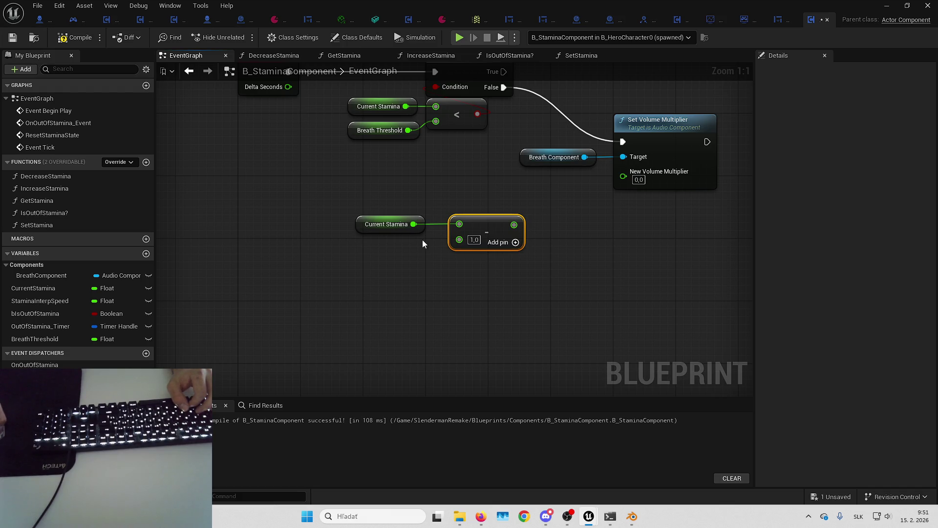
{"action": "key", "text": "Delete"}
- Feed Current Stamina into a Multiply node whose second input is -1
{"action": "left_click_drag", "start_coordinate": [446, 208], "coordinate": [462, 206]}
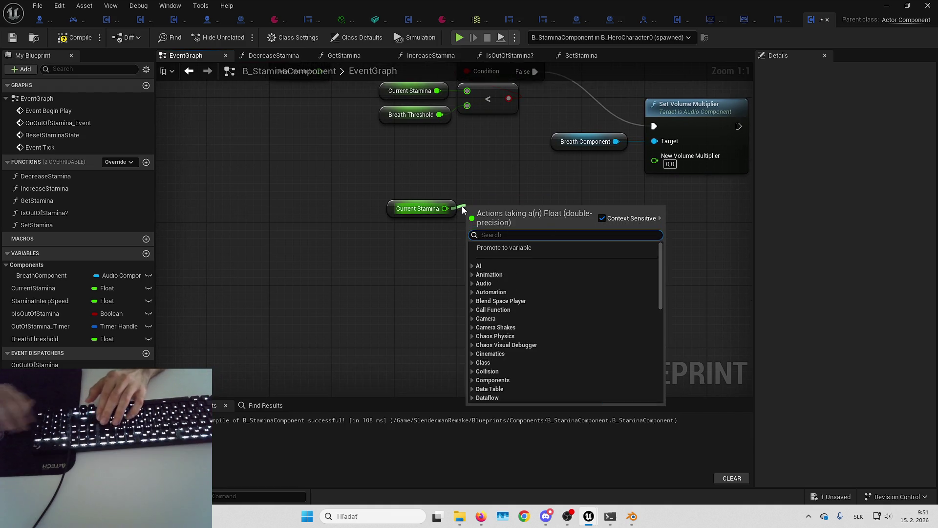
{"action": "type", "text": "*"}
{"action": "key", "text": "Return"}
{"action": "left_click", "coordinate": [490, 223]}
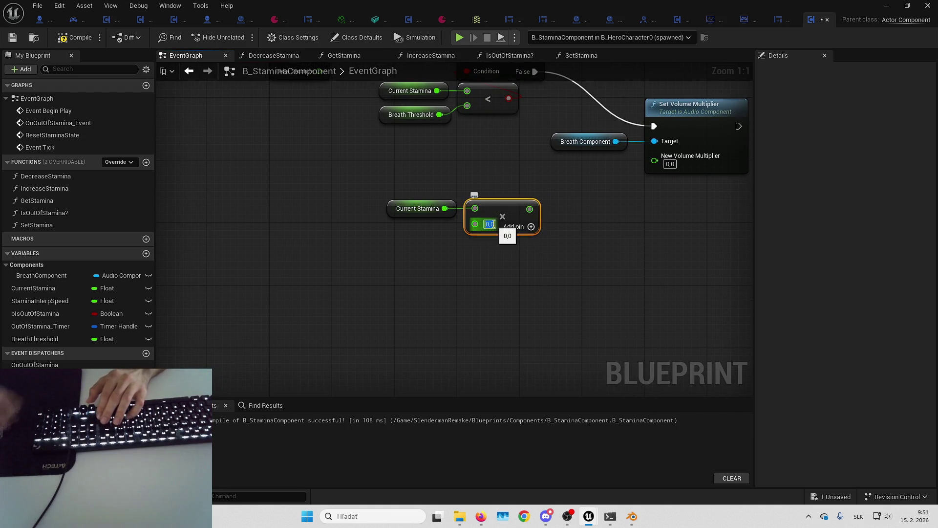
{"action": "type", "text": "-1"}
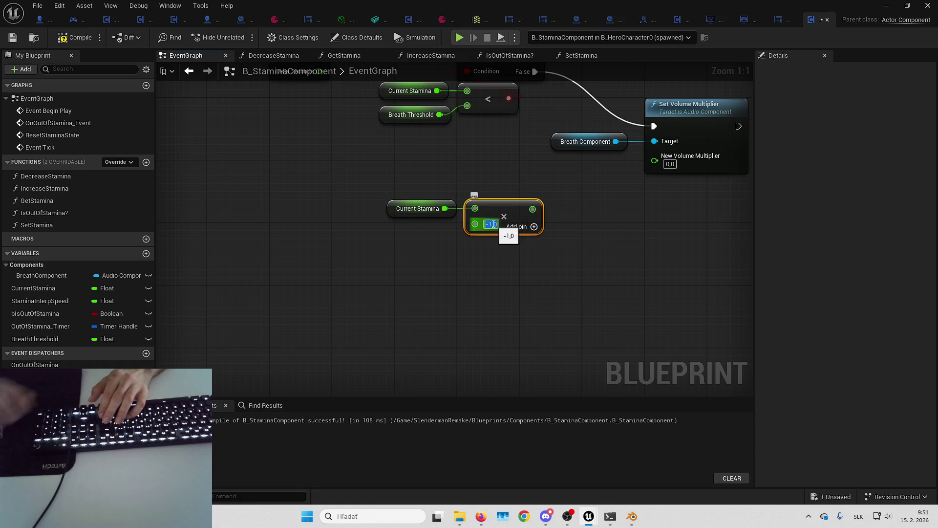
{"action": "key", "text": "Return"}
{"action": "left_click", "coordinate": [438, 239]}
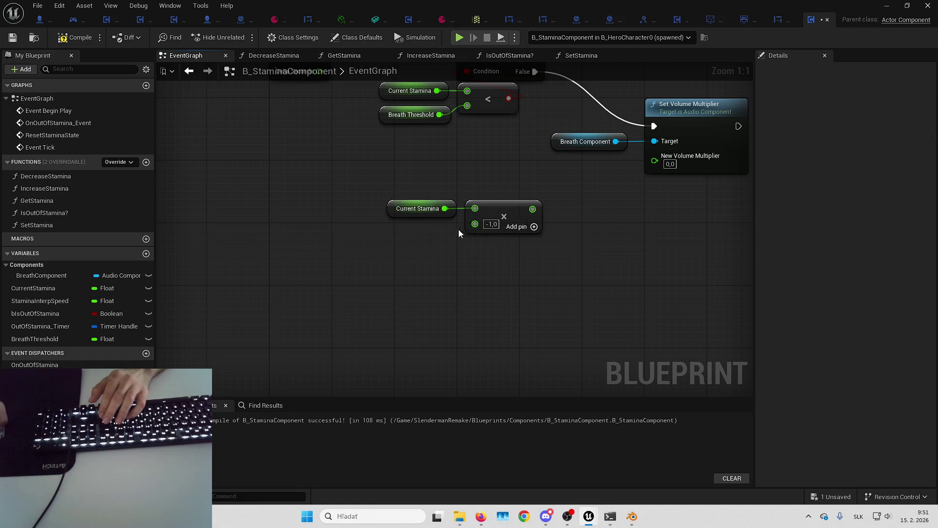
{"action": "left_click_drag", "start_coordinate": [571, 232], "coordinate": [520, 241]}
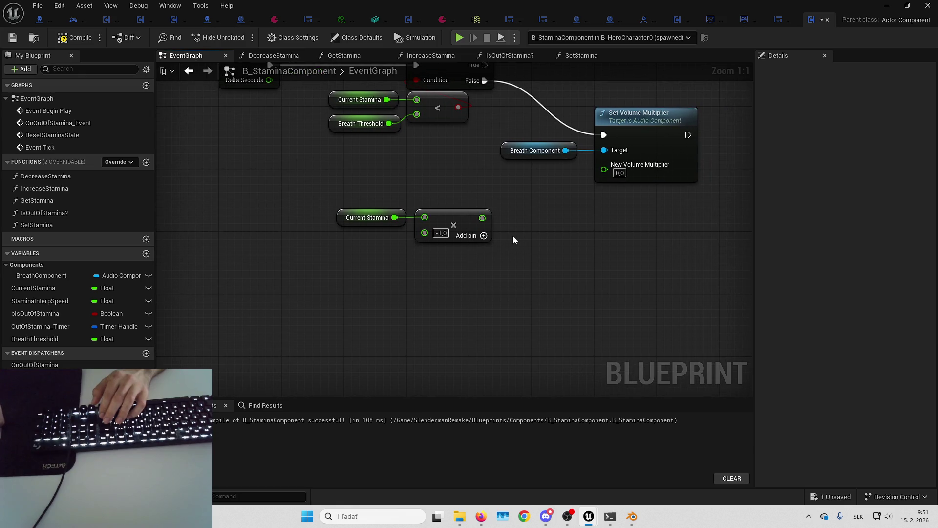
{"action": "left_click_drag", "start_coordinate": [477, 271], "coordinate": [520, 266]}
{"action": "left_click", "coordinate": [494, 207]}
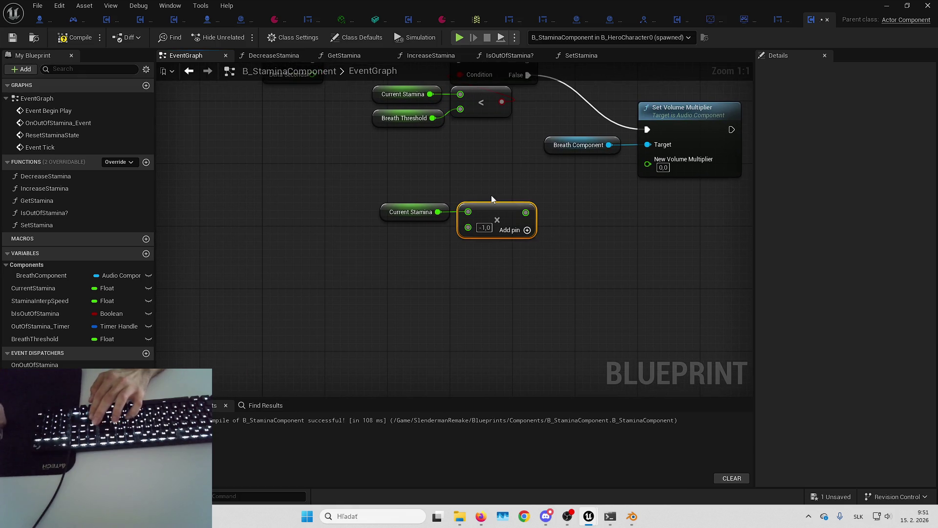
{"action": "left_click_drag", "start_coordinate": [491, 195], "coordinate": [513, 224]}
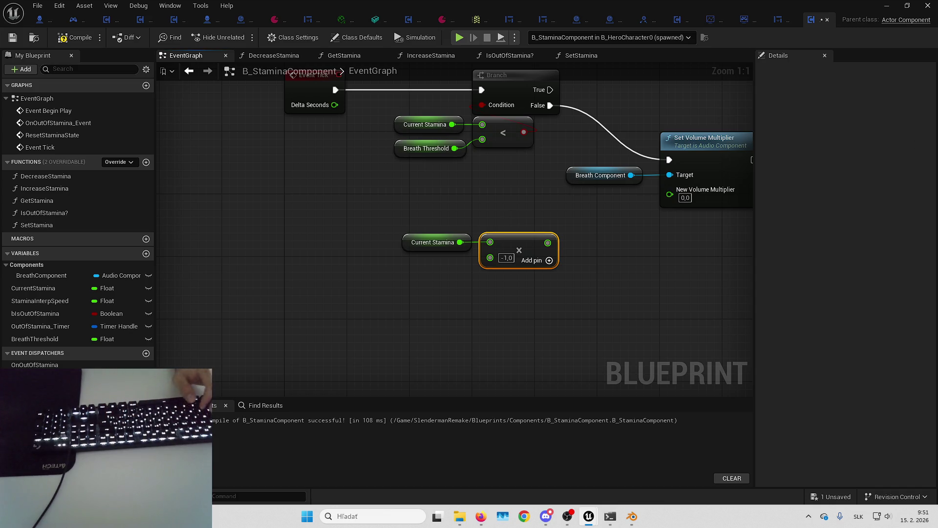
{"action": "key", "text": "alt+Tab"}
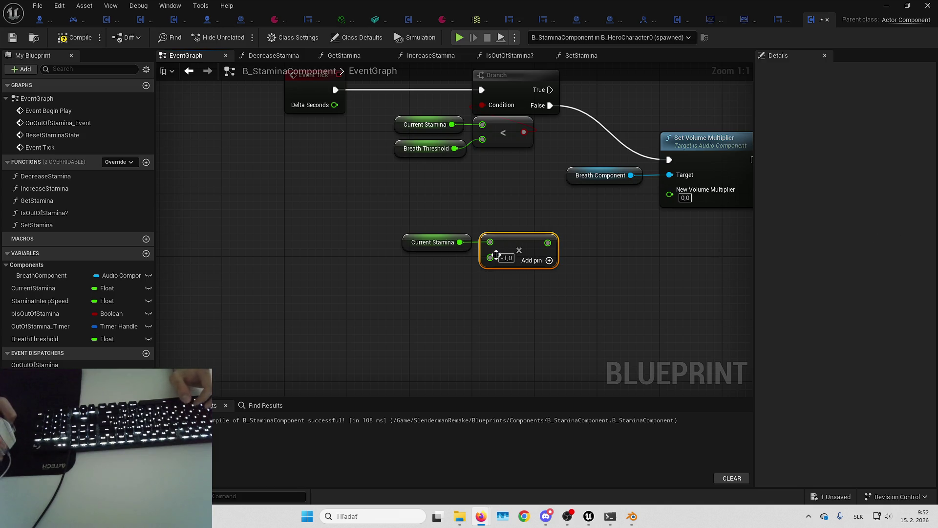
{"action": "left_click_drag", "start_coordinate": [494, 262], "coordinate": [466, 231]}
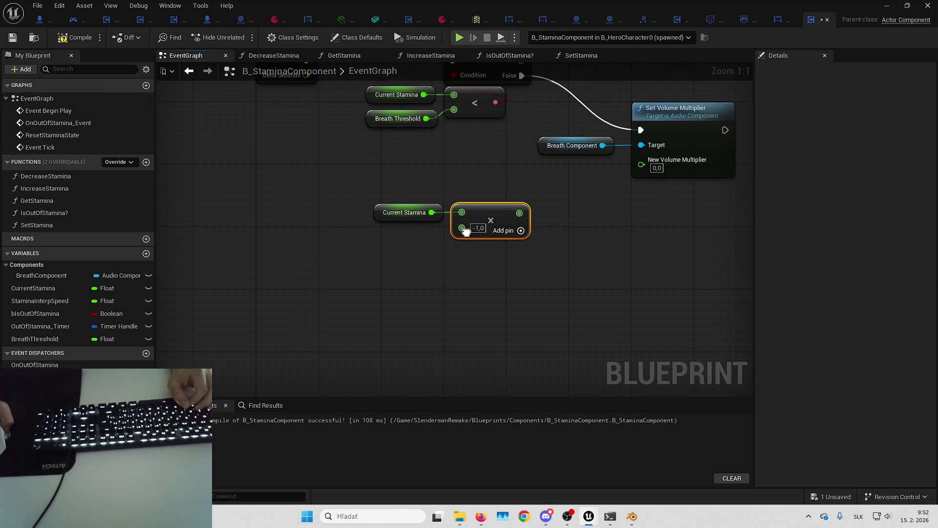
{"action": "left_click_drag", "start_coordinate": [510, 299], "coordinate": [466, 295]}
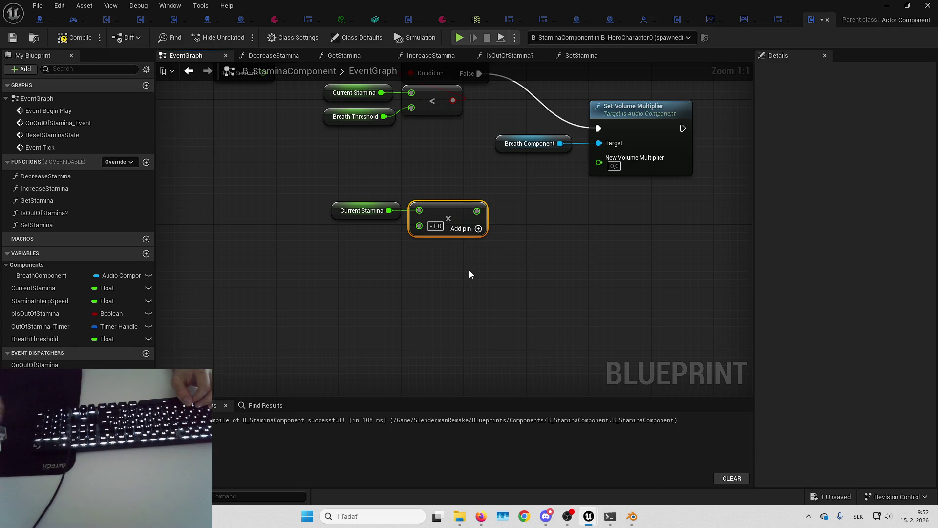
{"action": "mouse_move", "coordinate": [427, 269]}
{"action": "left_mouse_down"}
{"action": "mouse_move", "coordinate": [425, 287]}
{"action": "mouse_move", "coordinate": [480, 225]}
{"action": "mouse_move", "coordinate": [528, 257]}
{"action": "left_mouse_up"}
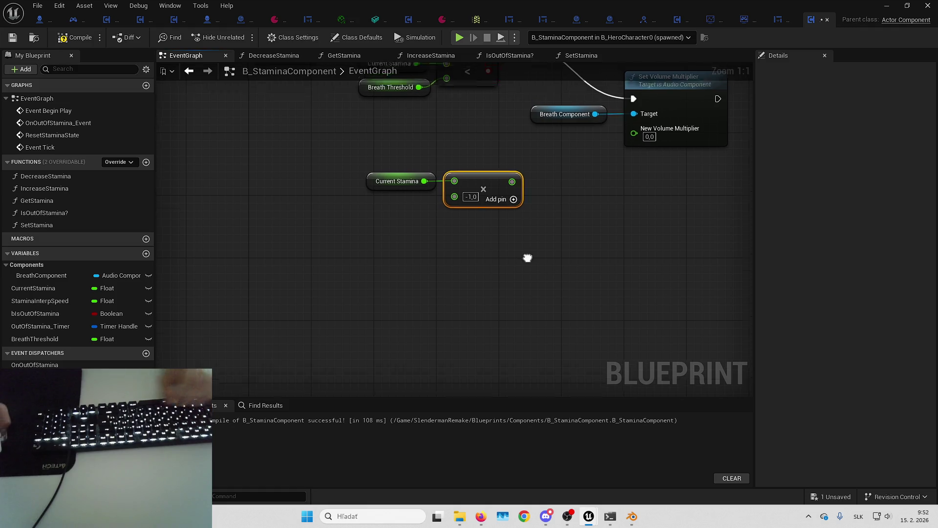
{"action": "key", "text": "Delete"}
- Add a Map Range Clamped node from Current Stamina mapping 0–0.2 onto 2.0–1.0
{"action": "left_click_drag", "start_coordinate": [438, 205], "coordinate": [456, 207]}
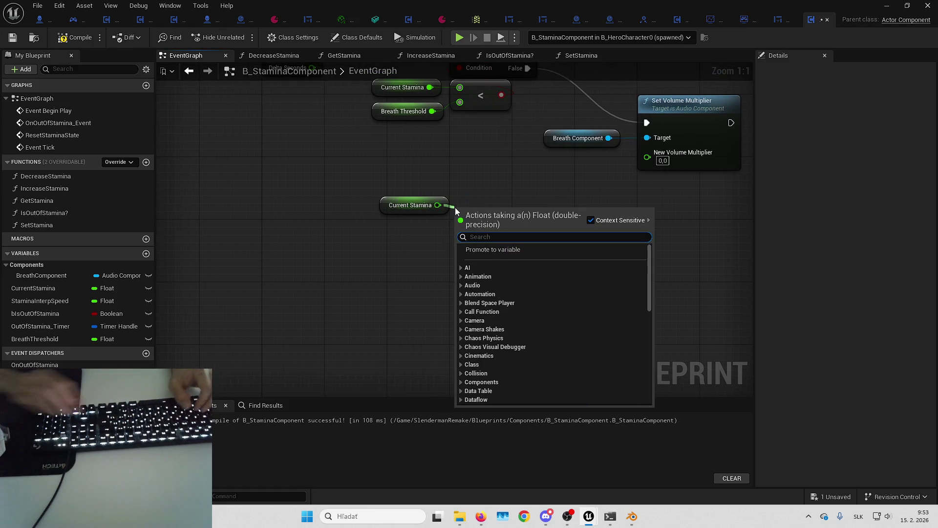
{"action": "type", "text": "map range"}
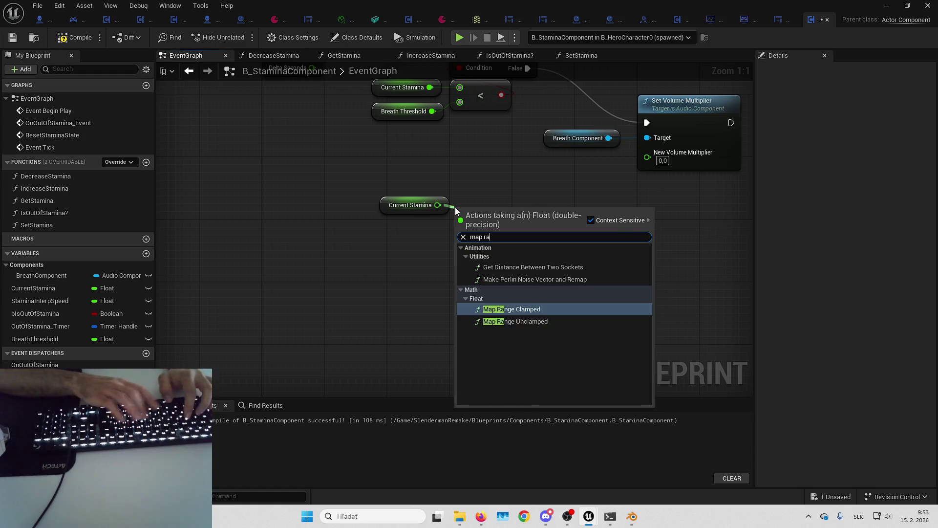
{"action": "key", "text": "Return"}
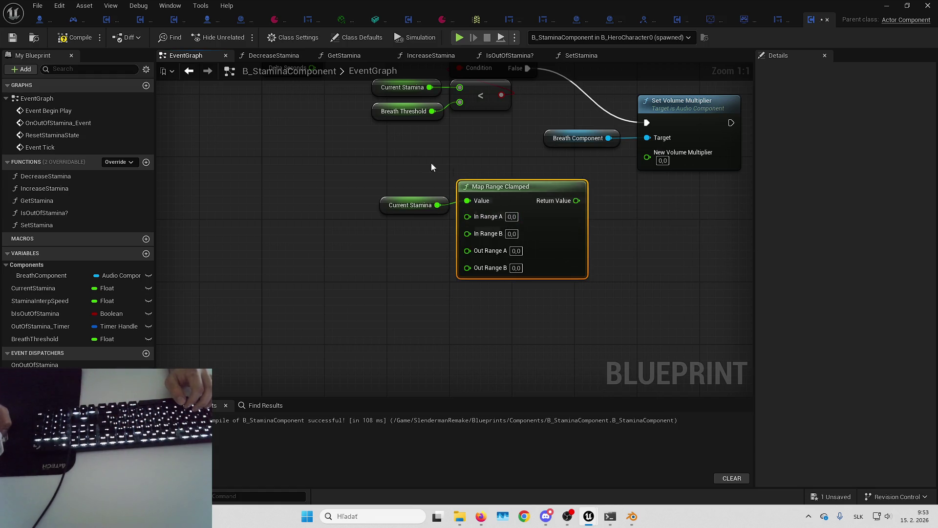
{"action": "left_click_drag", "start_coordinate": [471, 288], "coordinate": [428, 310]}
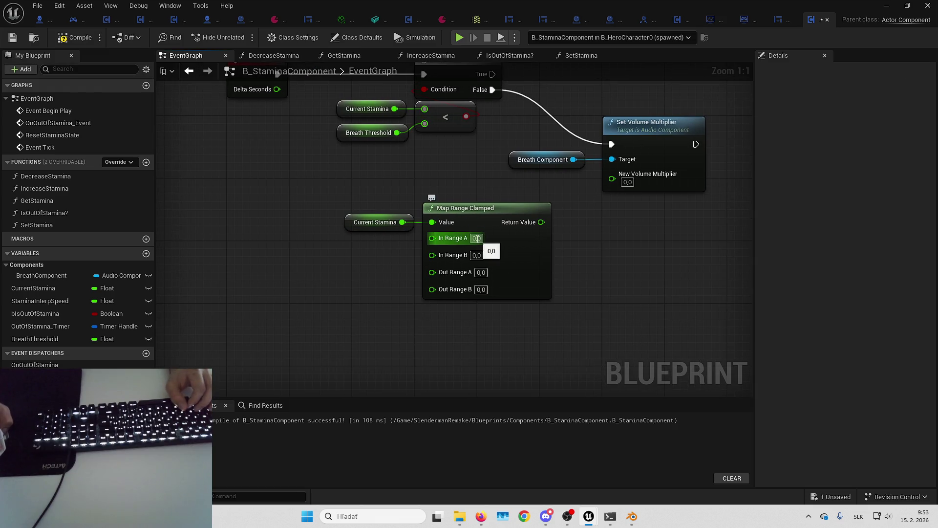
{"action": "left_click", "coordinate": [476, 256]}
{"action": "type", "text": "2"}
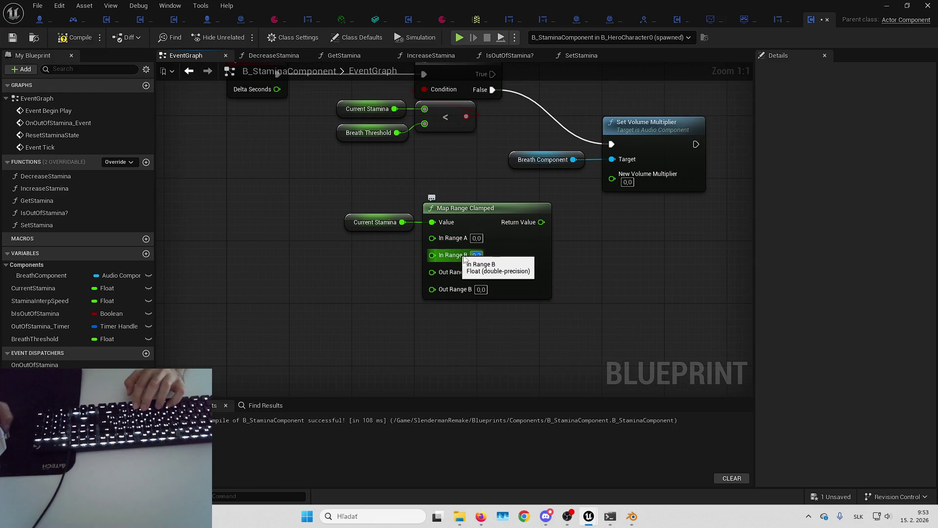
{"action": "left_click", "coordinate": [481, 272]}
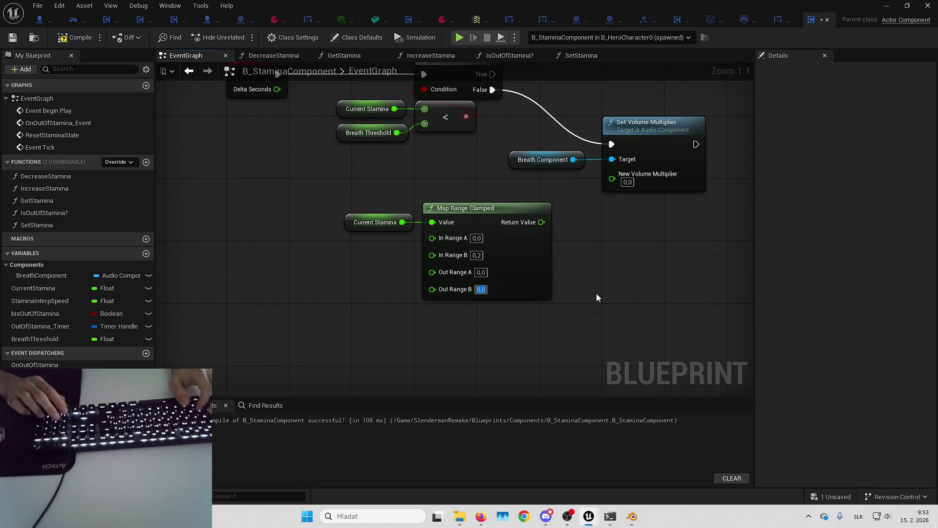
{"action": "key", "text": "Tab"}
{"action": "type", "text": "1"}
{"action": "key", "text": "shift+Tab"}
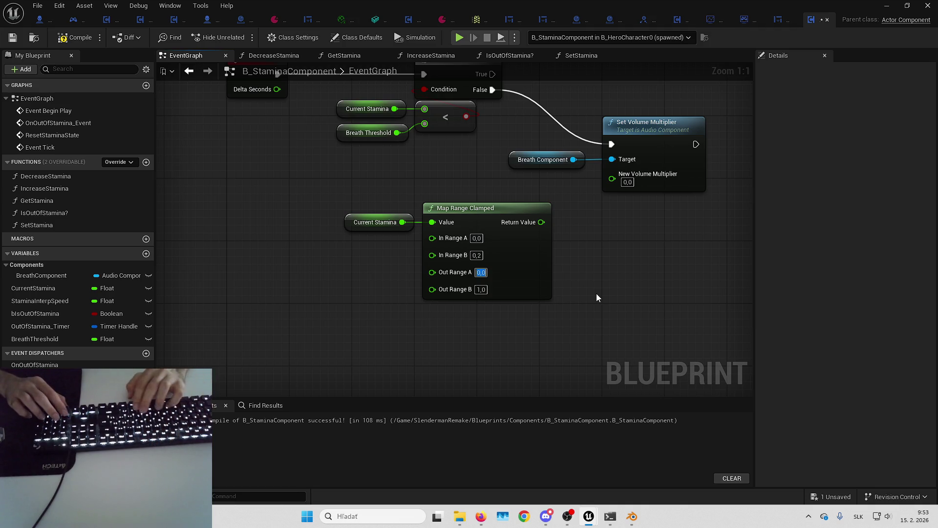
{"action": "type", "text": "2"}
{"action": "key", "text": "Return"}
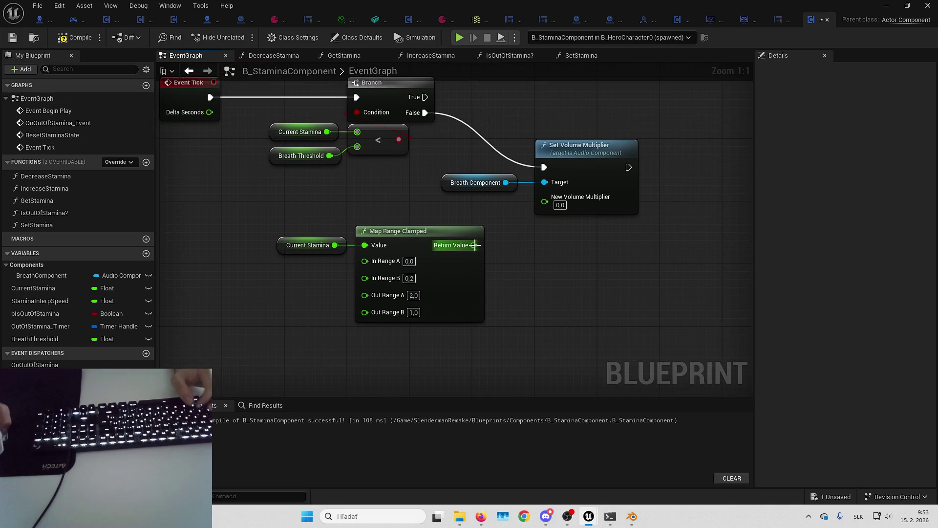
- Wire the remapped value into New Volume Multiplier, then compile and save the blueprint
{"action": "left_click_drag", "start_coordinate": [477, 245], "coordinate": [508, 199]}
{"action": "mouse_move", "coordinate": [367, 235]}
{"action": "left_mouse_down"}
{"action": "mouse_move", "coordinate": [496, 272]}
{"action": "mouse_move", "coordinate": [536, 242]}
{"action": "left_mouse_up"}
{"action": "left_click", "coordinate": [626, 266]}
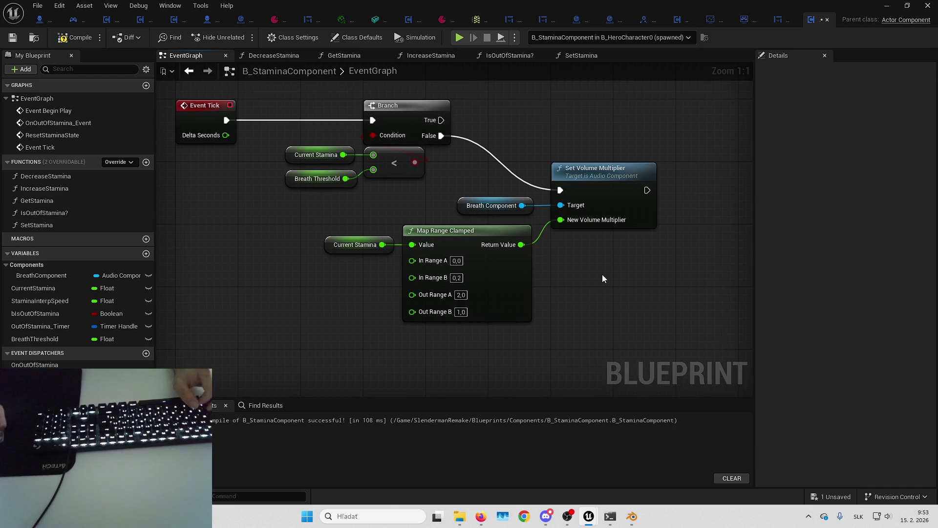
{"action": "left_click", "coordinate": [81, 40]}
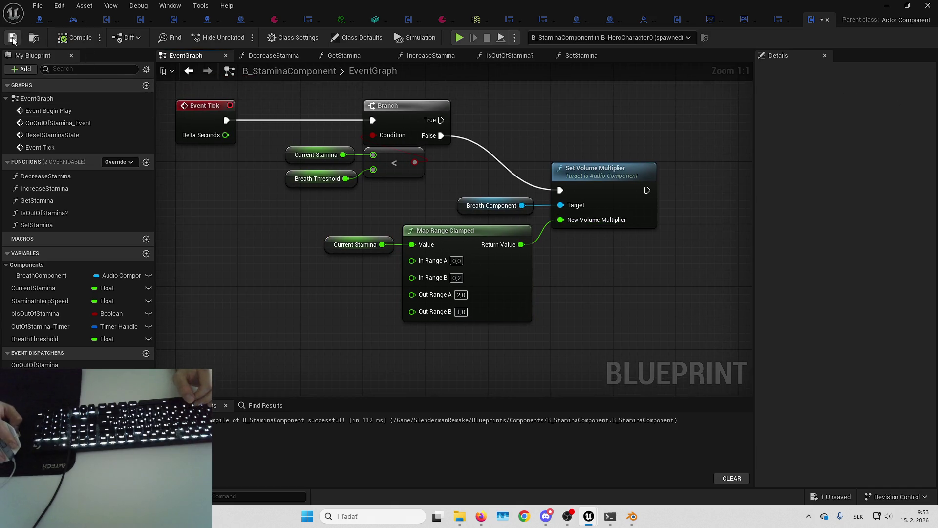
{"action": "key", "text": "ctrl+s"}
{"action": "mouse_move", "coordinate": [548, 92]}
{"action": "left_mouse_down"}
{"action": "mouse_move", "coordinate": [541, 147]}
{"action": "mouse_move", "coordinate": [573, 164]}
{"action": "mouse_move", "coordinate": [503, 182]}
{"action": "left_mouse_up"}
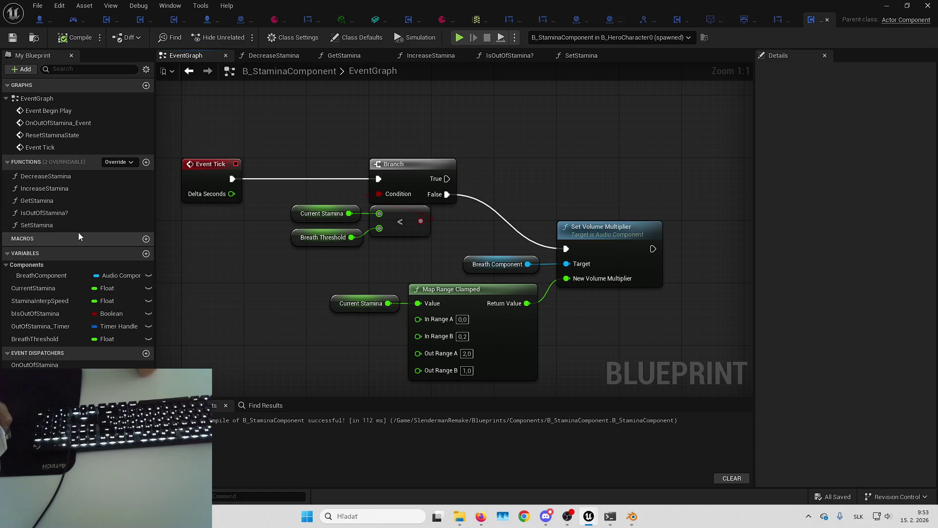
- In the DecreaseStamina function, set the Nearly Equal error tolerance to 0,05
{"action": "double_click", "coordinate": [75, 183]}
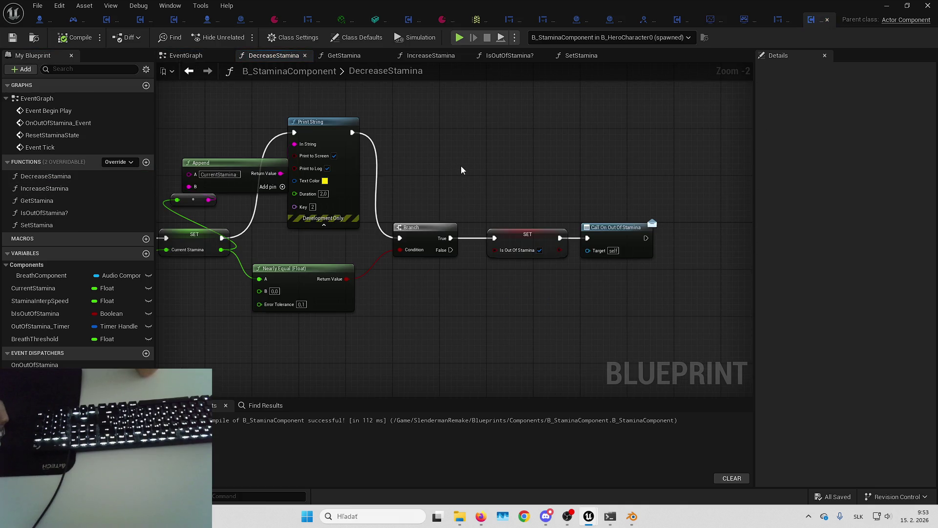
{"action": "mouse_move", "coordinate": [461, 162]}
{"action": "left_mouse_down"}
{"action": "mouse_move", "coordinate": [580, 174]}
{"action": "mouse_move", "coordinate": [714, 159]}
{"action": "mouse_move", "coordinate": [664, 172]}
{"action": "mouse_move", "coordinate": [471, 178]}
{"action": "left_mouse_up"}
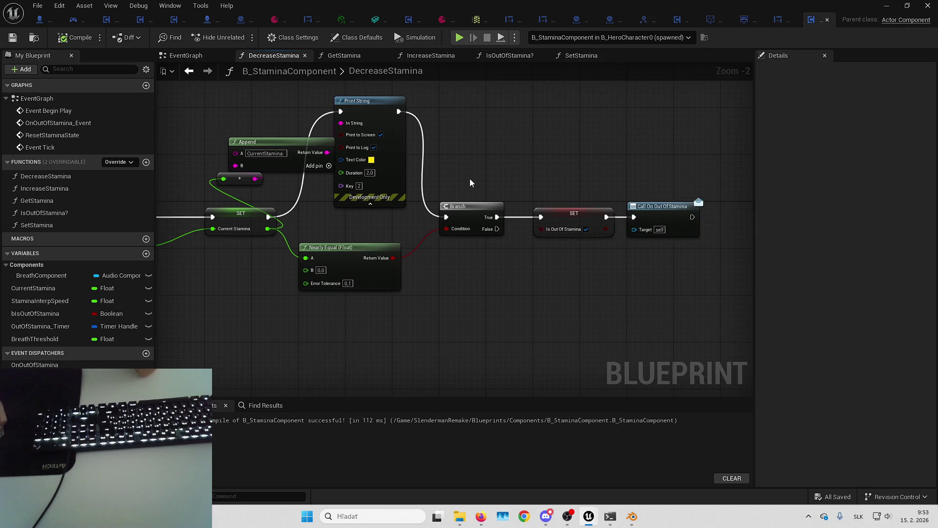
{"action": "left_click_drag", "start_coordinate": [392, 223], "coordinate": [433, 190]}
{"action": "left_click", "coordinate": [388, 250]}
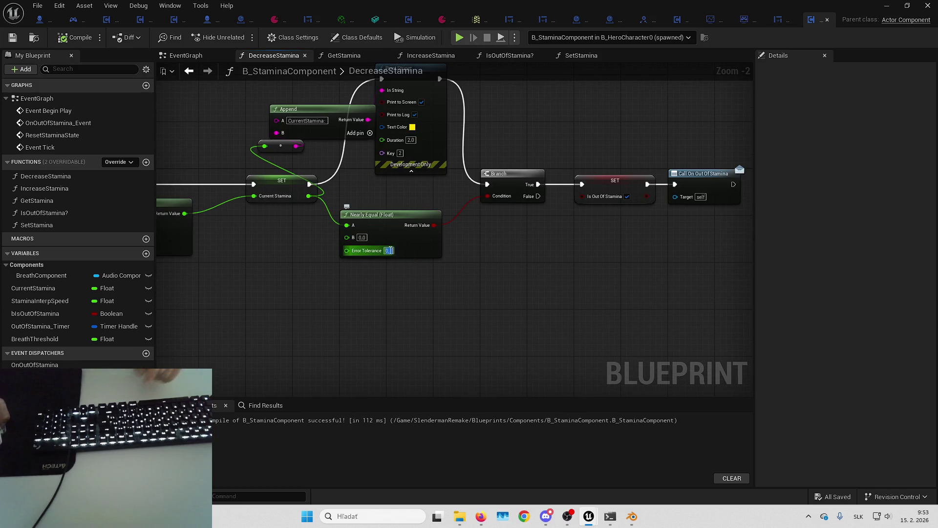
{"action": "key", "text": "BackSpace"}
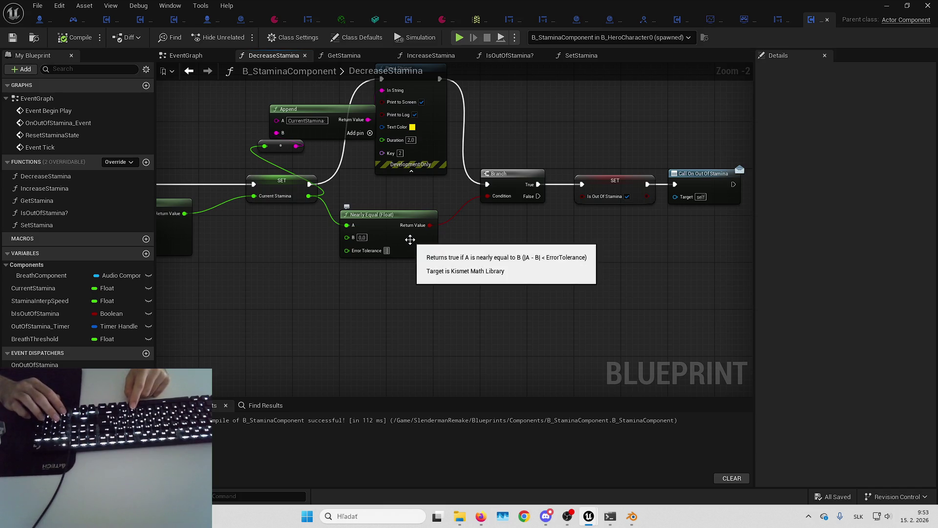
{"action": "type", "text": "0,05"}
{"action": "key", "text": "Return"}
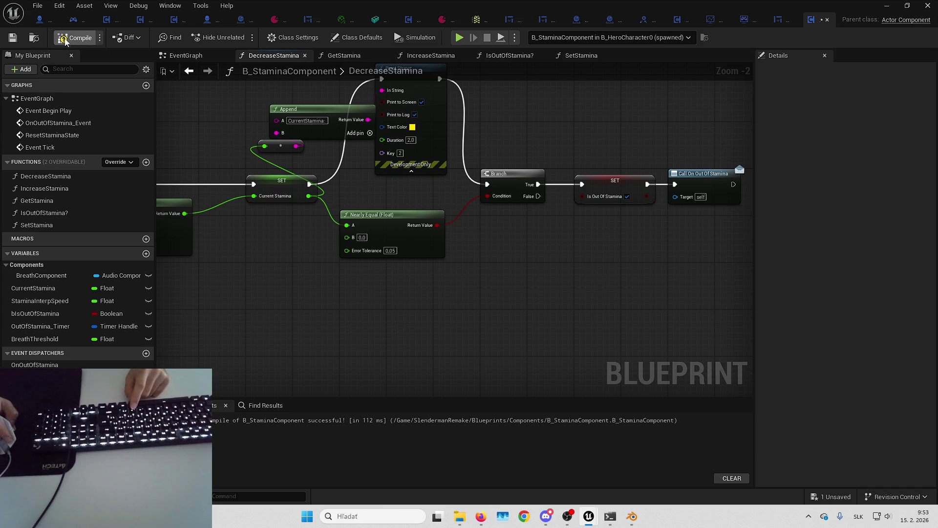
- Compile, then revert the Nearly Equal error tolerance to 0,01
{"action": "left_click", "coordinate": [65, 41]}
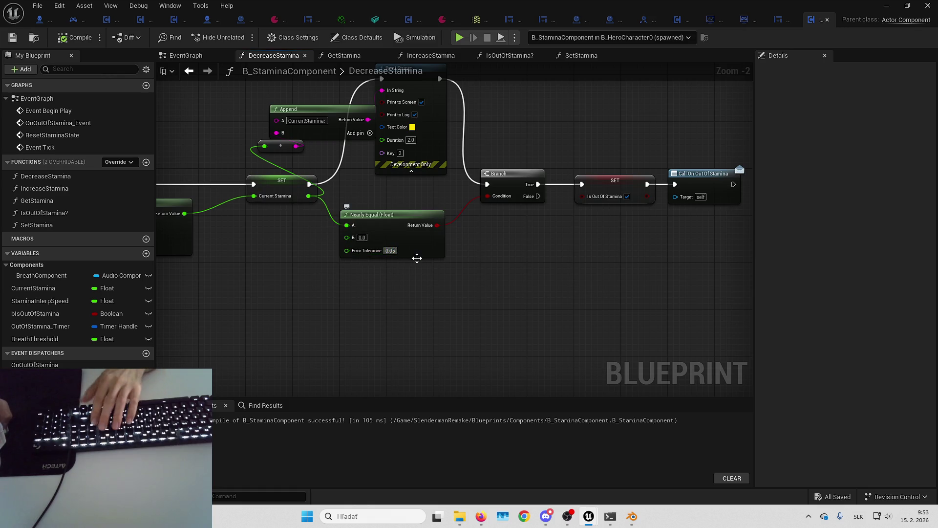
{"action": "type", "text": "0.001"}
{"action": "key", "text": "ctrl+z"}
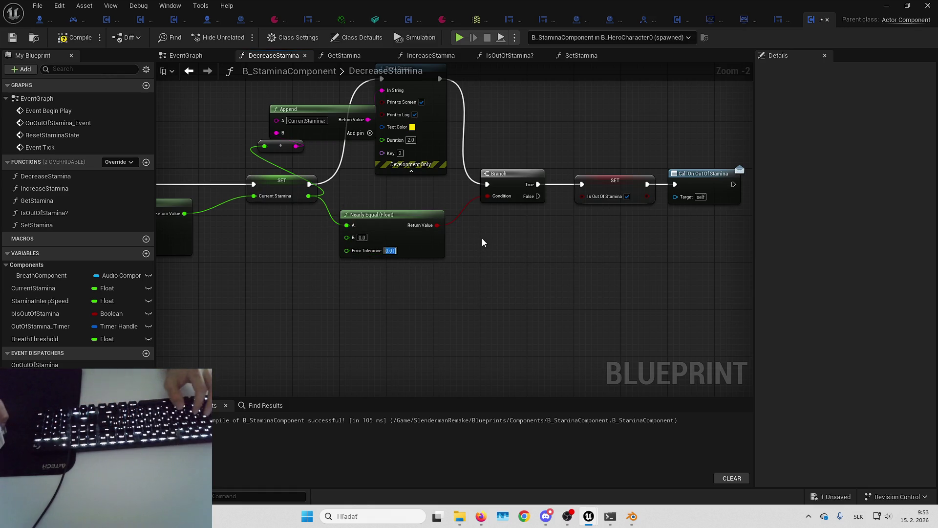
{"action": "mouse_move", "coordinate": [508, 238]}
{"action": "left_mouse_down"}
{"action": "mouse_move", "coordinate": [526, 262]}
{"action": "mouse_move", "coordinate": [598, 264]}
{"action": "left_mouse_up"}
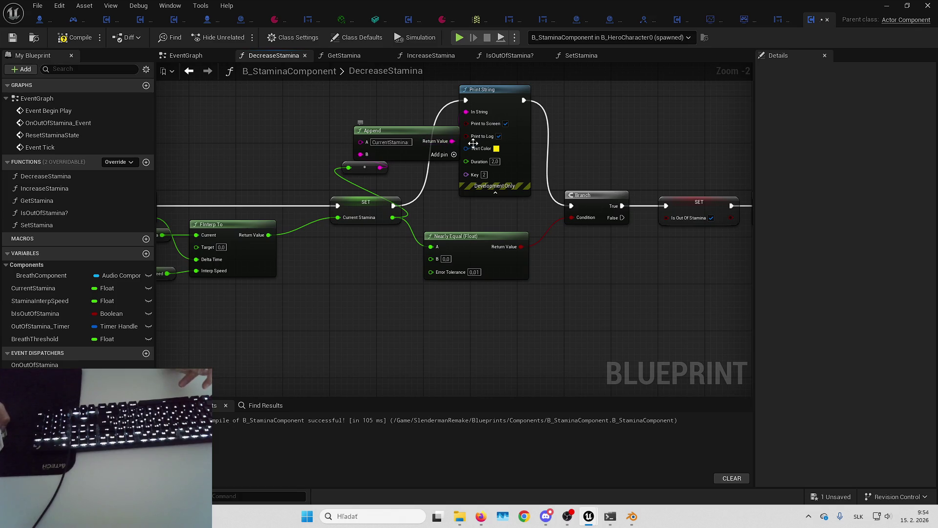
{"action": "left_click_drag", "start_coordinate": [472, 295], "coordinate": [533, 292]}
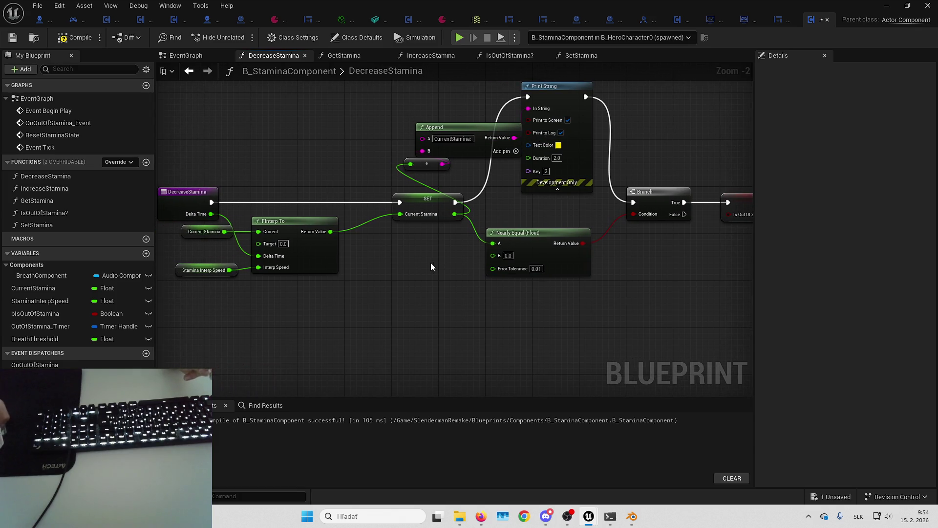
{"action": "mouse_move", "coordinate": [431, 264]}
{"action": "left_mouse_down"}
{"action": "mouse_move", "coordinate": [396, 260]}
{"action": "mouse_move", "coordinate": [372, 293]}
{"action": "left_mouse_up"}
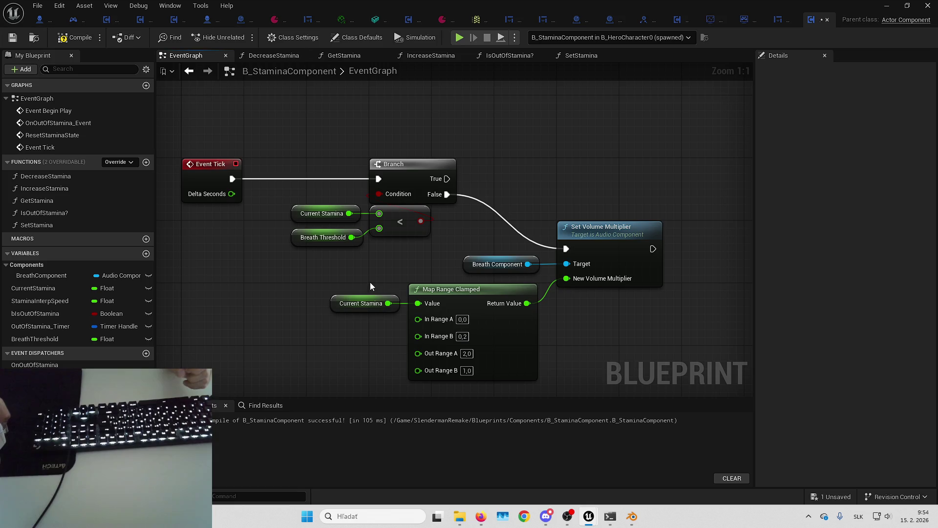
- Move the breath-volume nodes right and add a straightened reroute on the Branch False wire
{"action": "left_click_drag", "start_coordinate": [354, 248], "coordinate": [589, 308]}
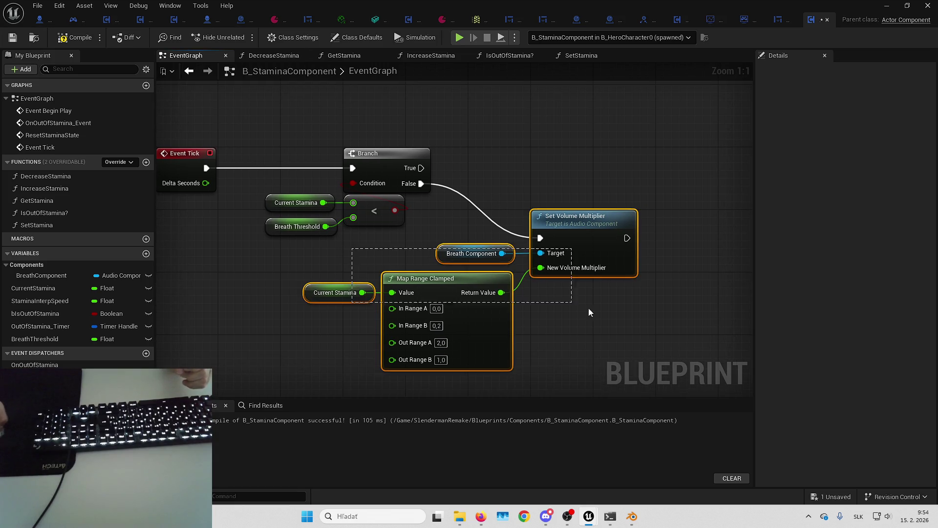
{"action": "left_click_drag", "start_coordinate": [454, 197], "coordinate": [684, 195]}
{"action": "double_click", "coordinate": [317, 144]}
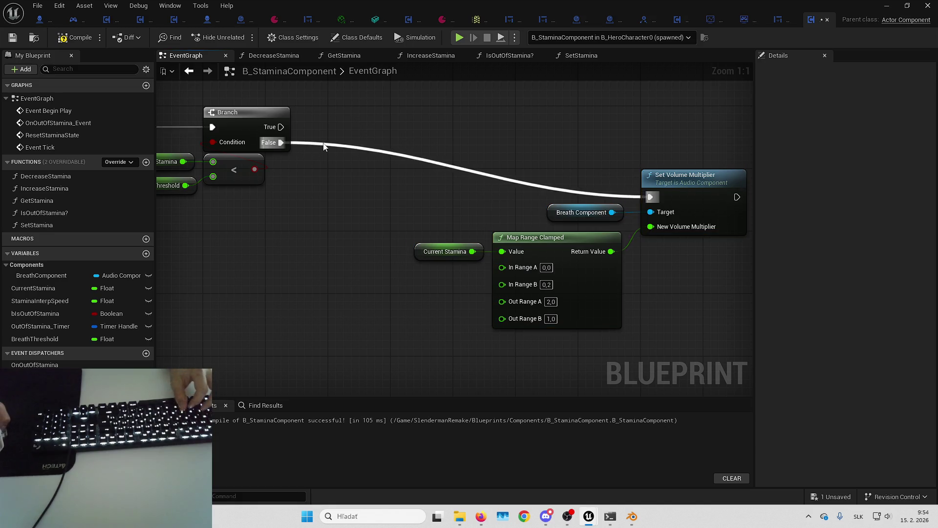
{"action": "key", "text": "q"}
{"action": "left_click", "coordinate": [544, 149]}
- Add a new Float variable, NewVar, to the stamina component
{"action": "left_click_drag", "start_coordinate": [544, 150], "coordinate": [612, 178]}
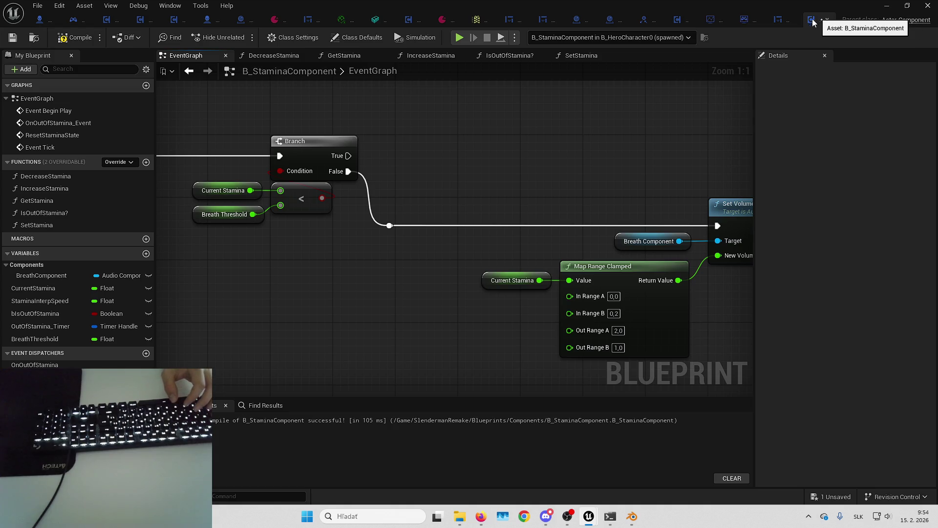
{"action": "mouse_move", "coordinate": [509, 215]}
{"action": "left_mouse_down"}
{"action": "mouse_move", "coordinate": [448, 224]}
{"action": "mouse_move", "coordinate": [526, 326]}
{"action": "mouse_move", "coordinate": [553, 207]}
{"action": "mouse_move", "coordinate": [639, 205]}
{"action": "mouse_move", "coordinate": [356, 303]}
{"action": "left_mouse_up"}
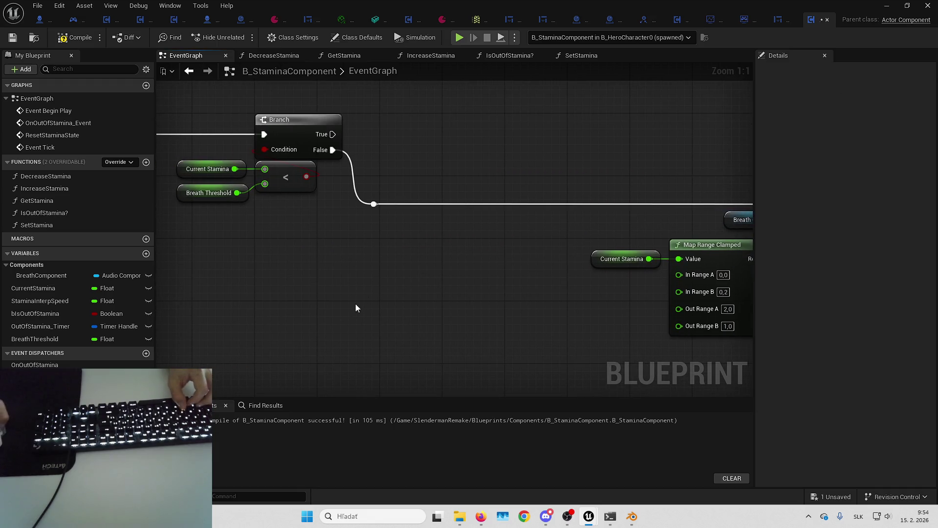
{"action": "left_click", "coordinate": [146, 253]}
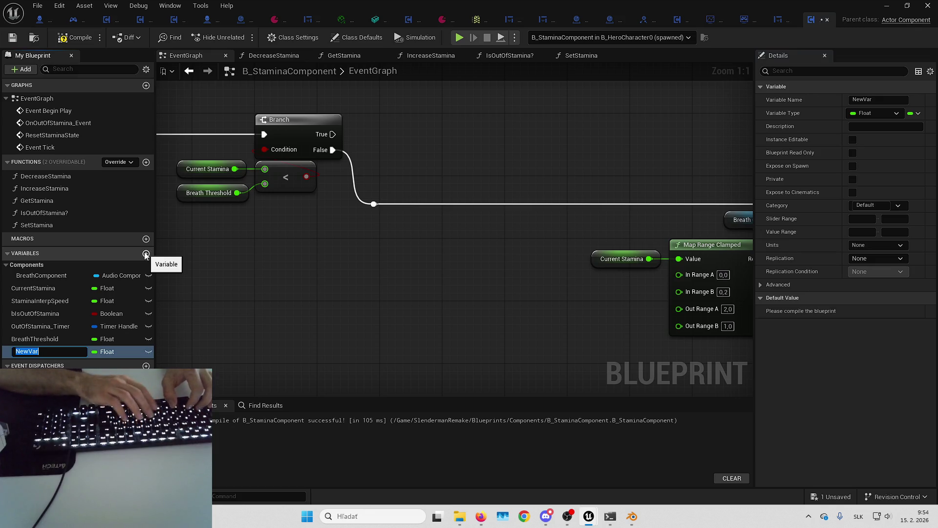
- Rename the new variable bIsBreathing, make it Boolean, and place its getter in the EventGraph
{"action": "type", "text": "IbIsBreathing"}
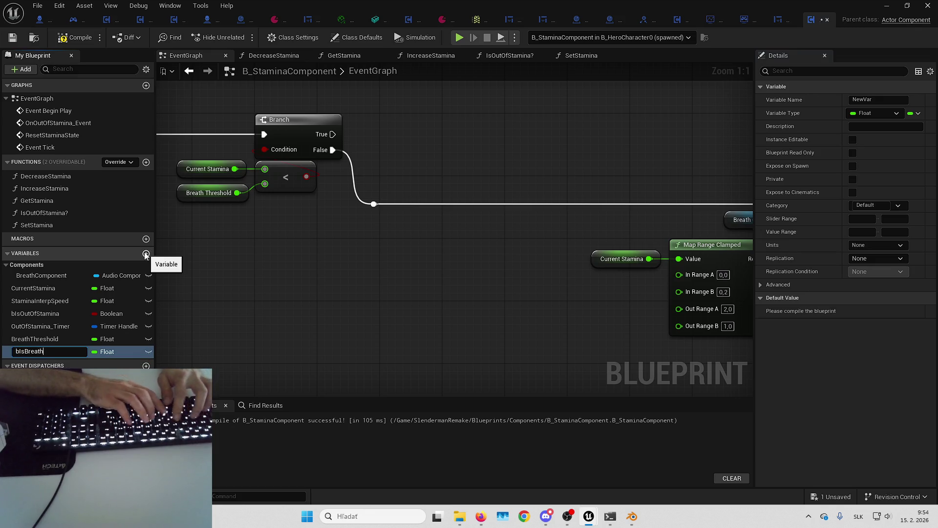
{"action": "key", "text": "Return"}
{"action": "left_click", "coordinate": [115, 352]}
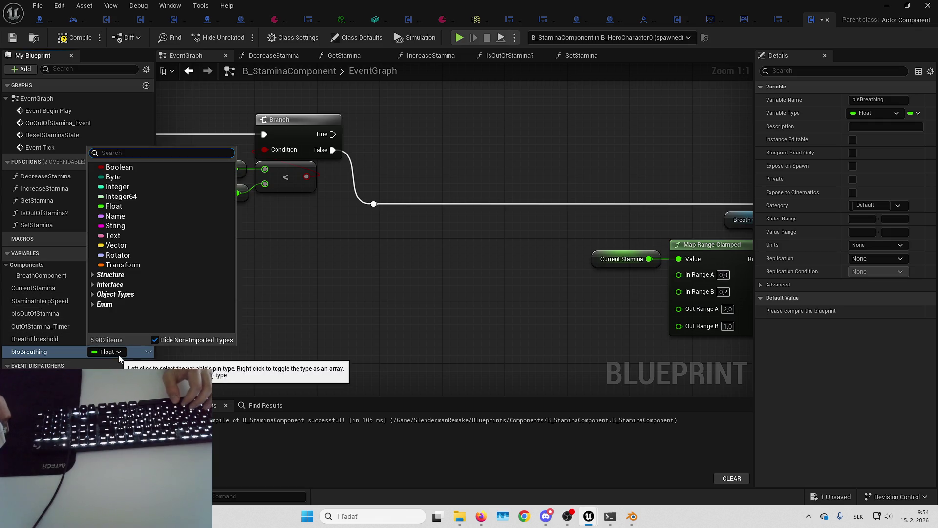
{"action": "left_click", "coordinate": [144, 168]}
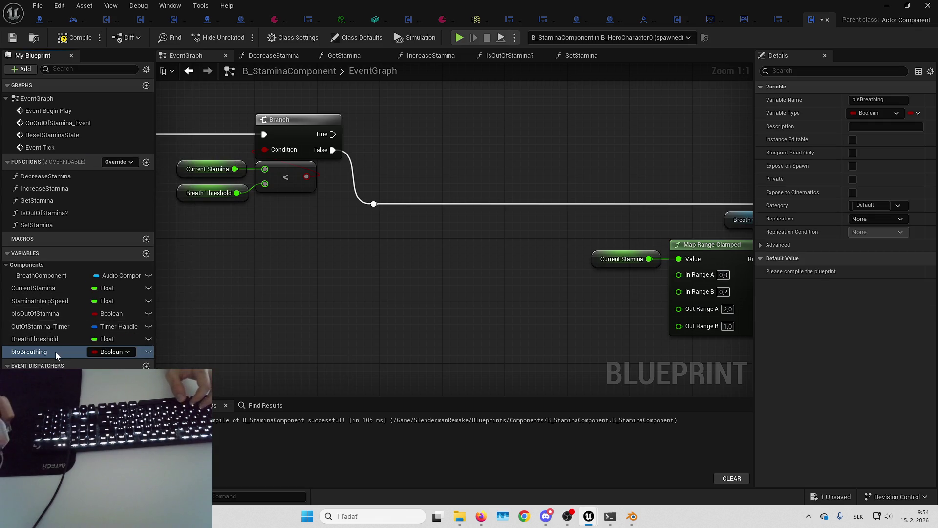
{"action": "mouse_move", "coordinate": [54, 352]}
{"action": "left_mouse_down"}
{"action": "mouse_move", "coordinate": [315, 295]}
{"action": "mouse_move", "coordinate": [278, 249]}
{"action": "left_mouse_up"}
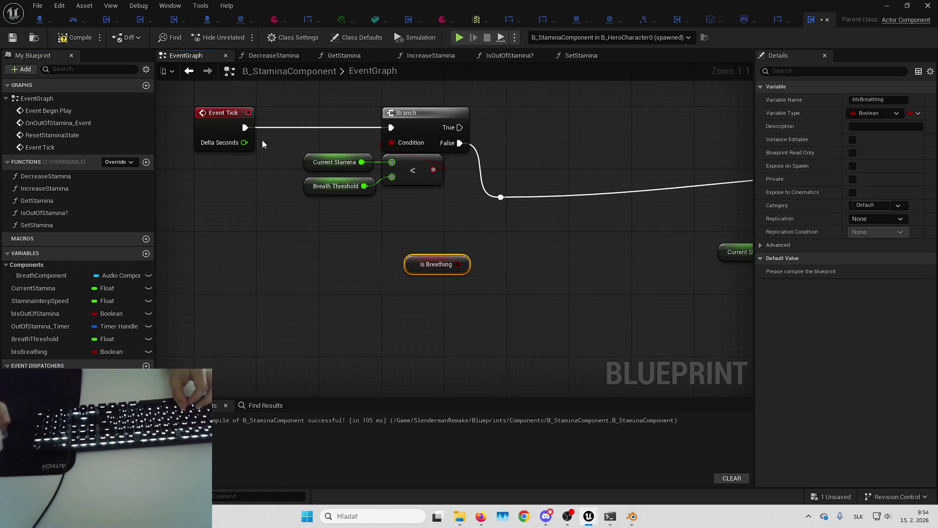
- Wire the threshold Branch's True output to Set Volume Multiplier
{"action": "left_click_drag", "start_coordinate": [521, 266], "coordinate": [483, 276]}
{"action": "mouse_move", "coordinate": [420, 275]}
{"action": "left_mouse_down"}
{"action": "mouse_move", "coordinate": [439, 268]}
{"action": "mouse_move", "coordinate": [450, 278]}
{"action": "left_mouse_up"}
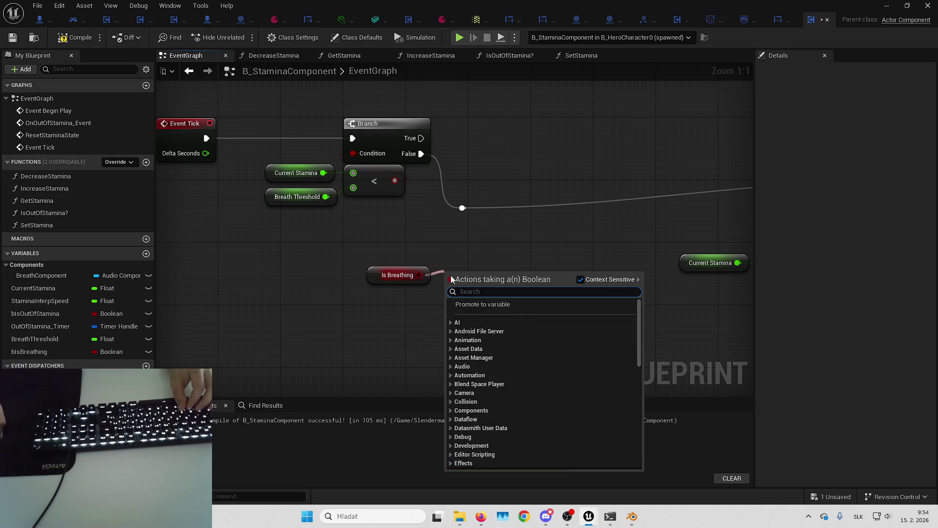
{"action": "left_click", "coordinate": [426, 215]}
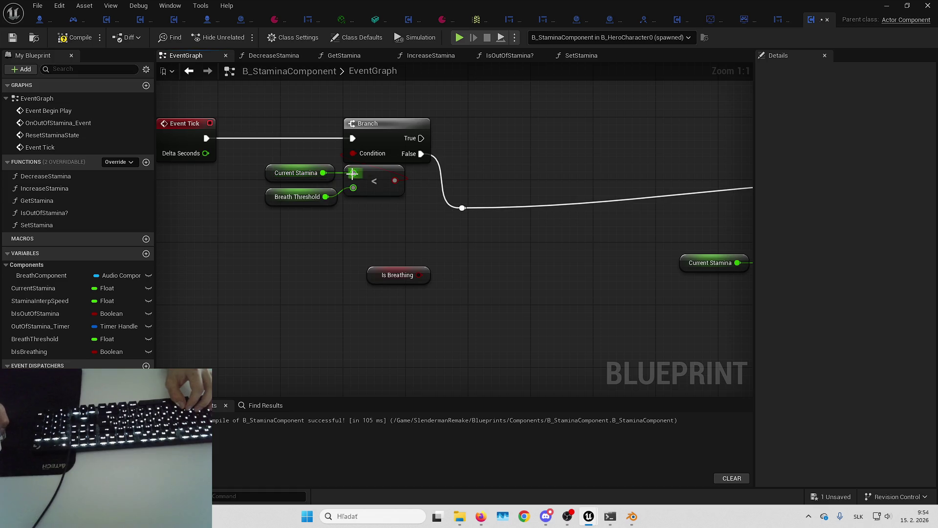
{"action": "left_click_drag", "start_coordinate": [397, 234], "coordinate": [261, 274]}
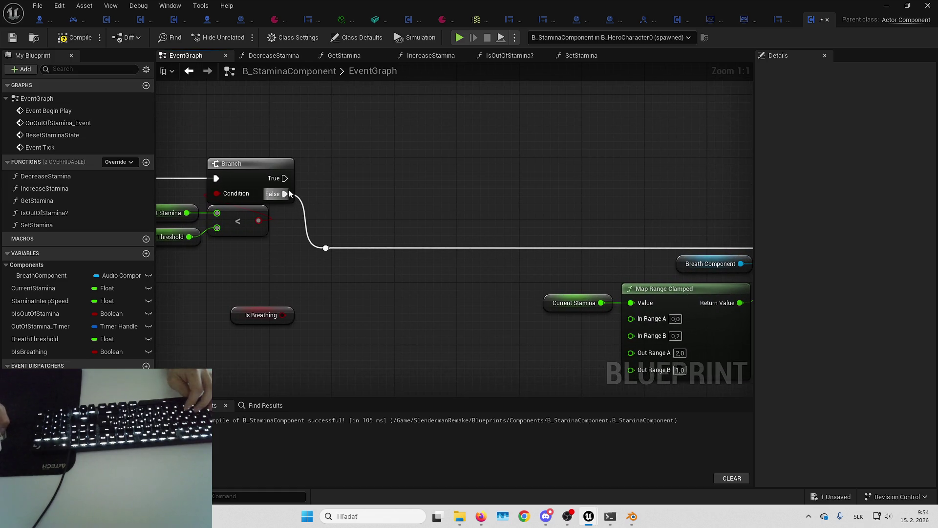
{"action": "mouse_move", "coordinate": [286, 178]}
{"action": "left_mouse_down"}
{"action": "mouse_move", "coordinate": [326, 243]}
{"action": "mouse_move", "coordinate": [693, 236]}
{"action": "mouse_move", "coordinate": [791, 247]}
{"action": "mouse_move", "coordinate": [635, 248]}
{"action": "left_mouse_up"}
{"action": "left_click_drag", "start_coordinate": [249, 208], "coordinate": [415, 195]}
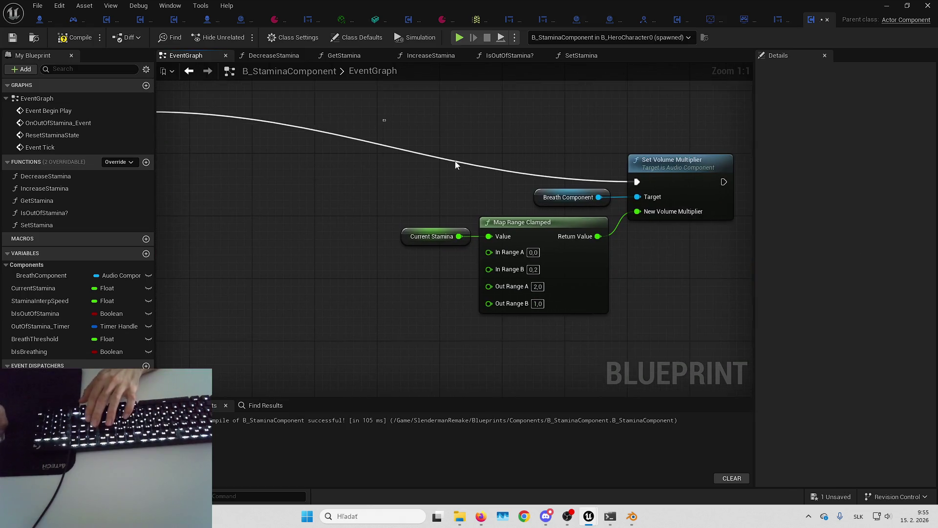
{"action": "mouse_move", "coordinate": [333, 264]}
{"action": "left_mouse_down"}
{"action": "mouse_move", "coordinate": [628, 174]}
{"action": "mouse_move", "coordinate": [626, 159]}
{"action": "mouse_move", "coordinate": [509, 161]}
{"action": "mouse_move", "coordinate": [524, 212]}
{"action": "mouse_move", "coordinate": [400, 219]}
{"action": "mouse_move", "coordinate": [336, 295]}
{"action": "mouse_move", "coordinate": [421, 224]}
{"action": "mouse_move", "coordinate": [481, 193]}
{"action": "mouse_move", "coordinate": [480, 216]}
{"action": "left_mouse_up"}
{"action": "left_click", "coordinate": [396, 229]}
- Compare Is Breathing with the < result via !=, driving a new Branch off the first Branch's True
{"action": "type", "text": "!="}
{"action": "key", "text": "Return"}
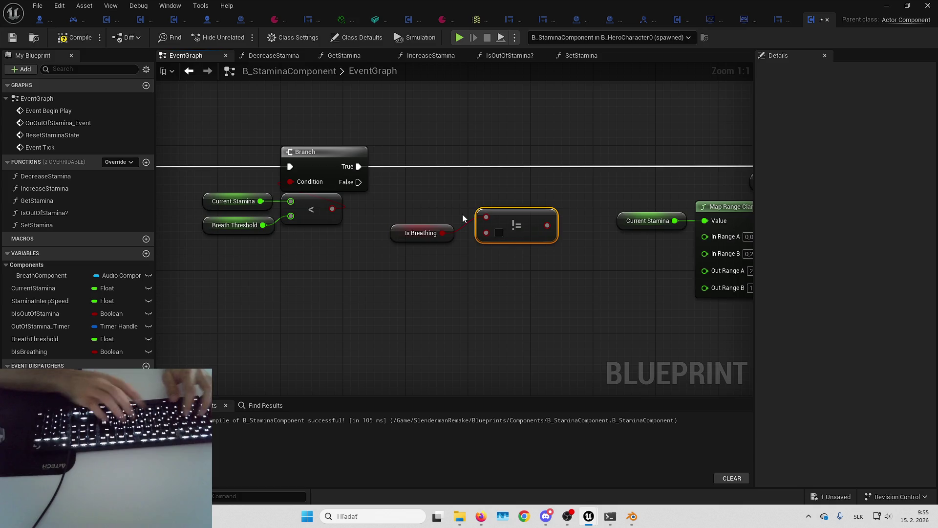
{"action": "left_click_drag", "start_coordinate": [421, 233], "coordinate": [429, 217]}
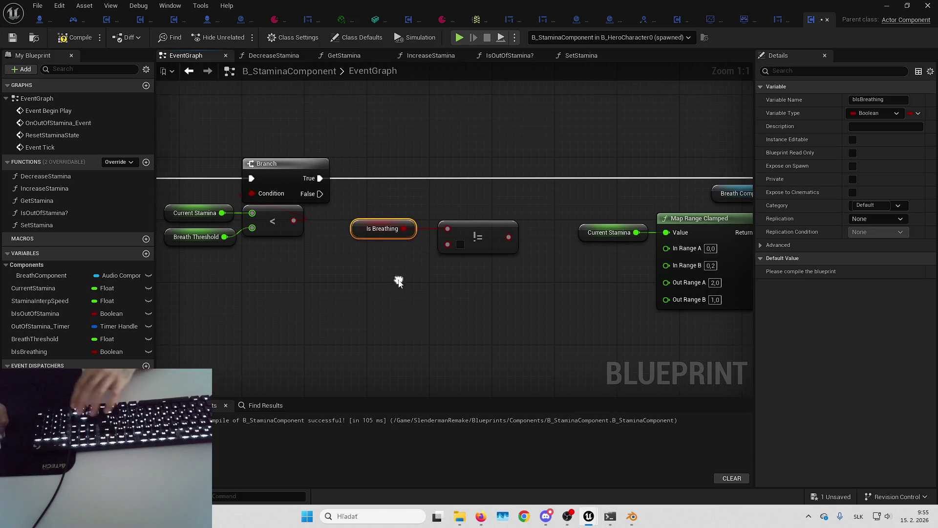
{"action": "left_click", "coordinate": [423, 278]}
{"action": "mouse_move", "coordinate": [298, 218]}
{"action": "left_mouse_down"}
{"action": "mouse_move", "coordinate": [429, 260]}
{"action": "mouse_move", "coordinate": [448, 243]}
{"action": "left_mouse_up"}
{"action": "double_click", "coordinate": [350, 228]}
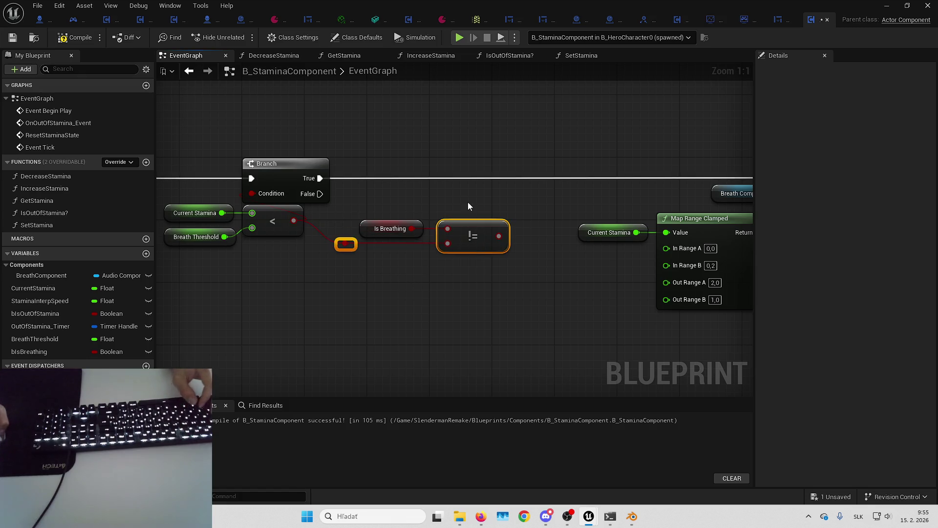
{"action": "left_click", "coordinate": [445, 195]}
{"action": "mouse_move", "coordinate": [466, 174]}
{"action": "left_mouse_down"}
{"action": "mouse_move", "coordinate": [474, 166]}
{"action": "mouse_move", "coordinate": [271, 177]}
{"action": "left_mouse_up"}
{"action": "mouse_move", "coordinate": [346, 215]}
{"action": "left_mouse_down"}
{"action": "mouse_move", "coordinate": [424, 233]}
{"action": "mouse_move", "coordinate": [479, 219]}
{"action": "left_mouse_up"}
{"action": "left_click_drag", "start_coordinate": [325, 262], "coordinate": [301, 239]}
{"action": "key", "text": "q"}
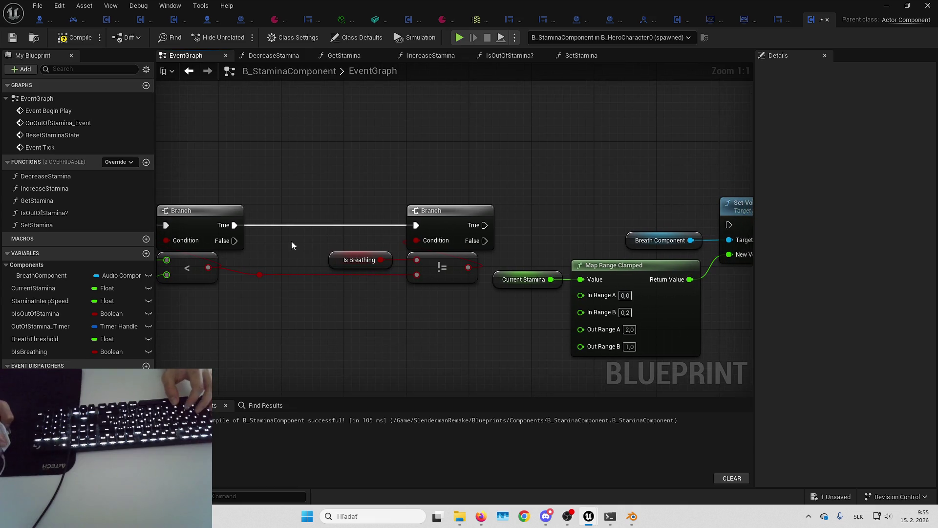
- Connect the new Branch's True output to Set Volume Multiplier
{"action": "mouse_move", "coordinate": [354, 290]}
{"action": "left_mouse_down"}
{"action": "mouse_move", "coordinate": [415, 210]}
{"action": "mouse_move", "coordinate": [444, 241]}
{"action": "mouse_move", "coordinate": [399, 224]}
{"action": "mouse_move", "coordinate": [462, 224]}
{"action": "left_mouse_up"}
{"action": "left_click", "coordinate": [541, 208]}
{"action": "left_click_drag", "start_coordinate": [541, 208], "coordinate": [444, 212]}
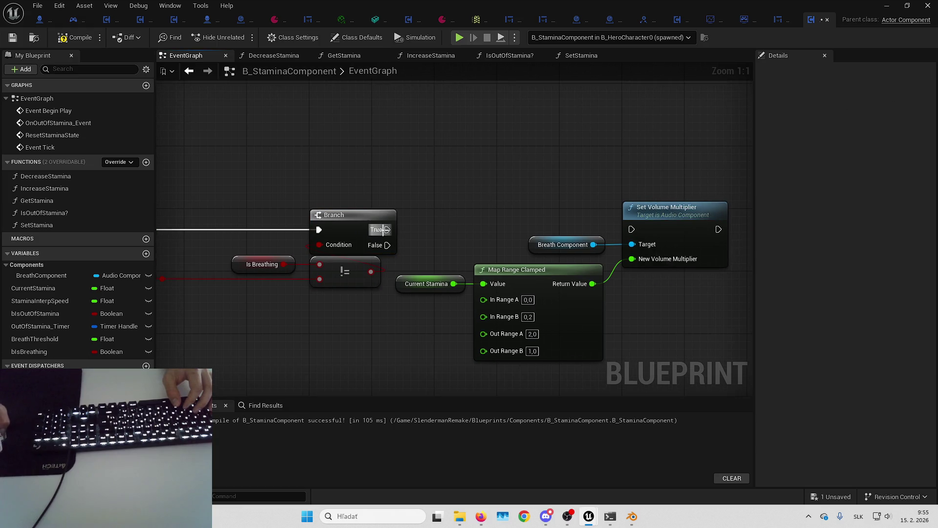
{"action": "left_click_drag", "start_coordinate": [387, 229], "coordinate": [631, 230]}
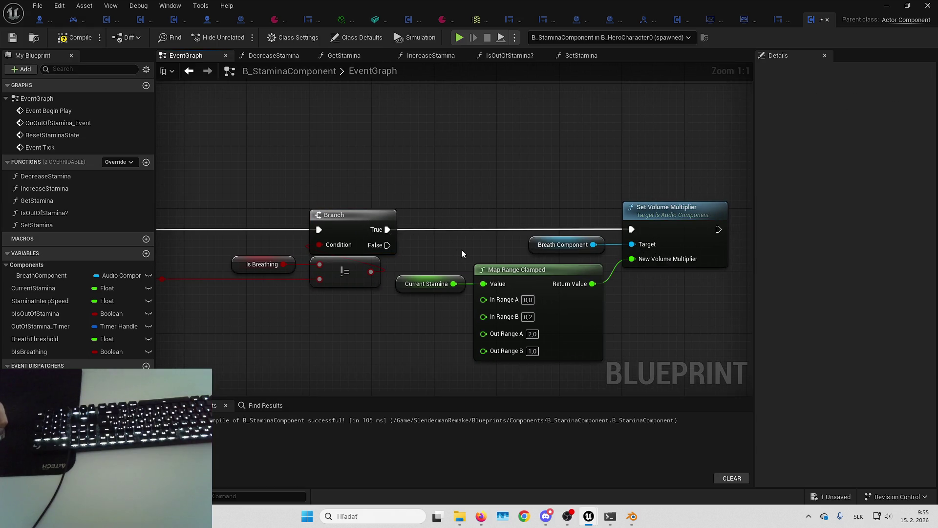
- Insert a SET Is Breathing (true) before the volume change and shift the volume nodes right
{"action": "mouse_move", "coordinate": [29, 351]}
{"action": "left_mouse_down"}
{"action": "mouse_move", "coordinate": [432, 224]}
{"action": "mouse_move", "coordinate": [438, 233]}
{"action": "mouse_move", "coordinate": [482, 224]}
{"action": "left_mouse_up"}
{"action": "left_click", "coordinate": [483, 245]}
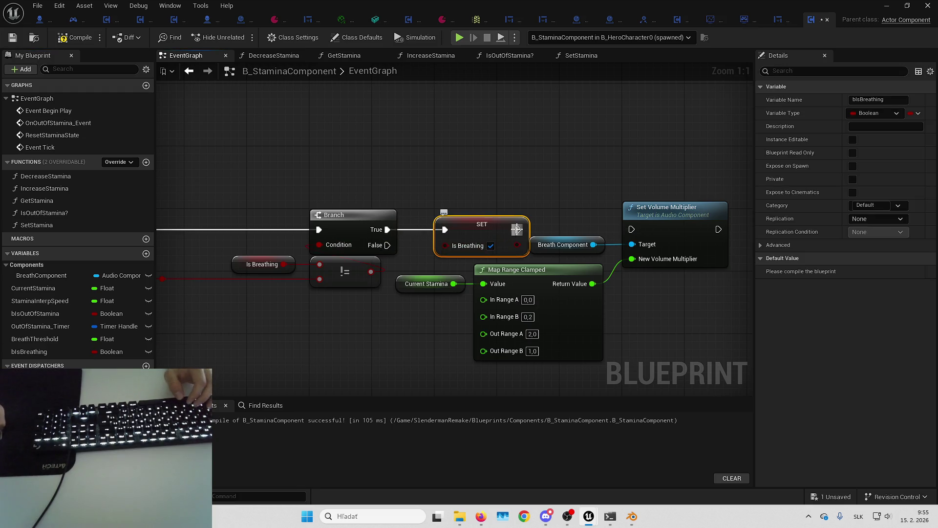
{"action": "left_click", "coordinate": [562, 245]}
{"action": "left_click", "coordinate": [635, 230], "text": "shift"}
{"action": "left_click", "coordinate": [425, 283], "text": "shift"}
{"action": "left_click", "coordinate": [538, 270], "text": "shift"}
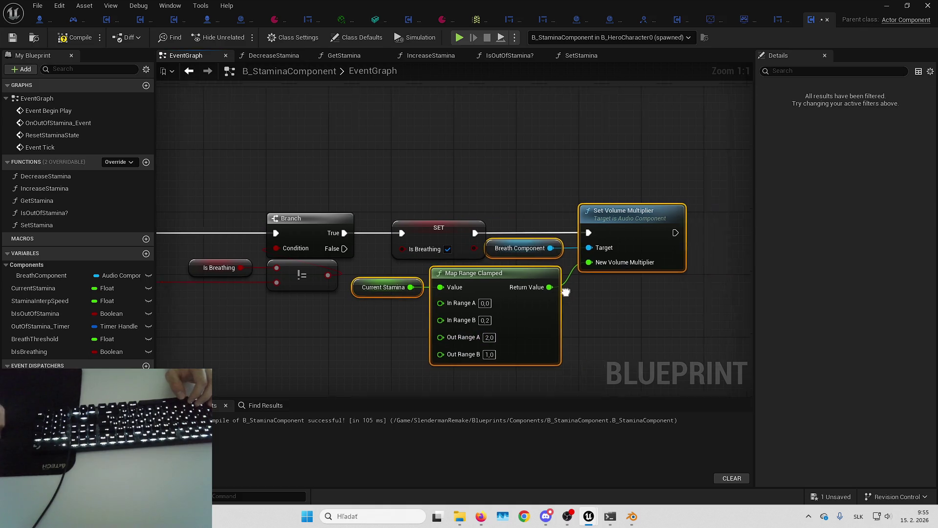
{"action": "left_click_drag", "start_coordinate": [566, 292], "coordinate": [629, 292]}
{"action": "left_click", "coordinate": [439, 283]}
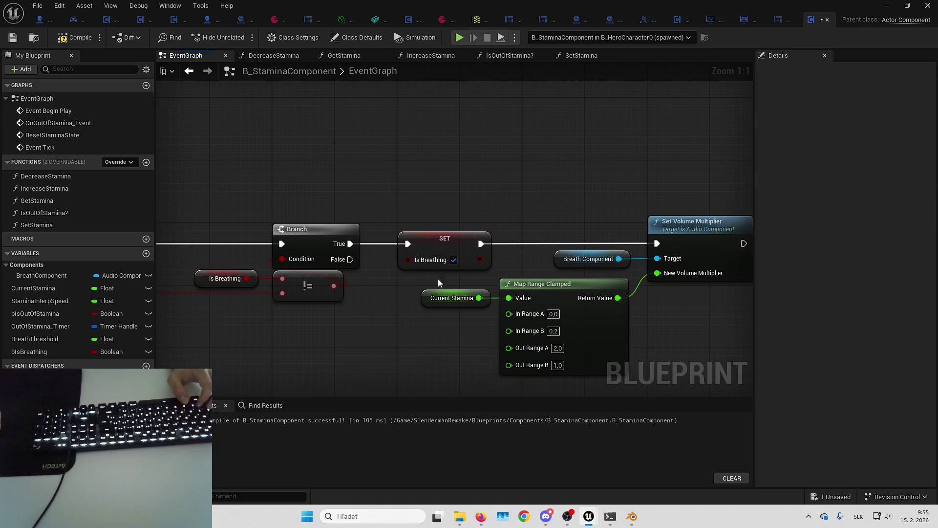
{"action": "left_click_drag", "start_coordinate": [438, 282], "coordinate": [722, 208]}
{"action": "left_click_drag", "start_coordinate": [418, 240], "coordinate": [427, 220]}
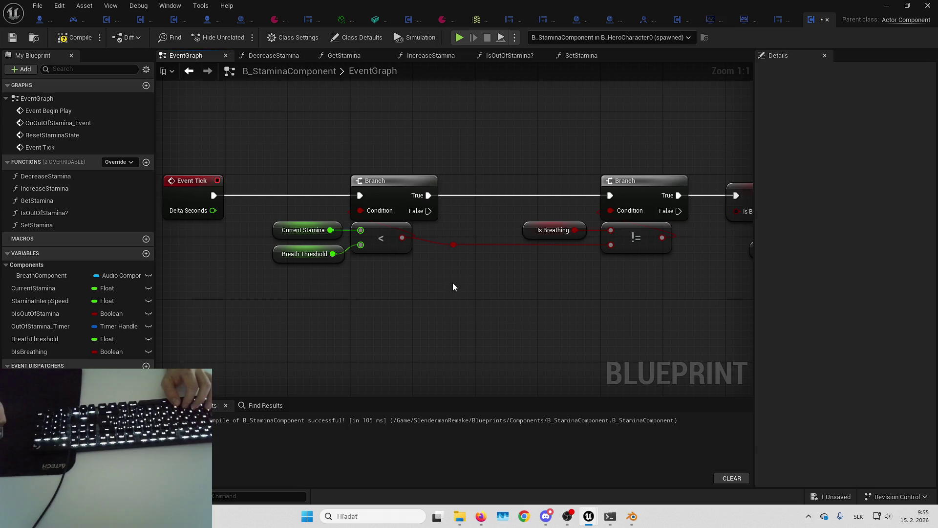
- Duplicate the Is Breathing != Branch group and wire it to the threshold Branch's False output
{"action": "left_click_drag", "start_coordinate": [458, 178], "coordinate": [488, 308]}
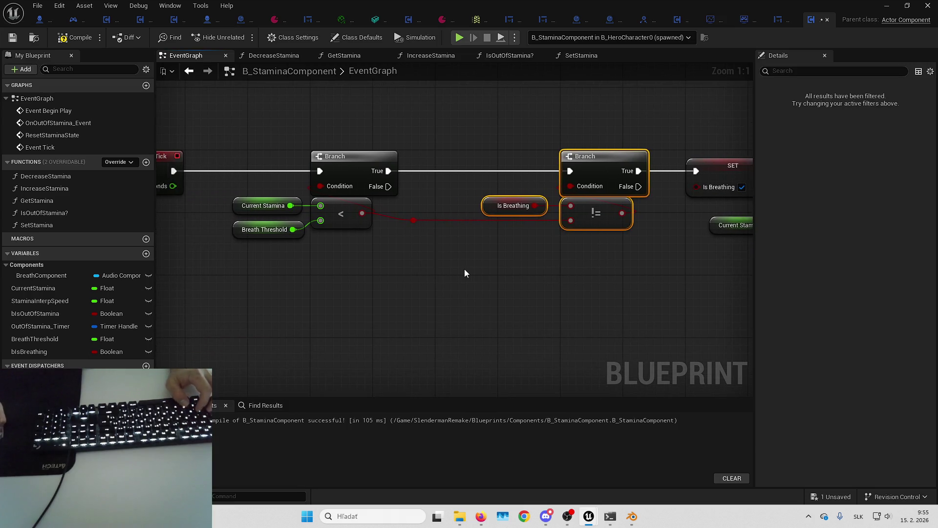
{"action": "key", "text": "ctrl+c"}
{"action": "key", "text": "ctrl+v"}
{"action": "left_click_drag", "start_coordinate": [499, 265], "coordinate": [391, 191]}
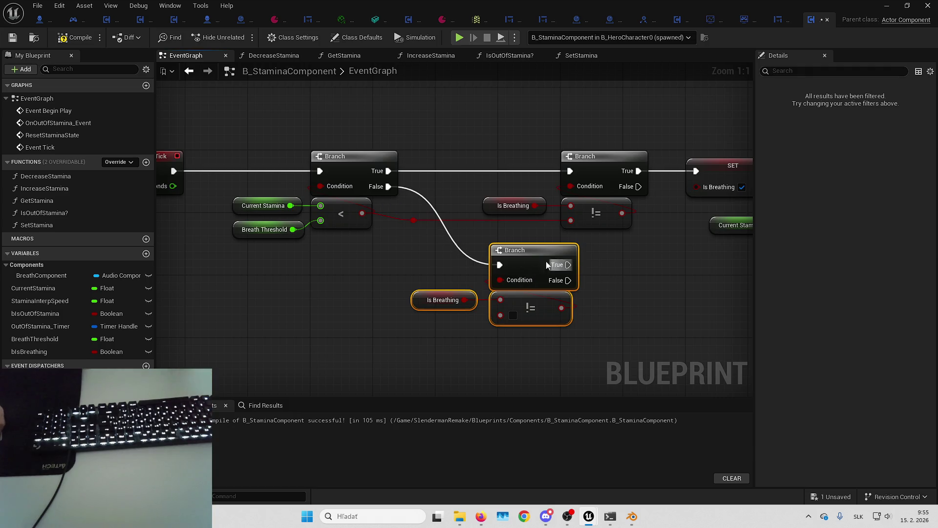
{"action": "mouse_move", "coordinate": [525, 251]}
{"action": "left_mouse_down"}
{"action": "mouse_move", "coordinate": [623, 268]}
{"action": "mouse_move", "coordinate": [588, 283]}
{"action": "left_mouse_up"}
{"action": "left_click", "coordinate": [500, 278]}
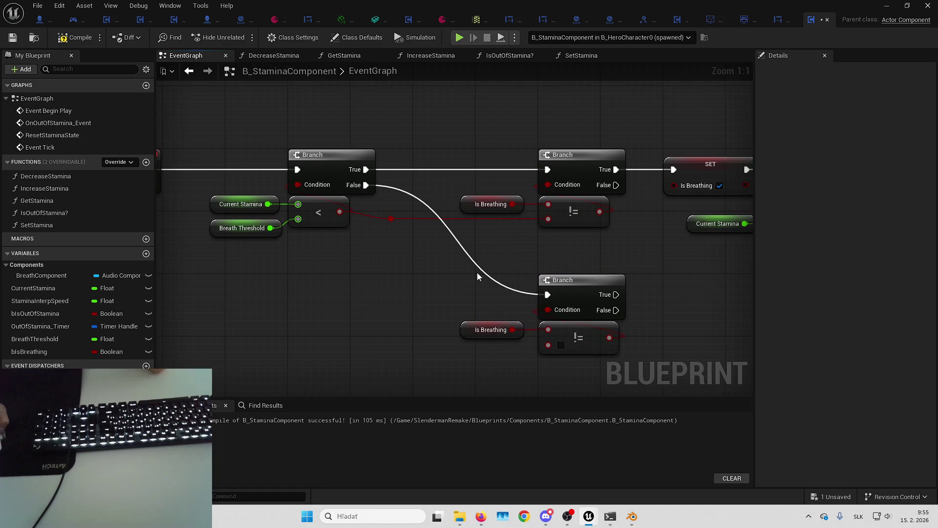
- Feed the stamina-below-threshold comparison result into the lower != node
{"action": "left_click_drag", "start_coordinate": [394, 250], "coordinate": [342, 203]}
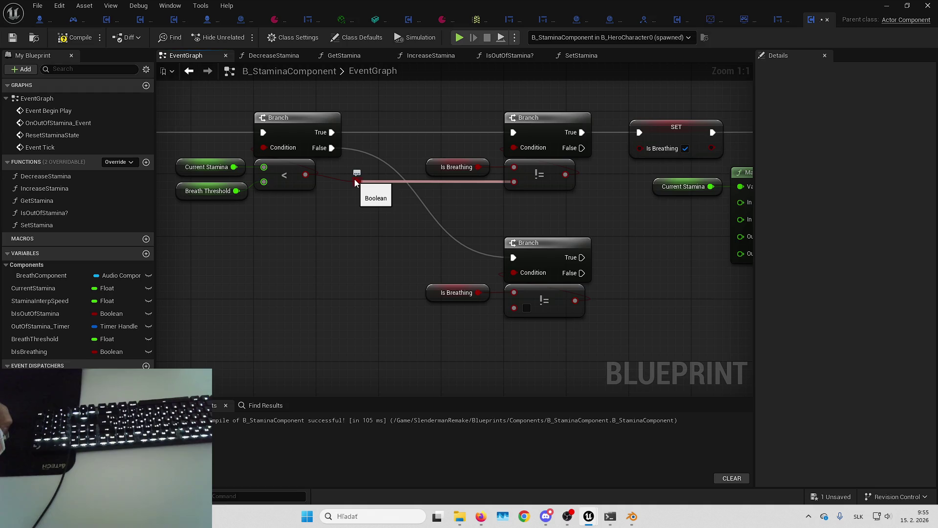
{"action": "mouse_move", "coordinate": [355, 182]}
{"action": "left_mouse_down"}
{"action": "mouse_move", "coordinate": [364, 333]}
{"action": "mouse_move", "coordinate": [395, 313]}
{"action": "mouse_move", "coordinate": [515, 308]}
{"action": "left_mouse_up"}
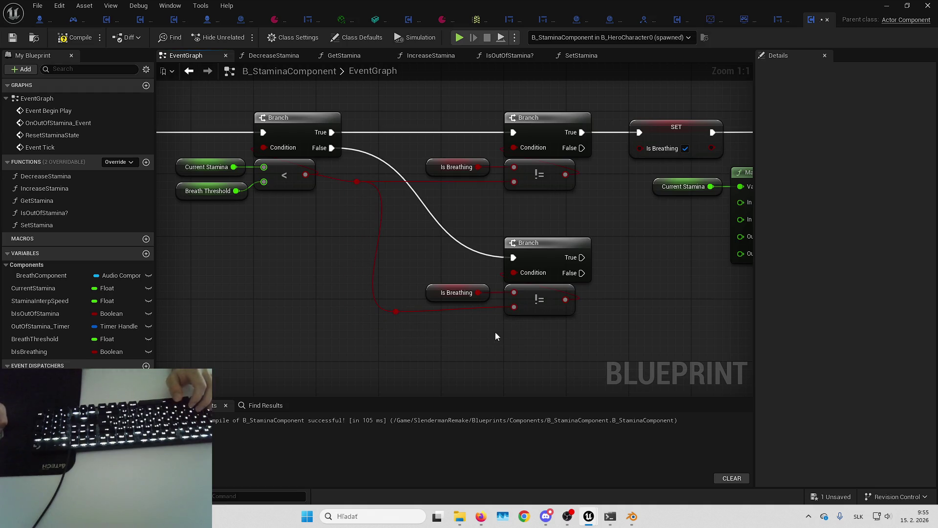
{"action": "left_click", "coordinate": [457, 292]}
{"action": "mouse_move", "coordinate": [512, 341]}
{"action": "left_mouse_down"}
{"action": "mouse_move", "coordinate": [533, 324]}
{"action": "mouse_move", "coordinate": [483, 344]}
{"action": "left_mouse_up"}
{"action": "left_click_drag", "start_coordinate": [390, 243], "coordinate": [422, 280]}
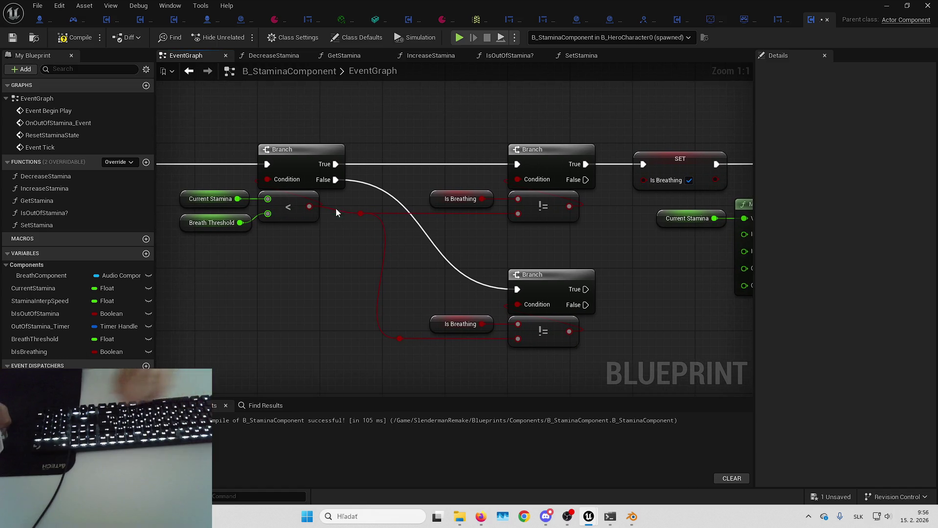
{"action": "left_click", "coordinate": [362, 214]}
{"action": "left_click", "coordinate": [546, 191], "text": "ctrl"}
{"action": "mouse_move", "coordinate": [546, 191]}
{"action": "left_mouse_down"}
{"action": "mouse_move", "coordinate": [453, 243]}
{"action": "mouse_move", "coordinate": [528, 242]}
{"action": "mouse_move", "coordinate": [585, 206]}
{"action": "left_mouse_up"}
- Select the lower Branch group and look over the branch and volume nodes
{"action": "left_click_drag", "start_coordinate": [306, 281], "coordinate": [511, 196]}
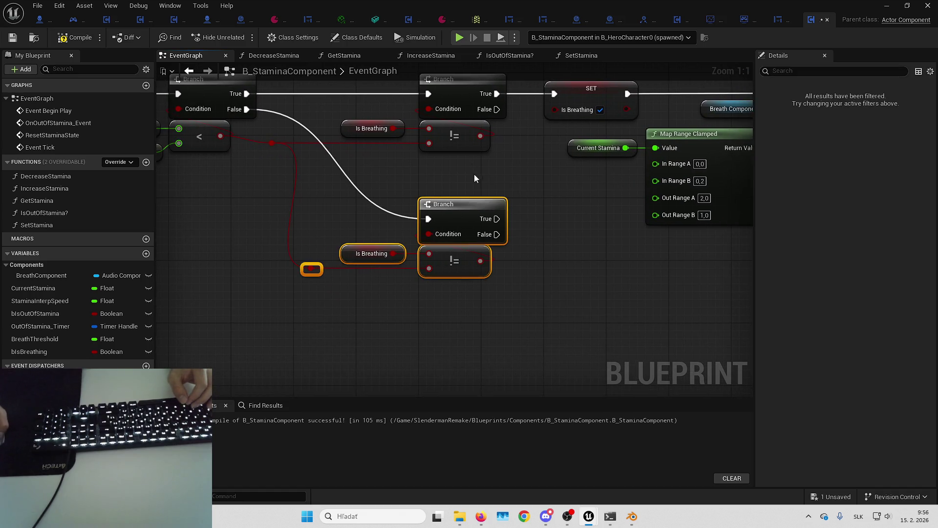
{"action": "mouse_move", "coordinate": [342, 96]}
{"action": "left_mouse_down"}
{"action": "mouse_move", "coordinate": [398, 98]}
{"action": "mouse_move", "coordinate": [398, 146]}
{"action": "mouse_move", "coordinate": [423, 149]}
{"action": "left_mouse_up"}
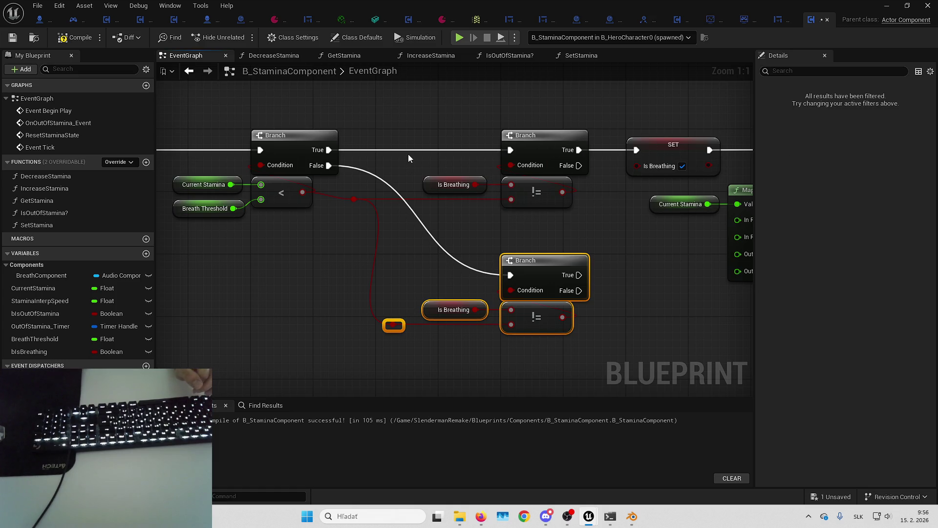
{"action": "mouse_move", "coordinate": [409, 158]}
{"action": "left_mouse_down"}
{"action": "mouse_move", "coordinate": [492, 169]}
{"action": "mouse_move", "coordinate": [429, 185]}
{"action": "left_mouse_up"}
{"action": "mouse_move", "coordinate": [536, 161]}
{"action": "left_mouse_down"}
{"action": "mouse_move", "coordinate": [343, 225]}
{"action": "mouse_move", "coordinate": [369, 189]}
{"action": "mouse_move", "coordinate": [294, 187]}
{"action": "mouse_move", "coordinate": [360, 174]}
{"action": "left_mouse_up"}
{"action": "left_click_drag", "start_coordinate": [532, 166], "coordinate": [436, 176]}
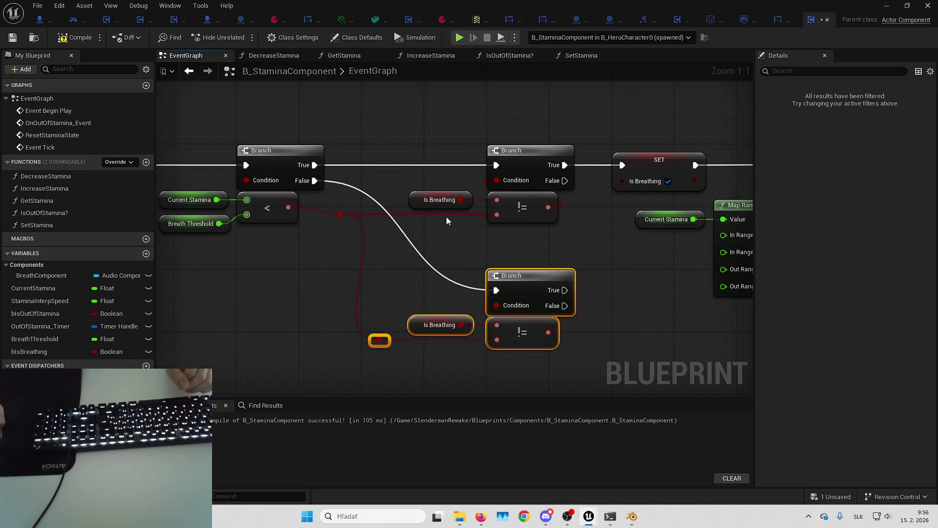
{"action": "mouse_move", "coordinate": [522, 199]}
{"action": "left_mouse_down"}
{"action": "mouse_move", "coordinate": [469, 205]}
{"action": "mouse_move", "coordinate": [461, 218]}
{"action": "left_mouse_up"}
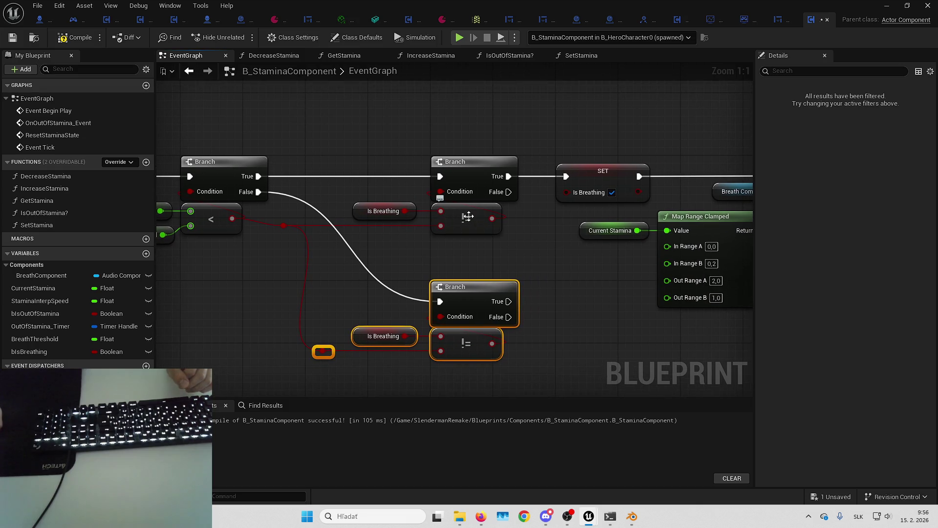
{"action": "left_click_drag", "start_coordinate": [641, 146], "coordinate": [452, 154]}
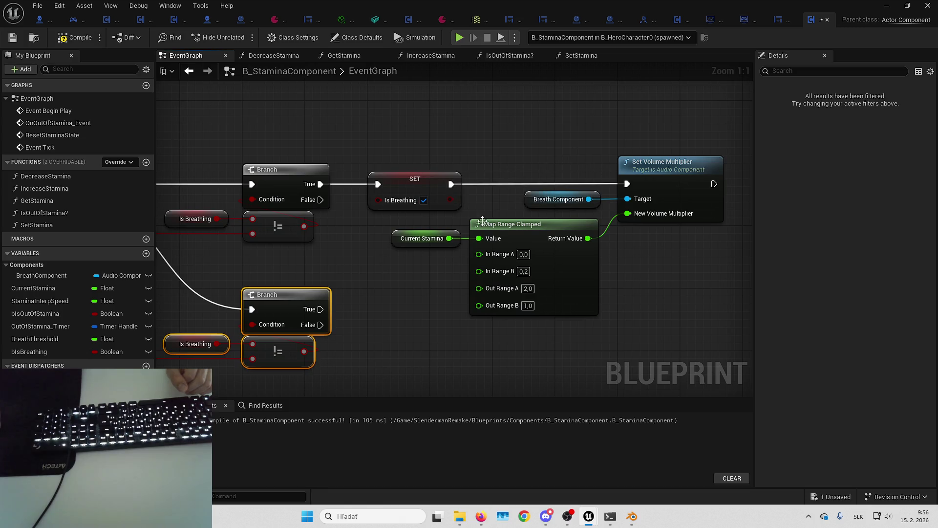
{"action": "left_click_drag", "start_coordinate": [483, 221], "coordinate": [578, 203]}
{"action": "left_click_drag", "start_coordinate": [373, 158], "coordinate": [315, 156]}
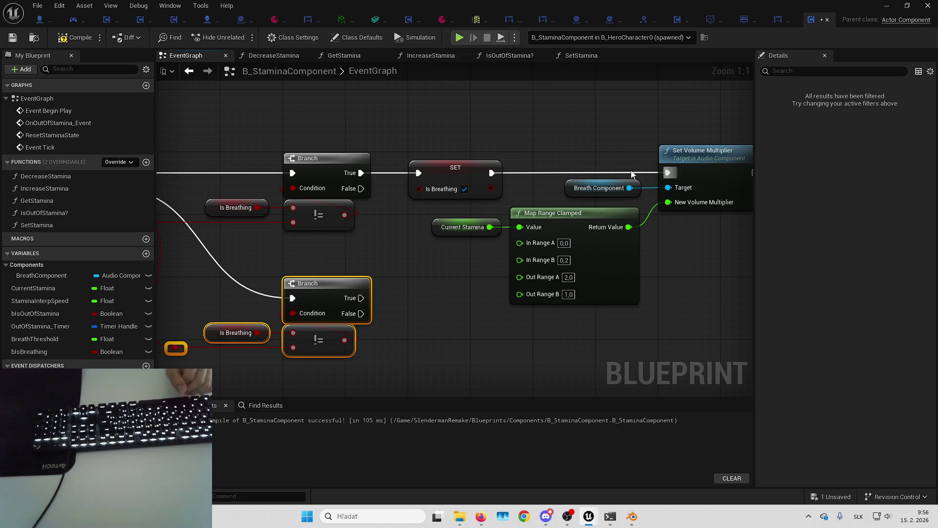
{"action": "left_click_drag", "start_coordinate": [378, 309], "coordinate": [447, 227]}
- Move the lower Branch, Is Breathing and != group further down
{"action": "left_click_drag", "start_coordinate": [396, 211], "coordinate": [396, 277]}
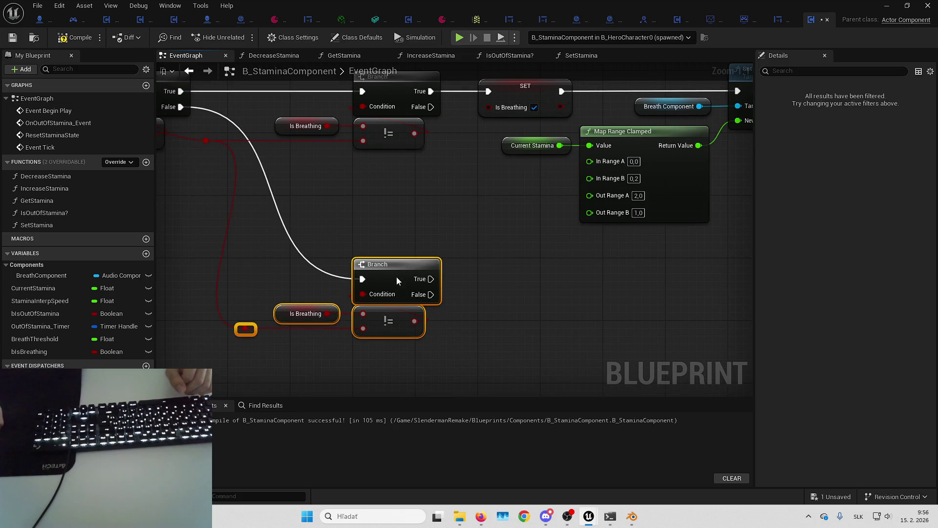
{"action": "left_click", "coordinate": [397, 218]}
{"action": "left_click_drag", "start_coordinate": [397, 218], "coordinate": [439, 180]}
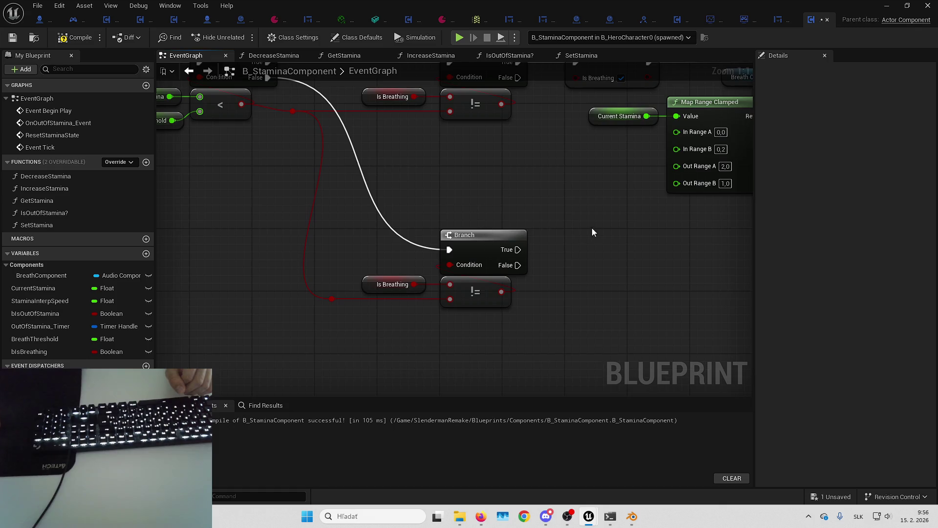
{"action": "left_click_drag", "start_coordinate": [593, 232], "coordinate": [475, 265]}
{"action": "left_click_drag", "start_coordinate": [392, 97], "coordinate": [380, 161]}
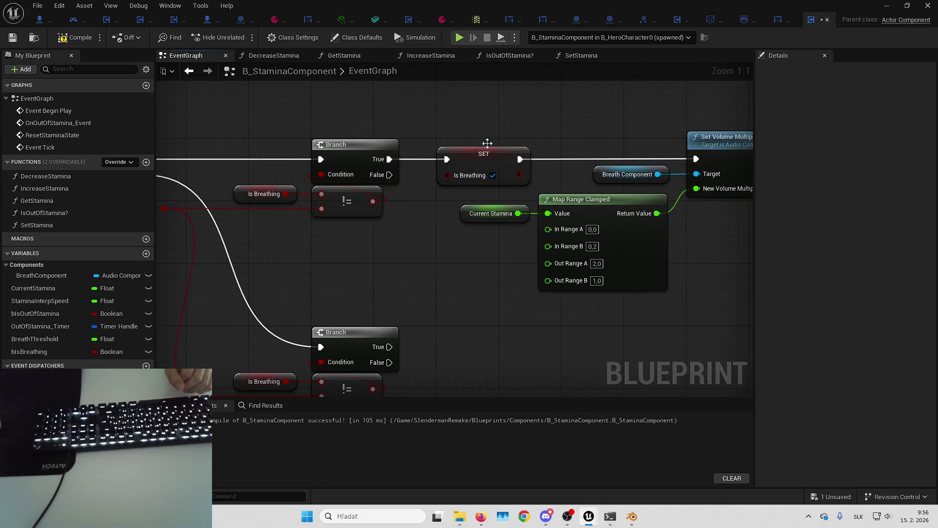
{"action": "mouse_move", "coordinate": [473, 111]}
{"action": "left_mouse_down"}
{"action": "mouse_move", "coordinate": [515, 141]}
{"action": "mouse_move", "coordinate": [410, 151]}
{"action": "mouse_move", "coordinate": [435, 155]}
{"action": "left_mouse_up"}
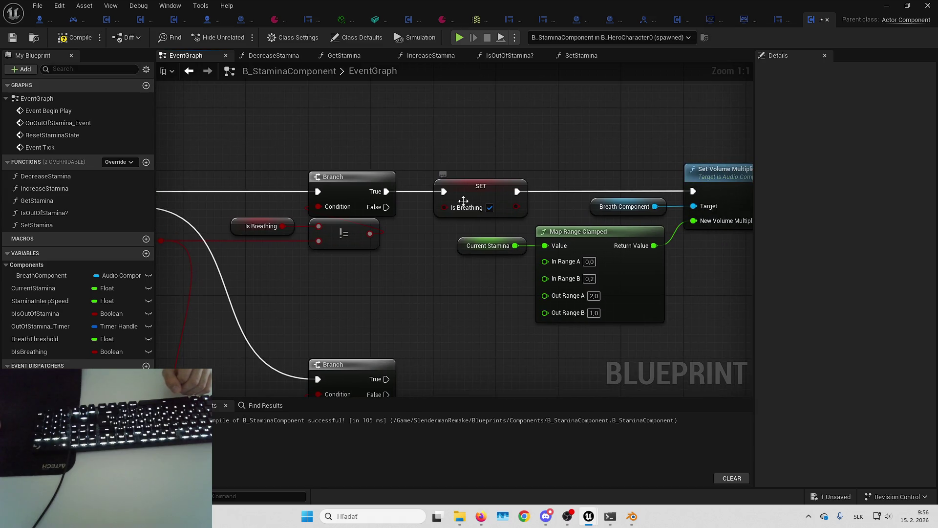
- Raise the SET node and rearrange the volume nodes to make room beside SET
{"action": "mouse_move", "coordinate": [463, 201]}
{"action": "left_mouse_down"}
{"action": "mouse_move", "coordinate": [470, 122]}
{"action": "mouse_move", "coordinate": [470, 131]}
{"action": "left_mouse_up"}
{"action": "left_click", "coordinate": [573, 151]}
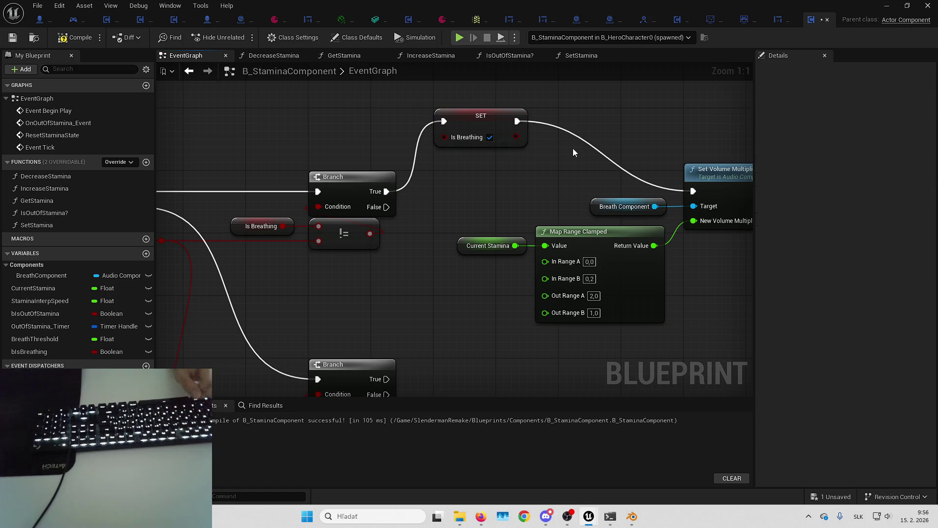
{"action": "left_click_drag", "start_coordinate": [573, 148], "coordinate": [476, 171]}
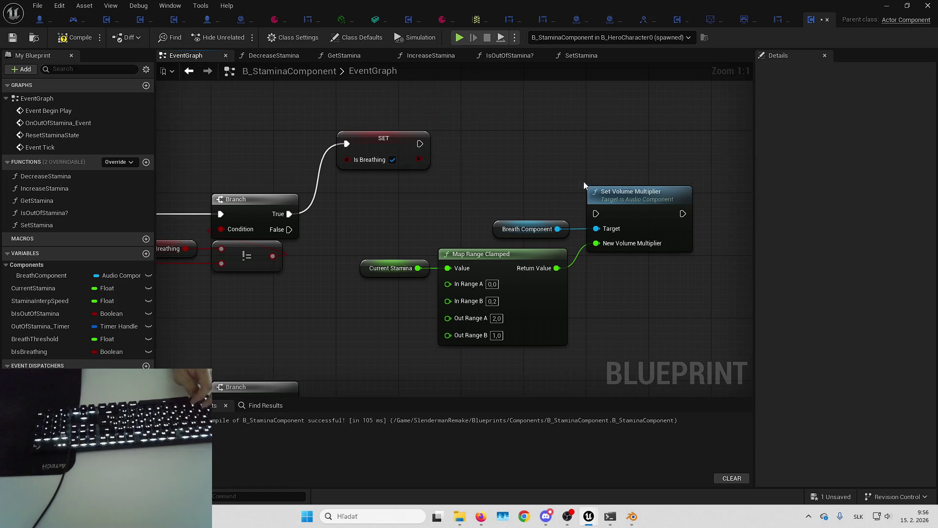
{"action": "mouse_move", "coordinate": [365, 177]}
{"action": "left_mouse_down"}
{"action": "mouse_move", "coordinate": [590, 289]}
{"action": "mouse_move", "coordinate": [546, 312]}
{"action": "mouse_move", "coordinate": [521, 312]}
{"action": "mouse_move", "coordinate": [527, 304]}
{"action": "mouse_move", "coordinate": [368, 192]}
{"action": "left_mouse_up"}
{"action": "left_click", "coordinate": [368, 192]}
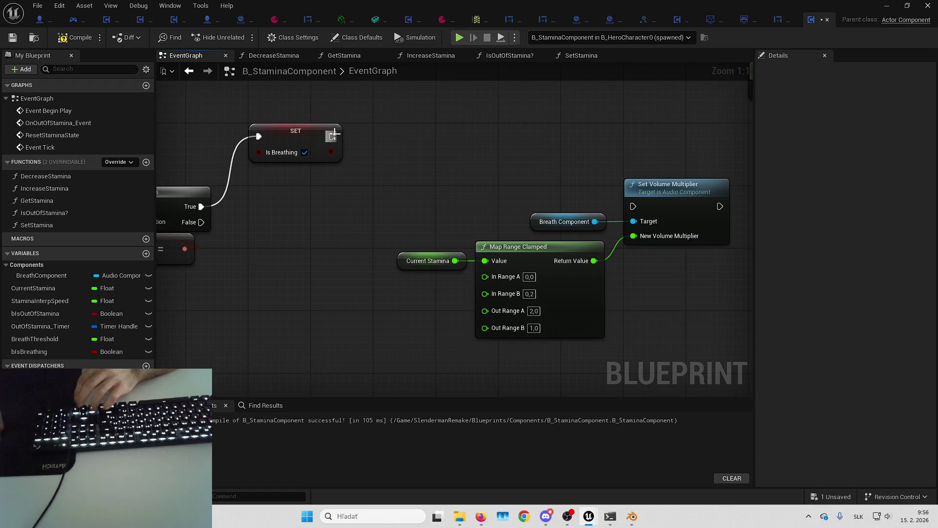
{"action": "left_click_drag", "start_coordinate": [370, 131], "coordinate": [338, 151]}
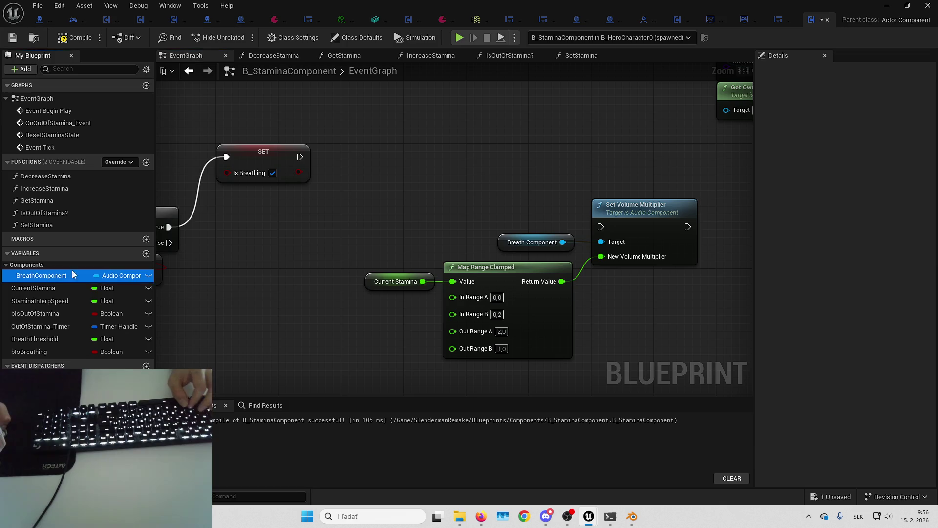
- Add a Breath Component Play node, chain SET → Play → Set Volume Multiplier, and wire Branch False to Set Volume Multiplier
{"action": "left_click_drag", "start_coordinate": [49, 275], "coordinate": [286, 198]}
{"action": "left_click_drag", "start_coordinate": [344, 199], "coordinate": [371, 176]}
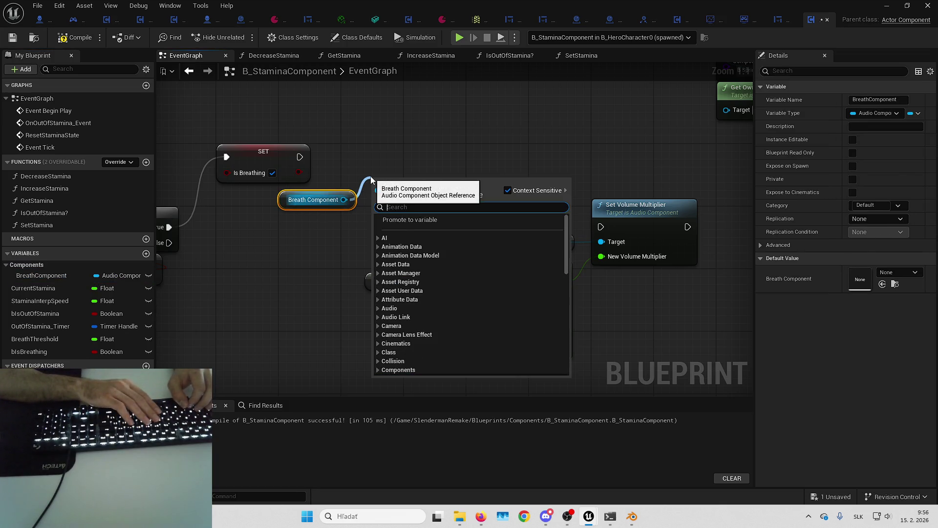
{"action": "type", "text": "play"}
{"action": "key", "text": "Return"}
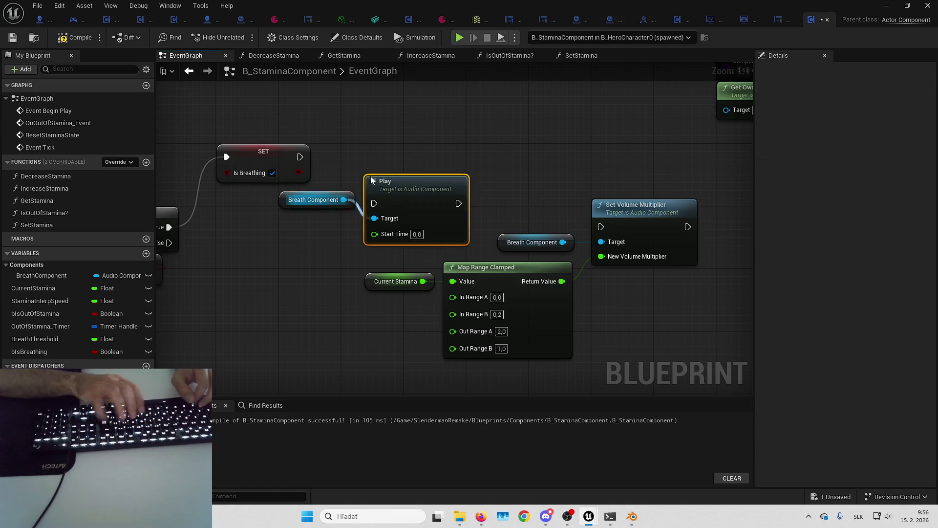
{"action": "left_click_drag", "start_coordinate": [371, 176], "coordinate": [379, 131]}
{"action": "left_click_drag", "start_coordinate": [300, 156], "coordinate": [430, 155]}
{"action": "mouse_move", "coordinate": [302, 201]}
{"action": "left_mouse_down"}
{"action": "mouse_move", "coordinate": [341, 186]}
{"action": "mouse_move", "coordinate": [341, 173]}
{"action": "left_mouse_up"}
{"action": "left_click", "coordinate": [376, 138]}
{"action": "left_click_drag", "start_coordinate": [498, 156], "coordinate": [601, 227]}
{"action": "mouse_move", "coordinate": [169, 243]}
{"action": "left_mouse_down"}
{"action": "mouse_move", "coordinate": [480, 221]}
{"action": "mouse_move", "coordinate": [610, 227]}
{"action": "left_mouse_up"}
- Inspect the stamina comparison, Map Range Clamped and the lower Branch's Is Breathing variable
{"action": "left_click_drag", "start_coordinate": [478, 245], "coordinate": [862, 144]}
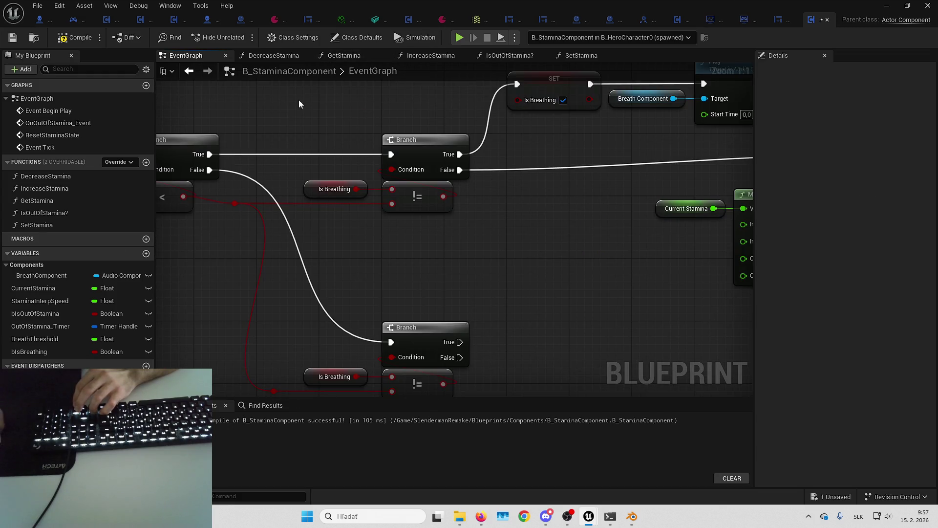
{"action": "left_click_drag", "start_coordinate": [240, 147], "coordinate": [397, 119]}
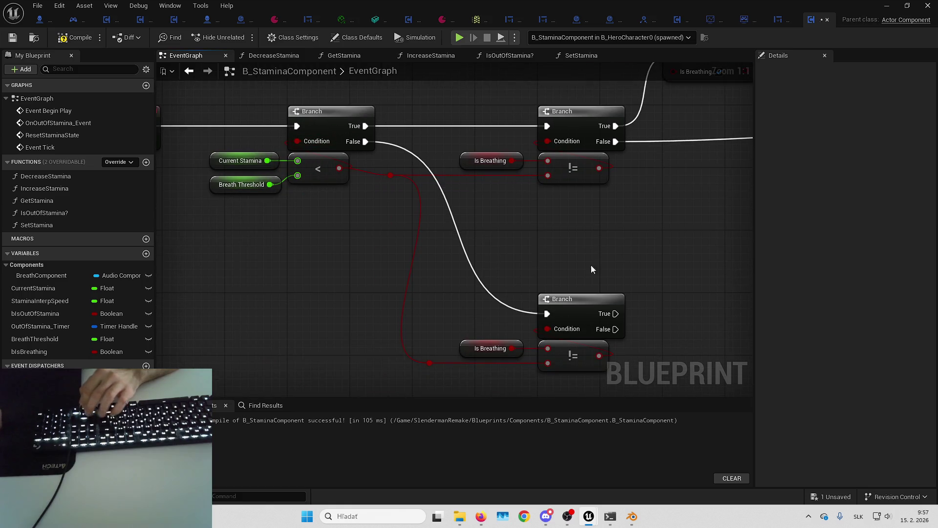
{"action": "mouse_move", "coordinate": [591, 270]}
{"action": "left_mouse_down"}
{"action": "mouse_move", "coordinate": [566, 211]}
{"action": "mouse_move", "coordinate": [482, 199]}
{"action": "mouse_move", "coordinate": [425, 211]}
{"action": "left_mouse_up"}
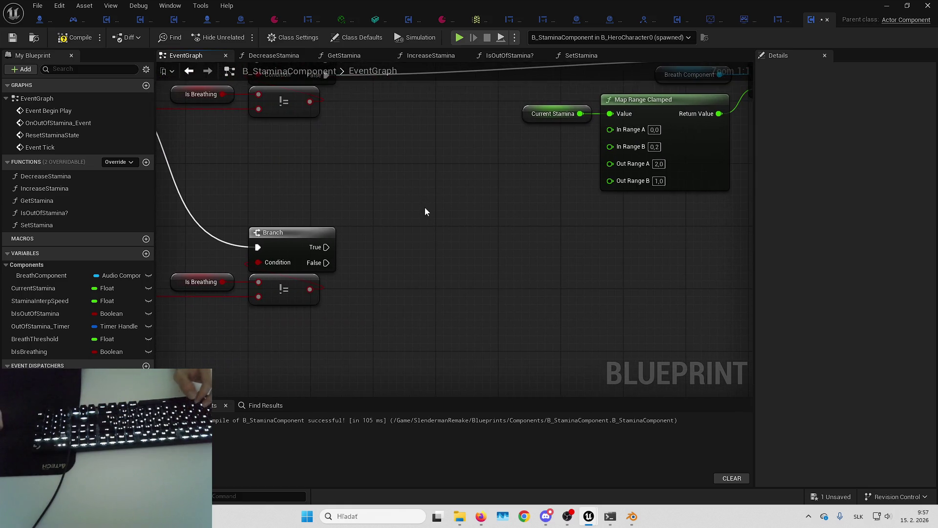
{"action": "left_click_drag", "start_coordinate": [378, 248], "coordinate": [567, 214]}
{"action": "left_click", "coordinate": [386, 256]}
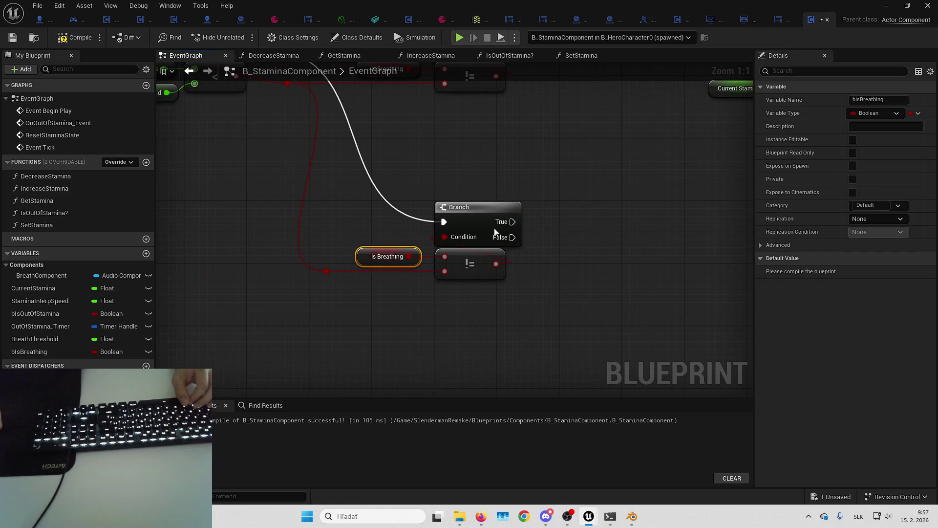
{"action": "left_click", "coordinate": [547, 257]}
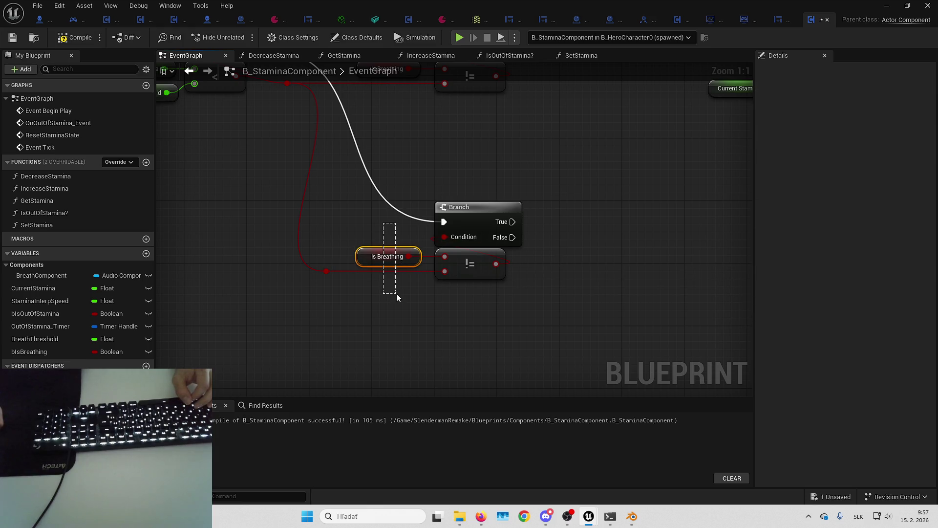
{"action": "left_click_drag", "start_coordinate": [397, 294], "coordinate": [397, 293]}
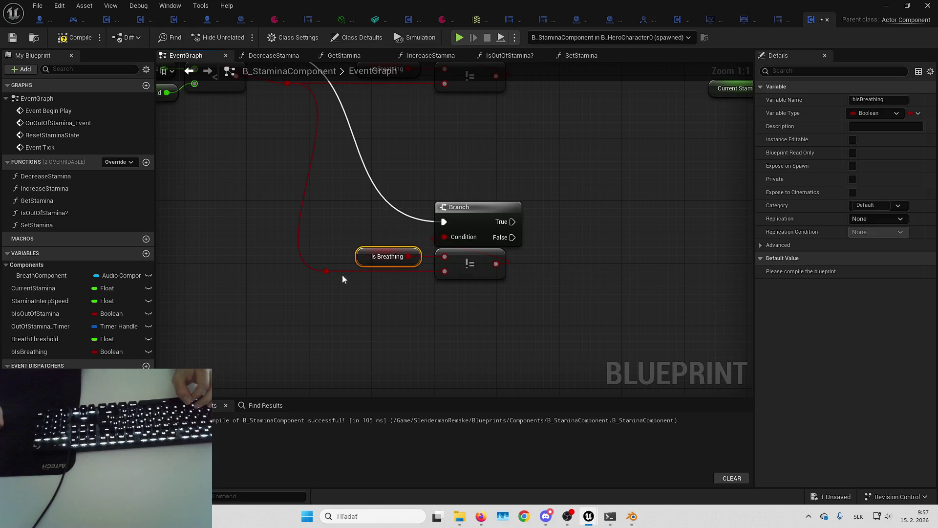
{"action": "left_click", "coordinate": [611, 245]}
- Copy the Play and Breath Component nodes beside the lower Branch and wire its True output to the copy
{"action": "mouse_move", "coordinate": [610, 245]}
{"action": "left_mouse_down"}
{"action": "mouse_move", "coordinate": [440, 266]}
{"action": "mouse_move", "coordinate": [397, 249]}
{"action": "mouse_move", "coordinate": [442, 257]}
{"action": "mouse_move", "coordinate": [476, 278]}
{"action": "left_mouse_up"}
{"action": "left_click_drag", "start_coordinate": [471, 143], "coordinate": [618, 184]}
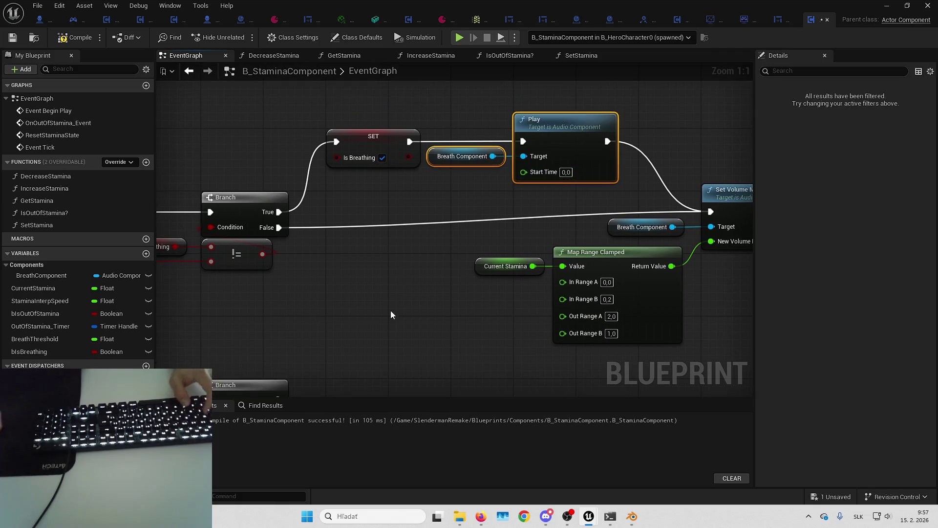
{"action": "key", "text": "ctrl+c"}
{"action": "left_click_drag", "start_coordinate": [317, 391], "coordinate": [391, 263]}
{"action": "key", "text": "ctrl+v"}
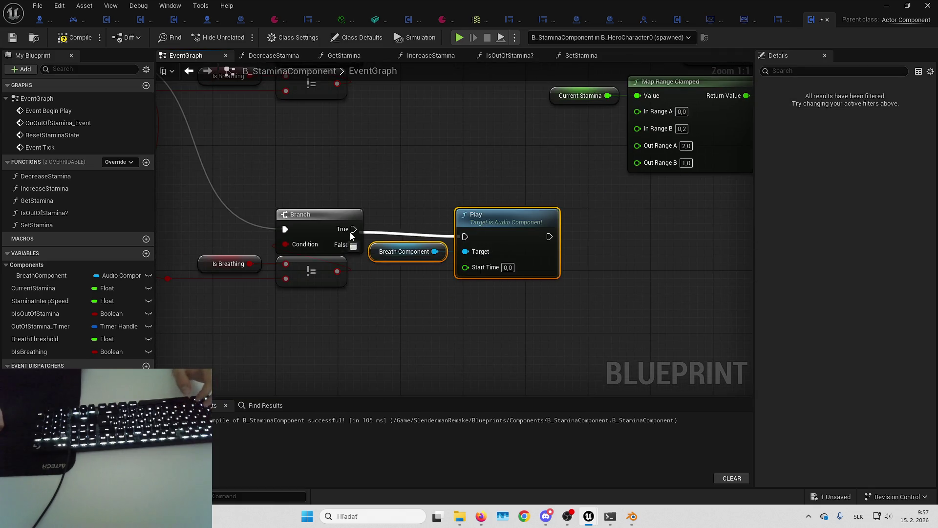
{"action": "mouse_move", "coordinate": [353, 229]}
{"action": "left_mouse_down"}
{"action": "mouse_move", "coordinate": [464, 237]}
{"action": "mouse_move", "coordinate": [521, 222]}
{"action": "left_mouse_up"}
- Delete the copied Play node, keeping only the Breath Component reference by the lower Branch
{"action": "left_click", "coordinate": [228, 264]}
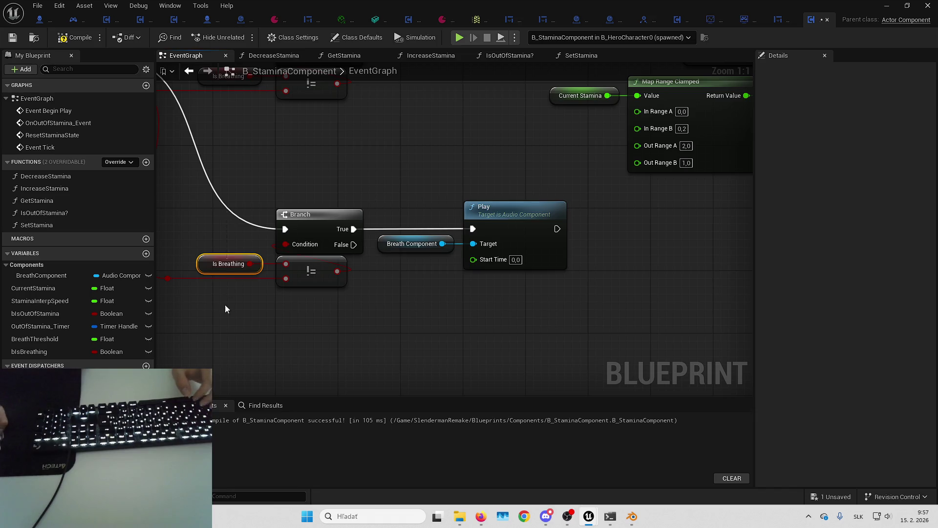
{"action": "left_click", "coordinate": [498, 275]}
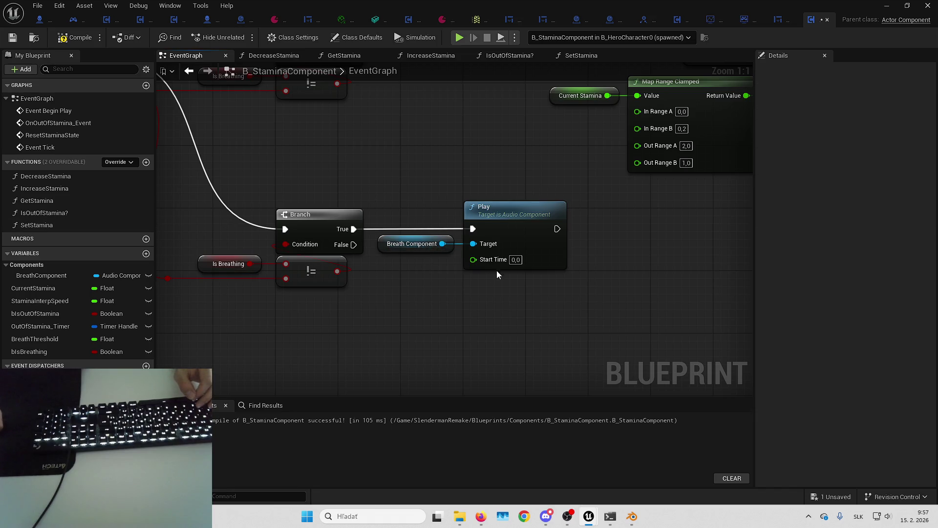
{"action": "left_click", "coordinate": [499, 205]}
{"action": "key", "text": "Delete"}
{"action": "left_click_drag", "start_coordinate": [442, 243], "coordinate": [489, 224]}
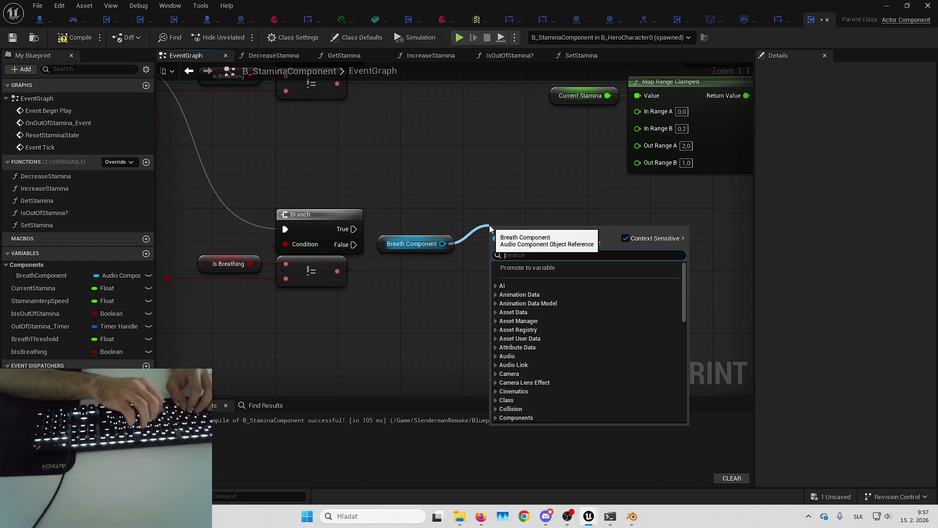
- Run Stop Delayed on Breath Component from the Branch's True output with Delay Time 0.1, then save
{"action": "type", "text": "stop"}
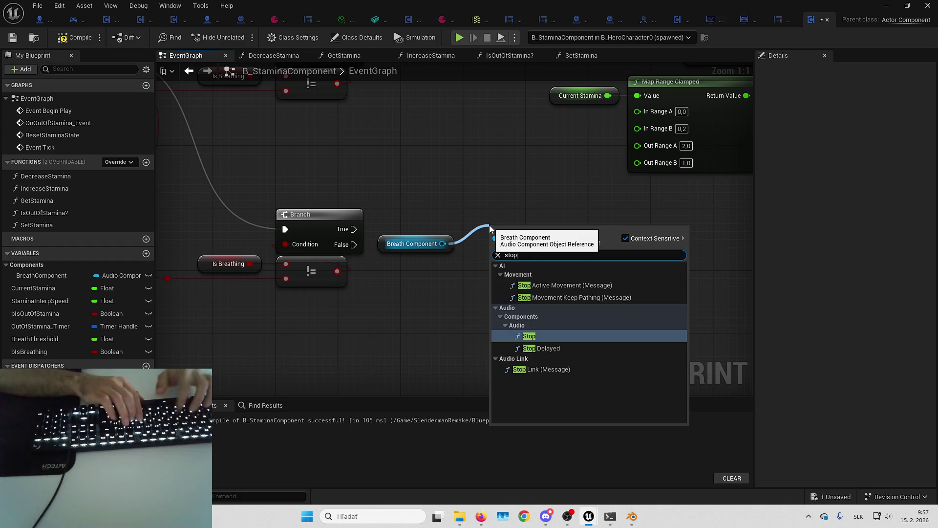
{"action": "key", "text": "Down"}
{"action": "key", "text": "Return"}
{"action": "left_click_drag", "start_coordinate": [496, 252], "coordinate": [371, 228]}
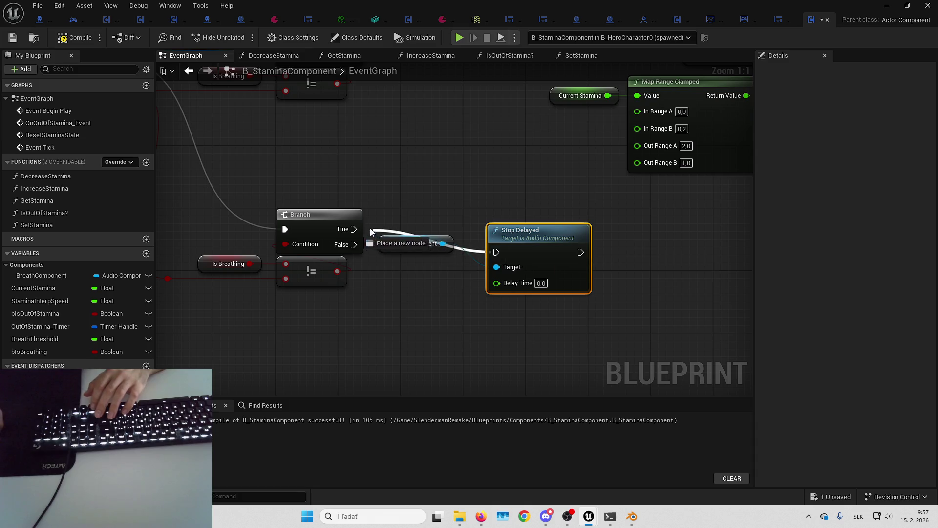
{"action": "left_click_drag", "start_coordinate": [541, 247], "coordinate": [518, 224]}
{"action": "left_click", "coordinate": [520, 259]}
{"action": "type", "text": "0,1"}
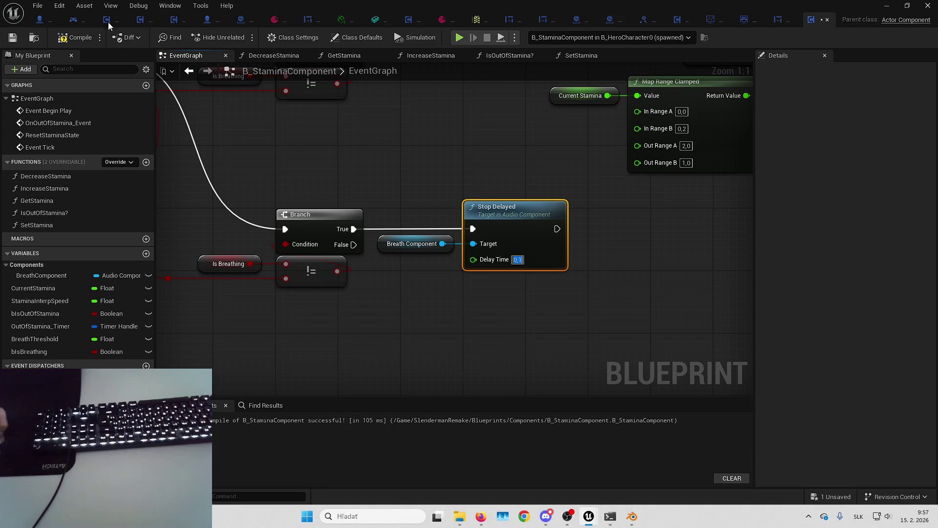
{"action": "left_click", "coordinate": [74, 20]}
{"action": "left_click", "coordinate": [812, 20]}
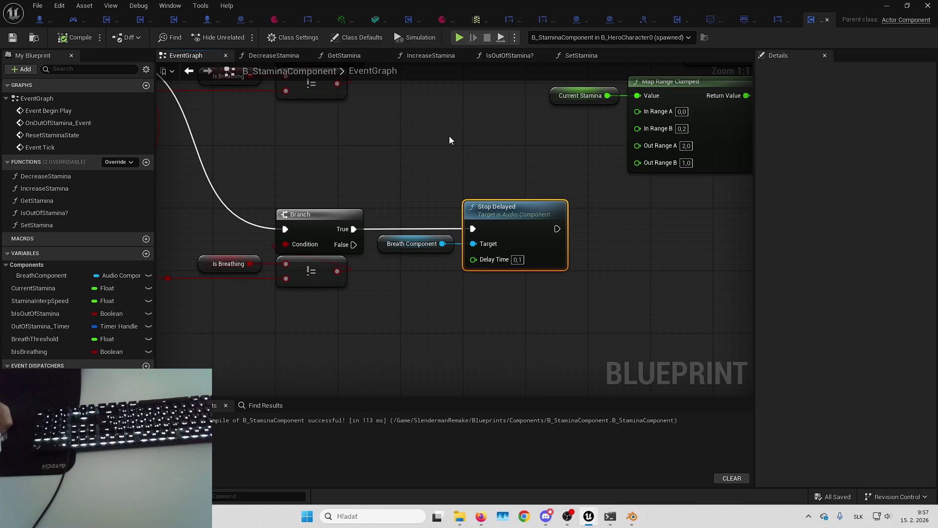
{"action": "scroll", "coordinate": [518, 231], "scroll_direction": "down", "scroll_amount": 5}
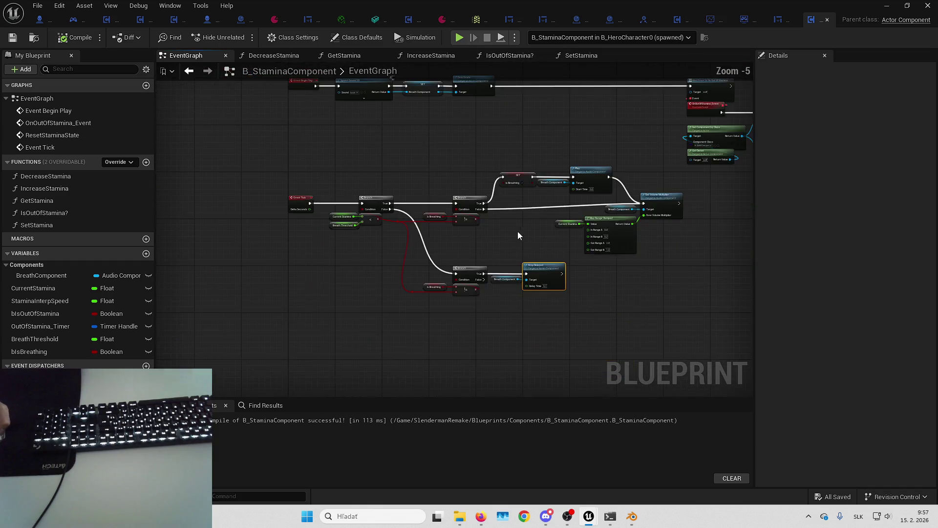
- Inspect the SET Breath Component and Spawn Sound 2D chain under Event Begin Play
{"action": "scroll", "coordinate": [483, 139], "scroll_direction": "up", "scroll_amount": 4}
{"action": "left_click_drag", "start_coordinate": [415, 244], "coordinate": [460, 240]}
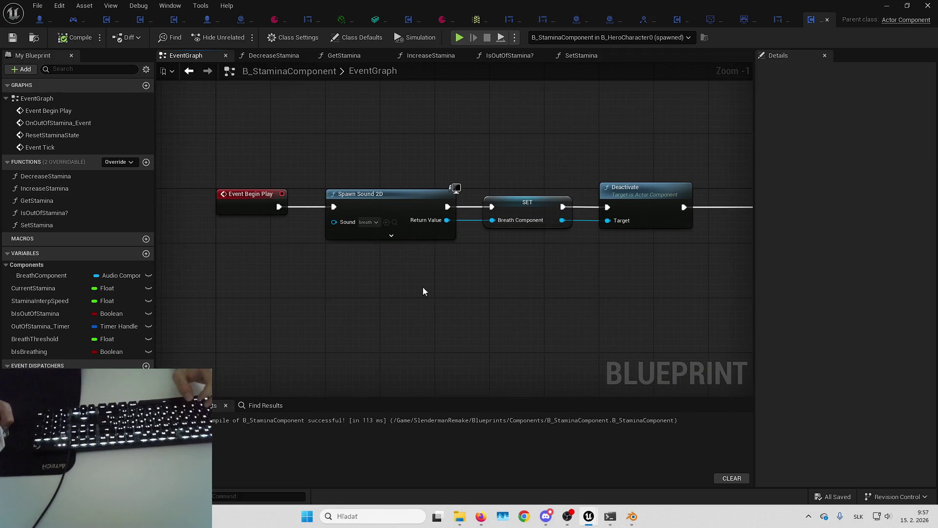
{"action": "left_click", "coordinate": [528, 208]}
{"action": "left_click", "coordinate": [613, 281]}
{"action": "left_click_drag", "start_coordinate": [613, 282], "coordinate": [505, 270]}
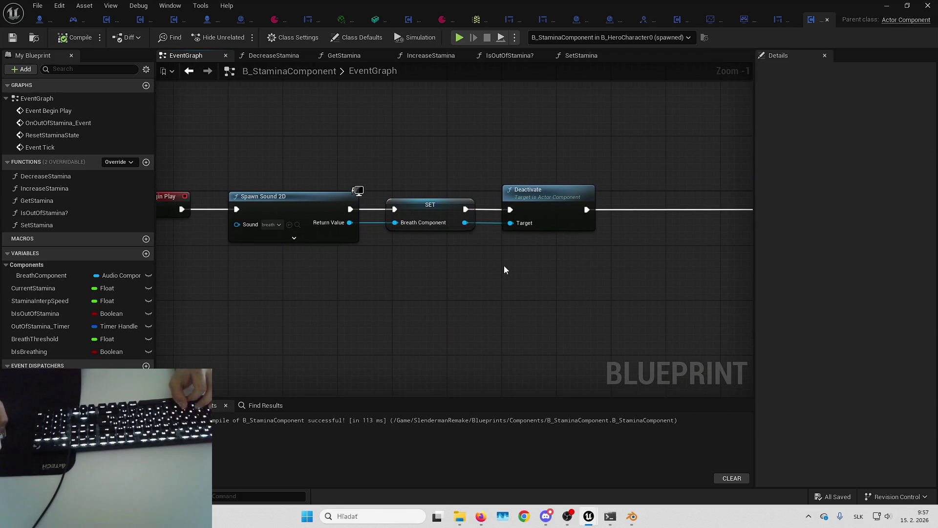
- Open the breath sound asset, enable Looping, save it, and minimize its window
{"action": "left_click", "coordinate": [298, 224]}
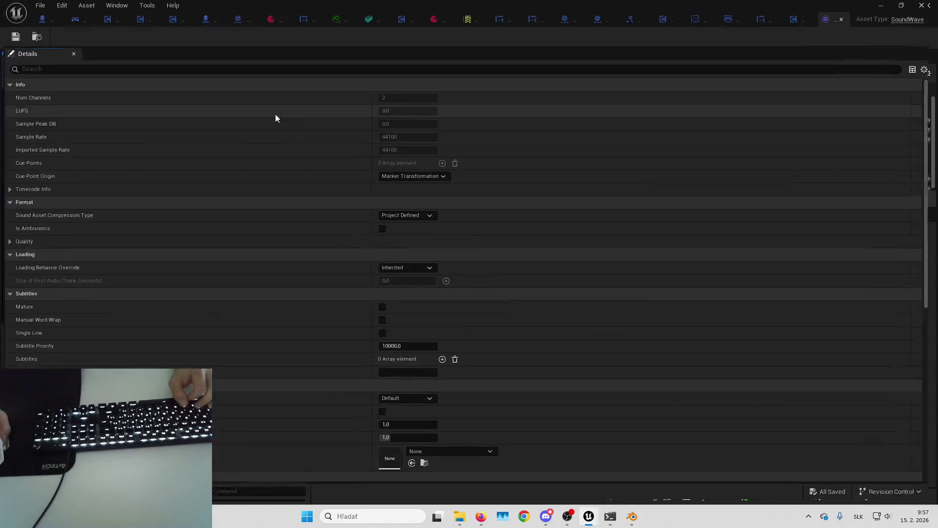
{"action": "type", "text": "loo"}
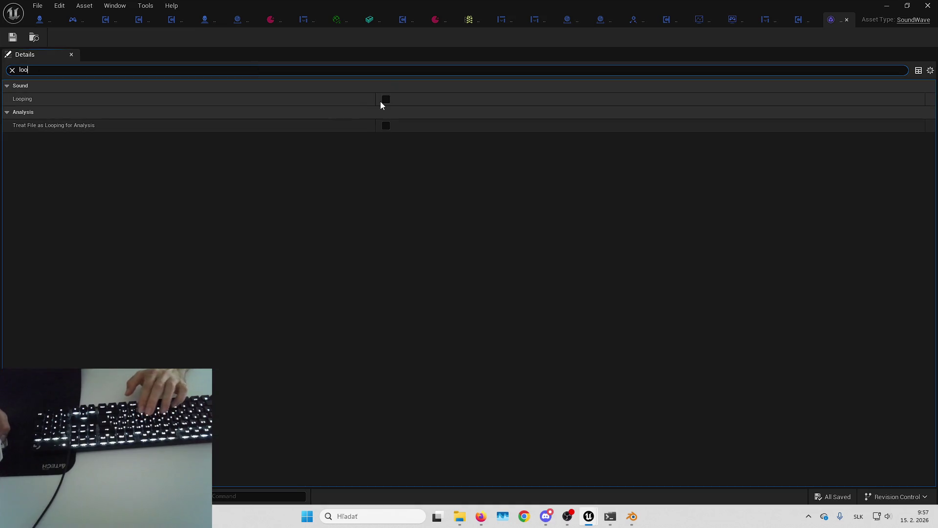
{"action": "left_click", "coordinate": [386, 99]}
{"action": "left_click", "coordinate": [13, 70]}
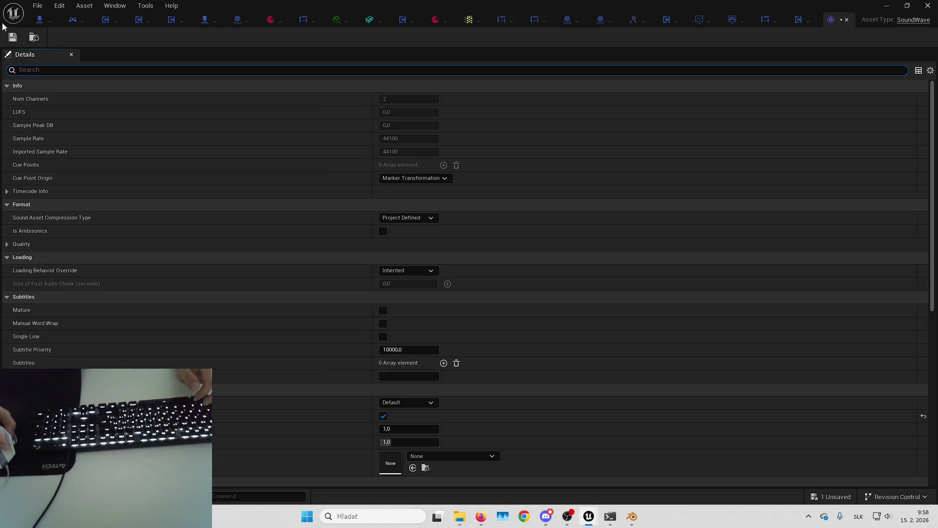
{"action": "left_click", "coordinate": [12, 39]}
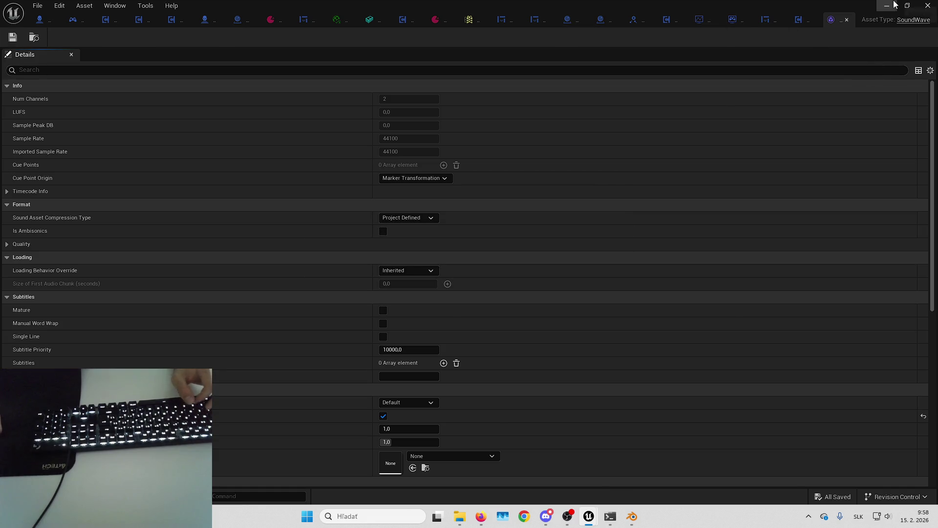
{"action": "left_click", "coordinate": [894, 4]}
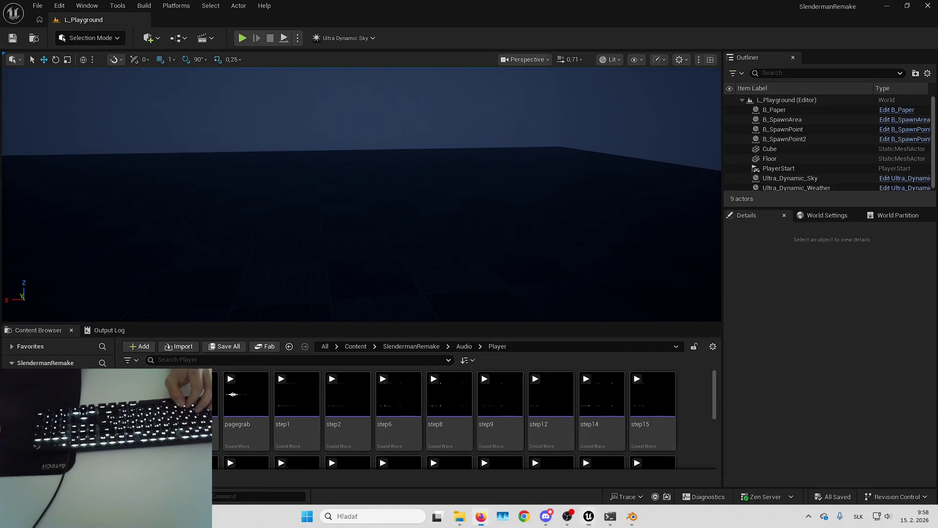
- Play-test fullscreen and sprint with Shift, then return to the B_StaminaComponent graph
{"action": "left_click", "coordinate": [243, 38]}
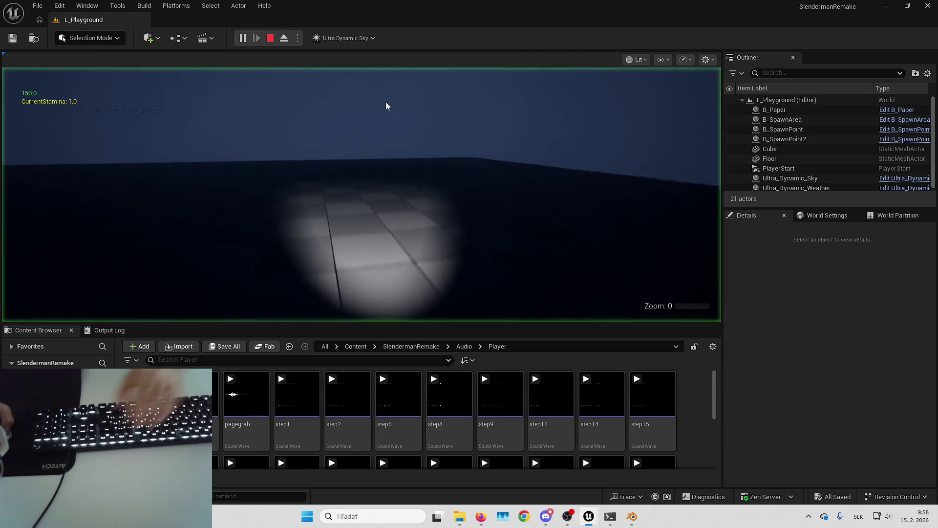
{"action": "key", "text": "F11"}
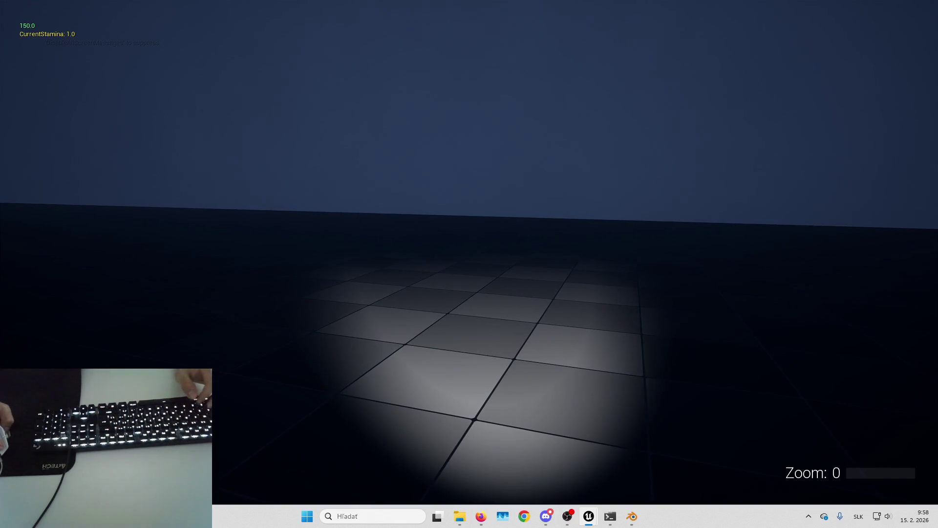
{"action": "key", "text": "shift"}
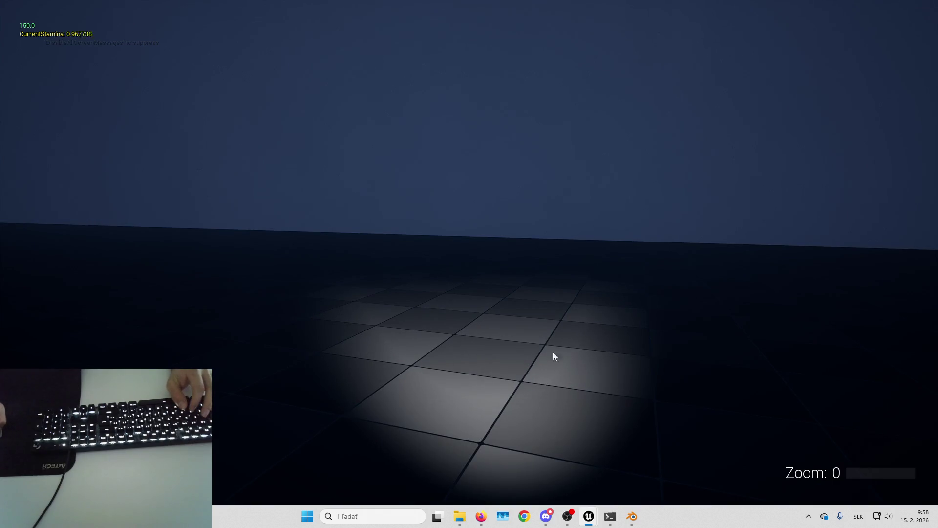
{"action": "mouse_move", "coordinate": [588, 518]}
{"action": "left_click", "coordinate": [551, 451]}
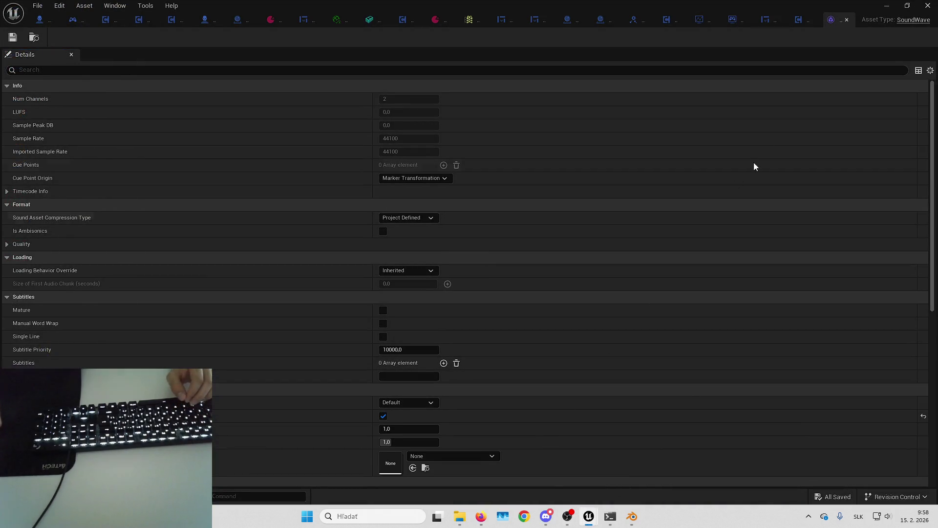
{"action": "left_click", "coordinate": [801, 22]}
{"action": "scroll", "coordinate": [359, 190], "scroll_direction": "down", "scroll_amount": 3}
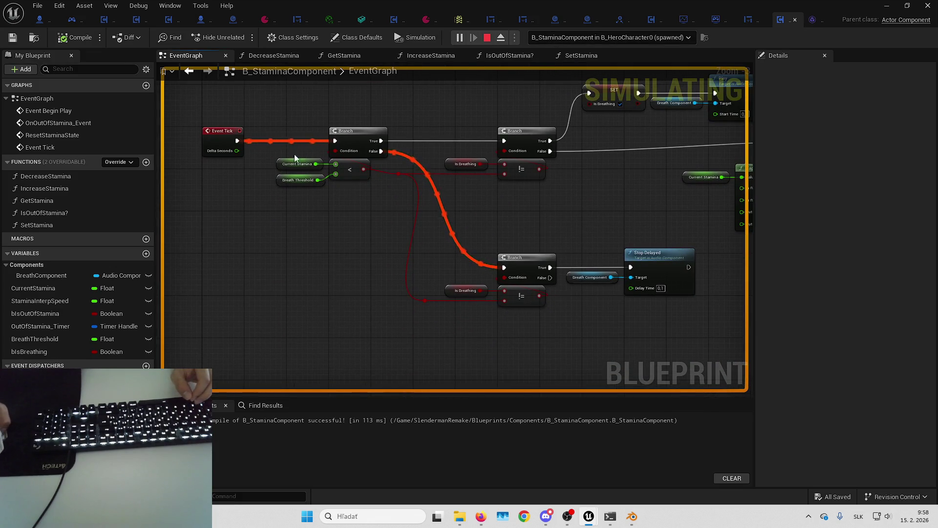
- Stop the play-test, add a breakpoint on Event Tick, and start simulating
{"action": "left_click_drag", "start_coordinate": [569, 233], "coordinate": [531, 236]}
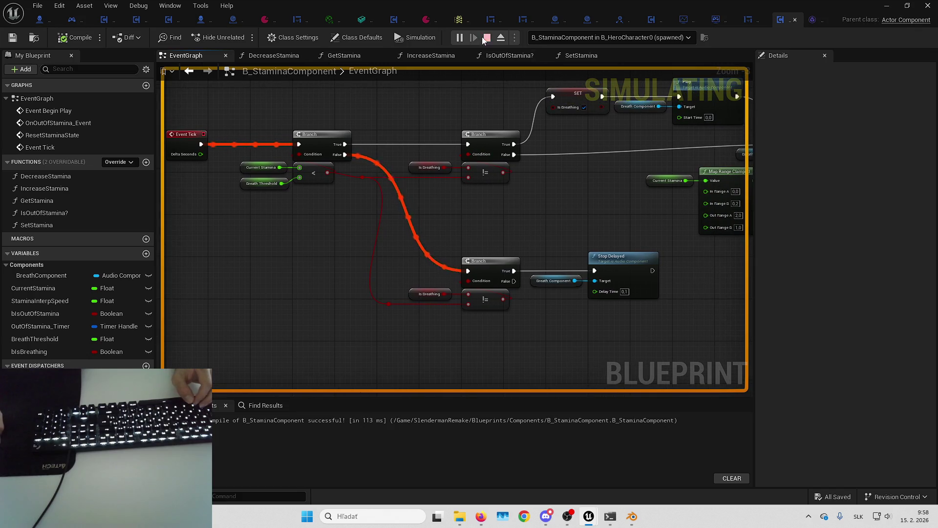
{"action": "key", "text": "Escape"}
{"action": "right_click", "coordinate": [180, 149]}
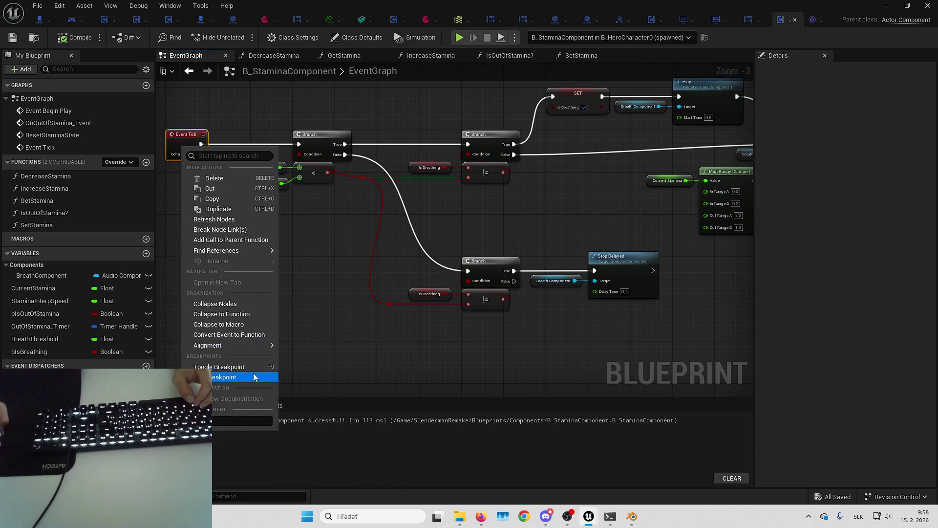
{"action": "left_click", "coordinate": [203, 373]}
{"action": "left_click", "coordinate": [459, 38]}
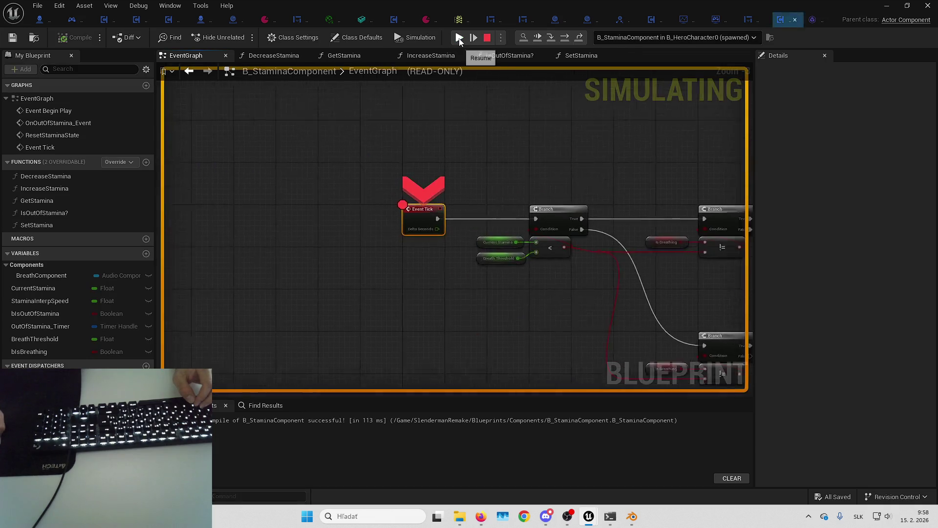
- Step through the tick logic with F10, checking pin values at the stamina comparison and Is Breathing Branch
{"action": "key", "text": "F10"}
{"action": "mouse_move", "coordinate": [390, 285]}
{"action": "mouse_move", "coordinate": [388, 263]}
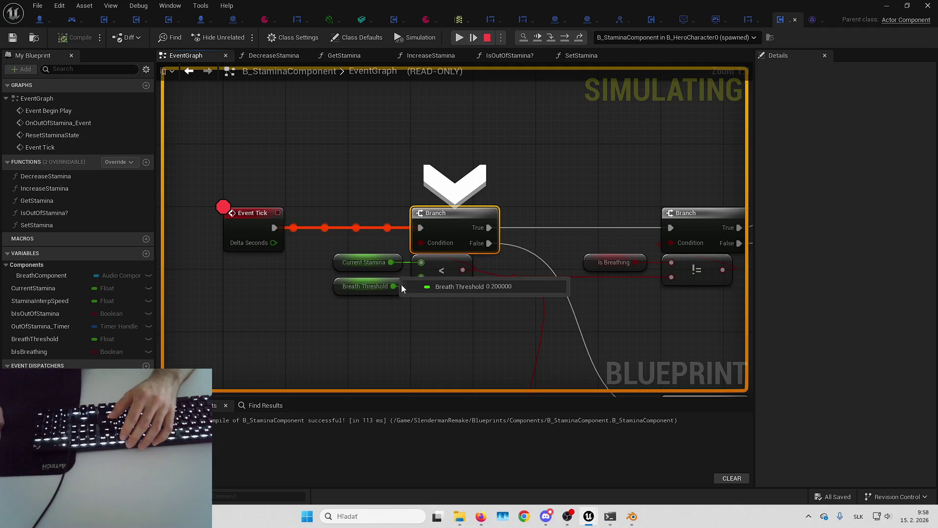
{"action": "left_click_drag", "start_coordinate": [462, 318], "coordinate": [378, 301]}
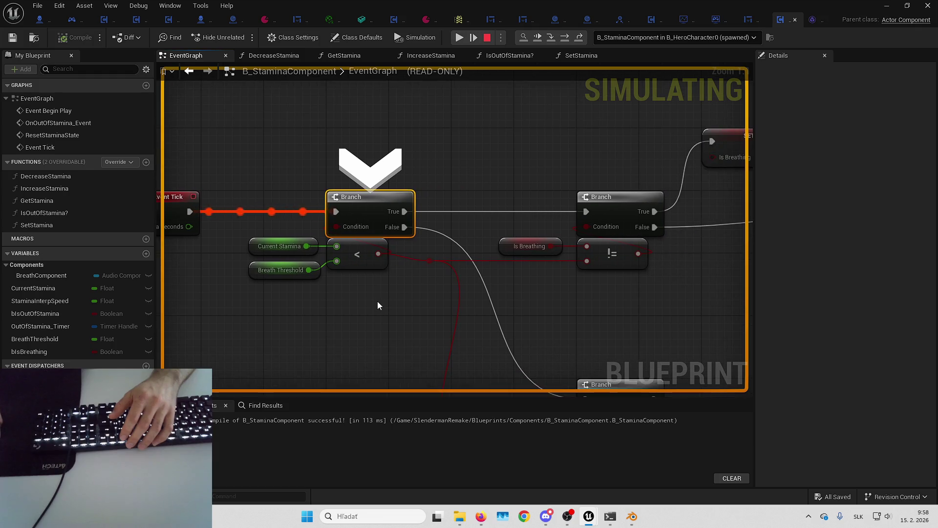
{"action": "key", "text": "F10"}
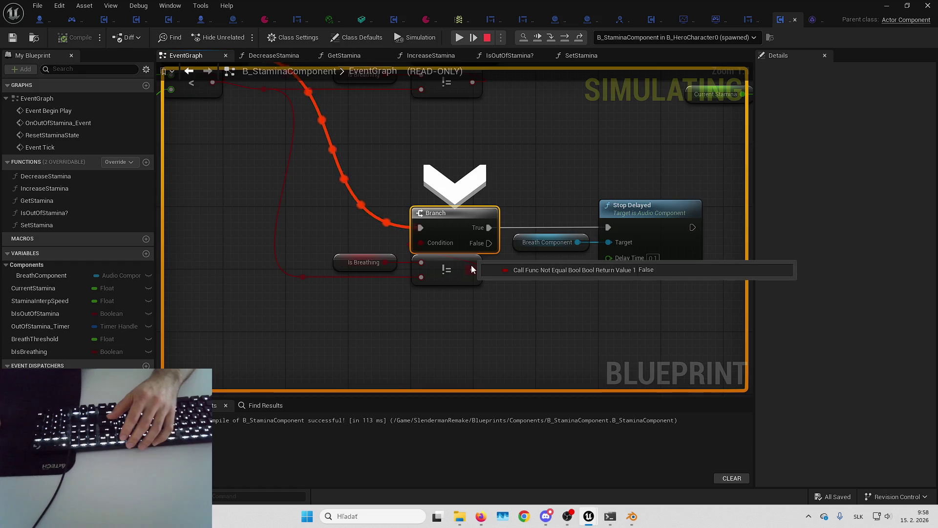
{"action": "key", "text": "F10"}
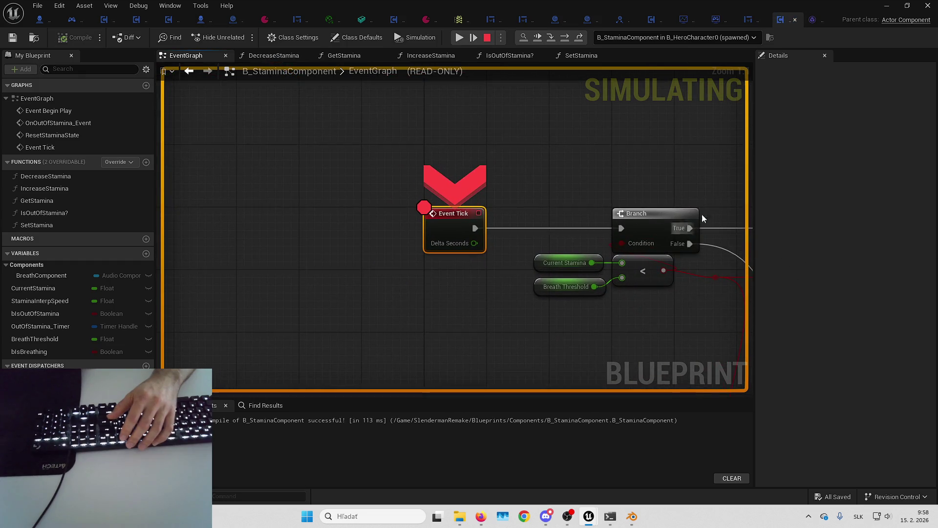
{"action": "key", "text": "F10"}
{"action": "key", "text": "F10"}
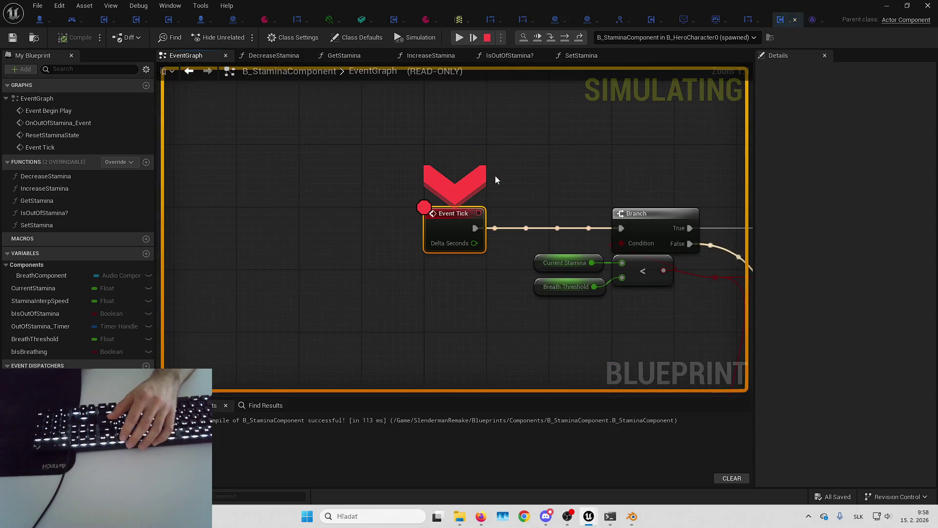
{"action": "key", "text": "F10"}
{"action": "key", "text": "F10"}
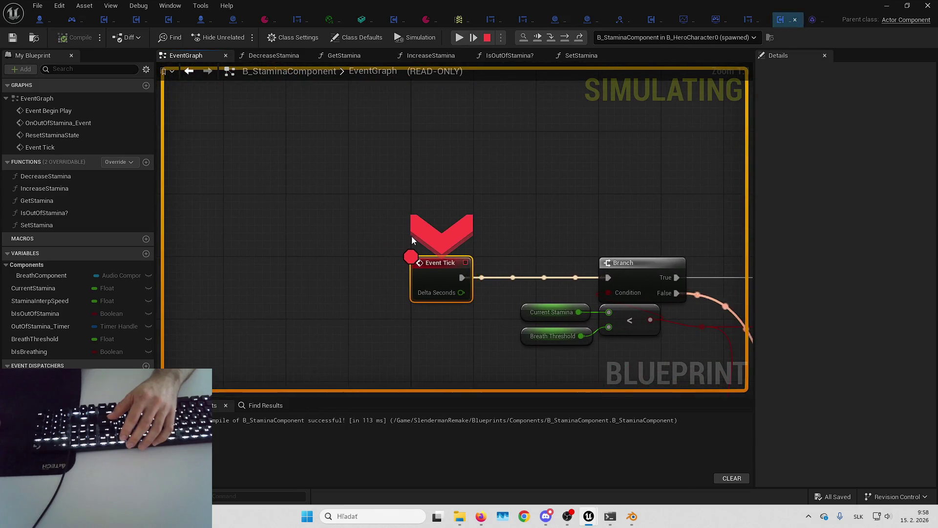
- Remove the Event Tick breakpoint
{"action": "right_click", "coordinate": [424, 283]}
{"action": "left_click", "coordinate": [467, 368]}
{"action": "scroll", "coordinate": [423, 293], "scroll_direction": "down", "scroll_amount": 5}
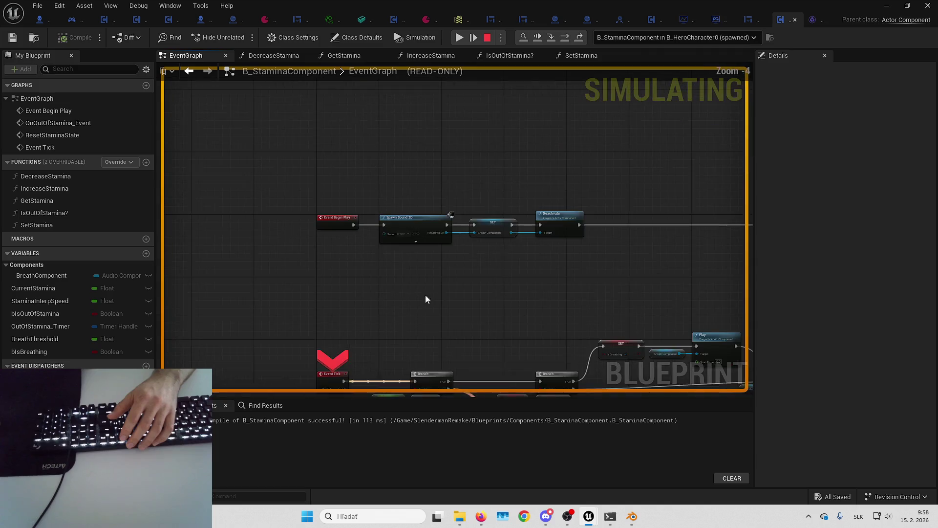
{"action": "left_click", "coordinate": [456, 264]}
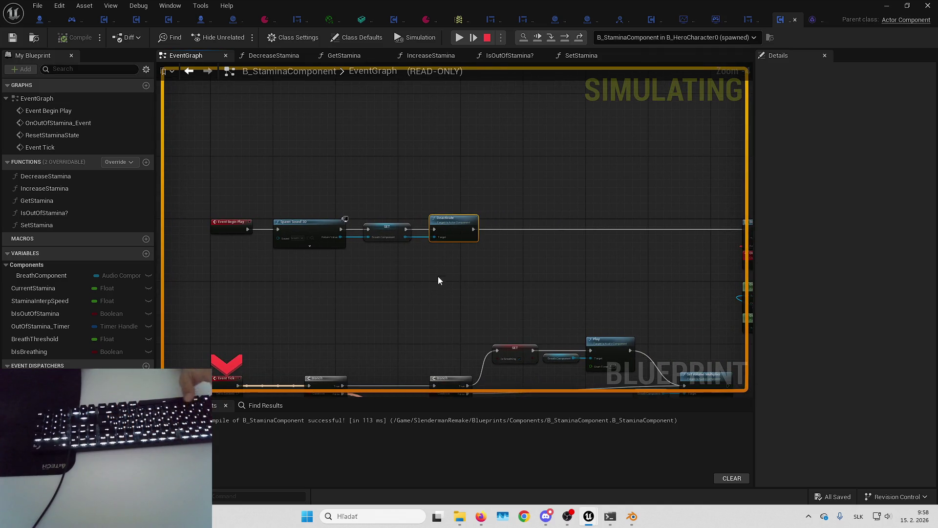
- Stop the simulation and search Breath Component's actions for 'stopaudio'
{"action": "key", "text": "Escape"}
{"action": "scroll", "coordinate": [438, 280], "scroll_direction": "up", "scroll_amount": 4}
{"action": "left_click_drag", "start_coordinate": [369, 223], "coordinate": [382, 251]}
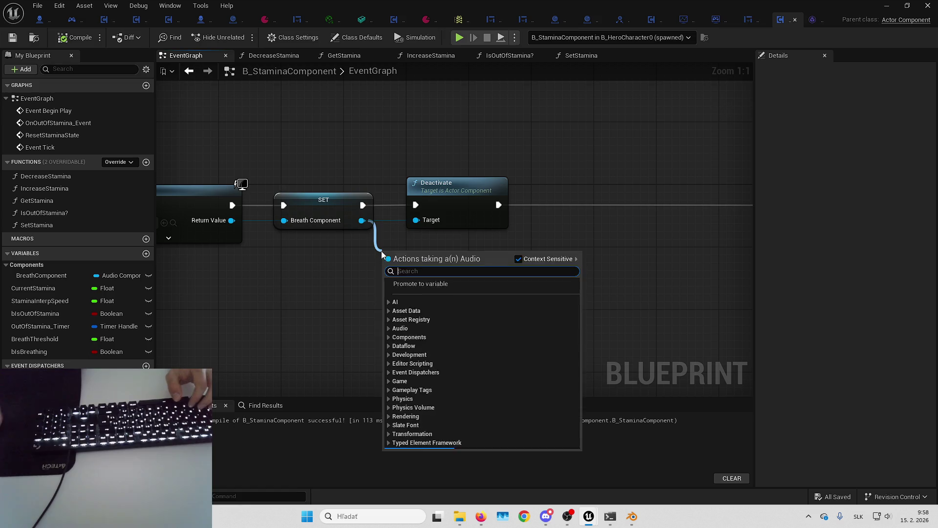
{"action": "type", "text": "stop"}
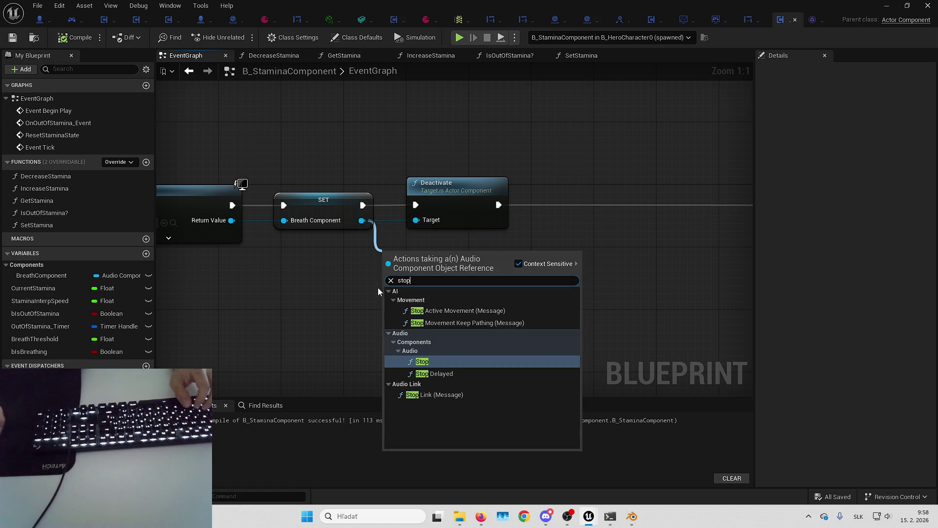
{"action": "type", "text": "audio"}
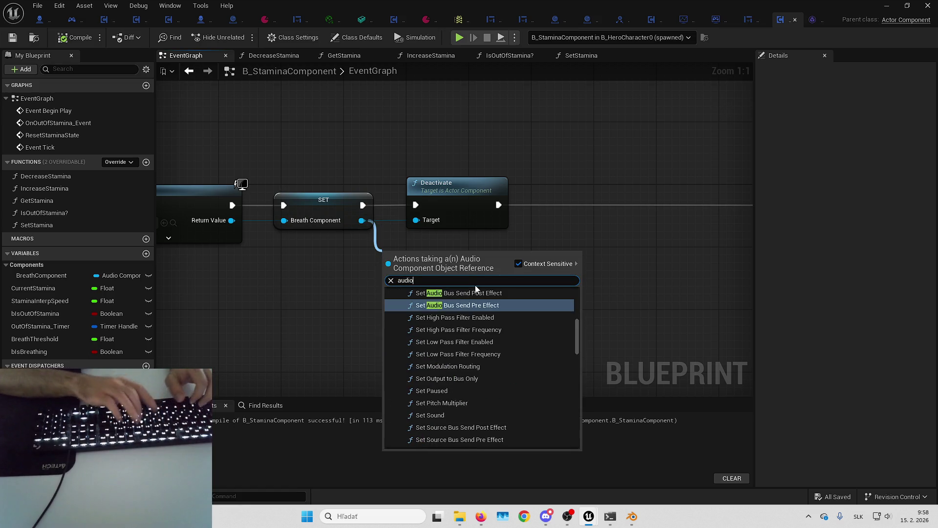
{"action": "scroll", "coordinate": [547, 328], "scroll_direction": "down", "scroll_amount": 4}
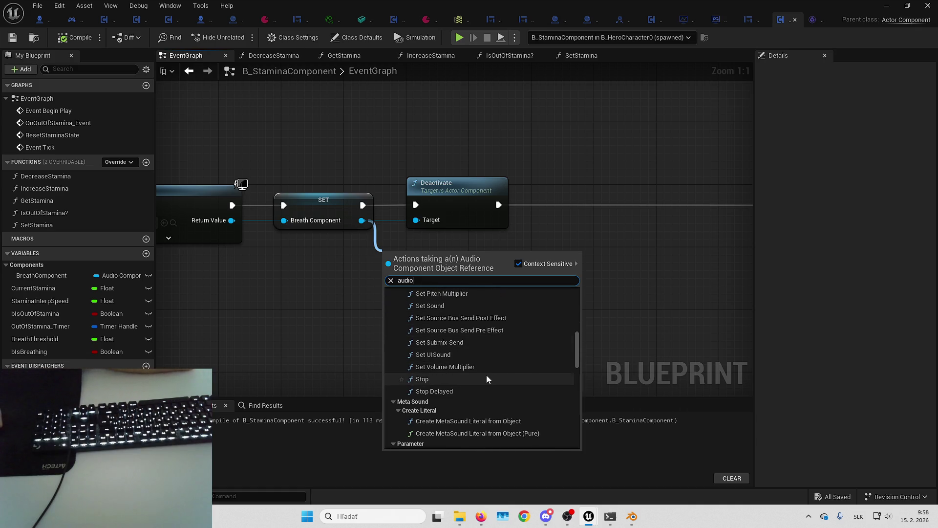
{"action": "scroll", "coordinate": [501, 355], "scroll_direction": "up", "scroll_amount": 5}
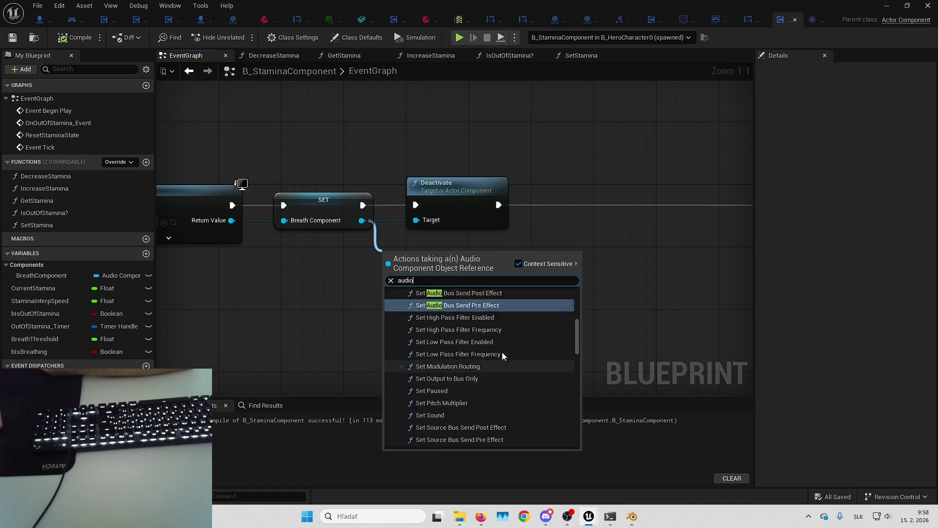
{"action": "scroll", "coordinate": [461, 332], "scroll_direction": "up", "scroll_amount": 2}
{"action": "scroll", "coordinate": [460, 332], "scroll_direction": "up", "scroll_amount": 4}
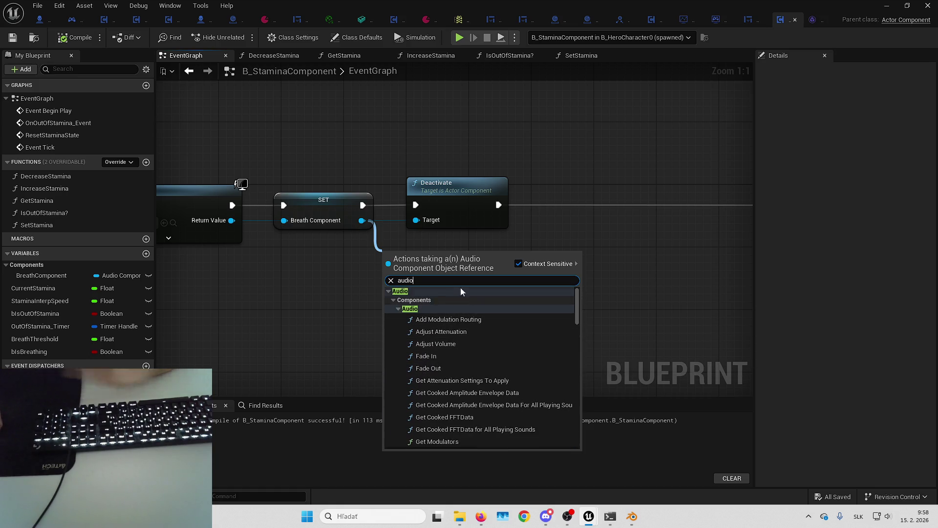
- Replace the Deactivate node after SET Breath Component with a Set Auto Activate node
{"action": "key", "text": "ctrl+a"}
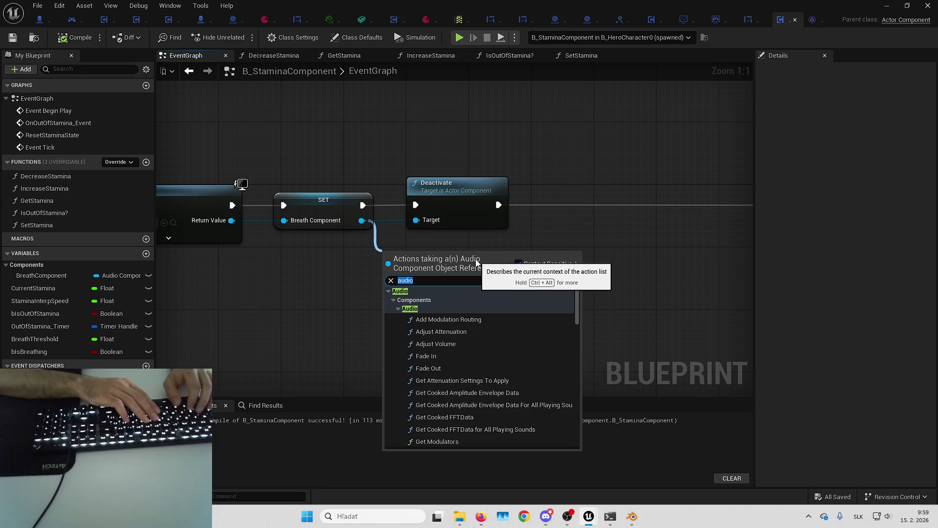
{"action": "type", "text": "auto"}
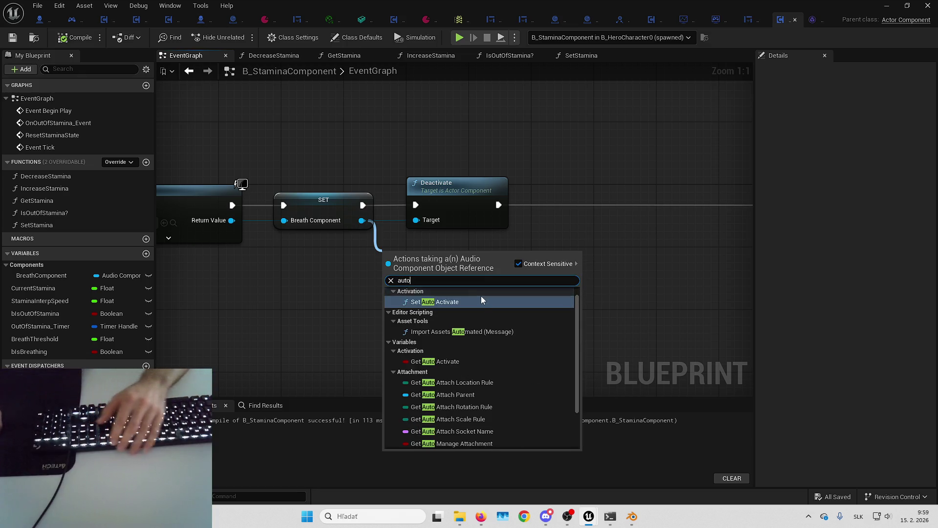
{"action": "left_click", "coordinate": [481, 296]}
{"action": "left_click_drag", "start_coordinate": [469, 283], "coordinate": [509, 268]}
{"action": "left_click_drag", "start_coordinate": [415, 205], "coordinate": [428, 263]}
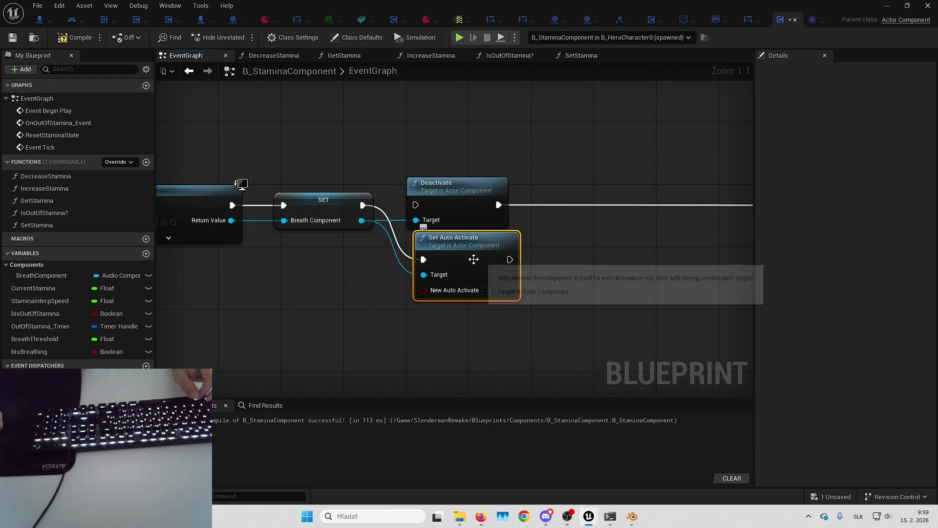
{"action": "mouse_move", "coordinate": [499, 205]}
{"action": "left_mouse_down"}
{"action": "mouse_move", "coordinate": [510, 259]}
{"action": "mouse_move", "coordinate": [457, 203]}
{"action": "mouse_move", "coordinate": [464, 184]}
{"action": "left_mouse_up"}
{"action": "left_click", "coordinate": [463, 211]}
{"action": "key", "text": "Delete"}
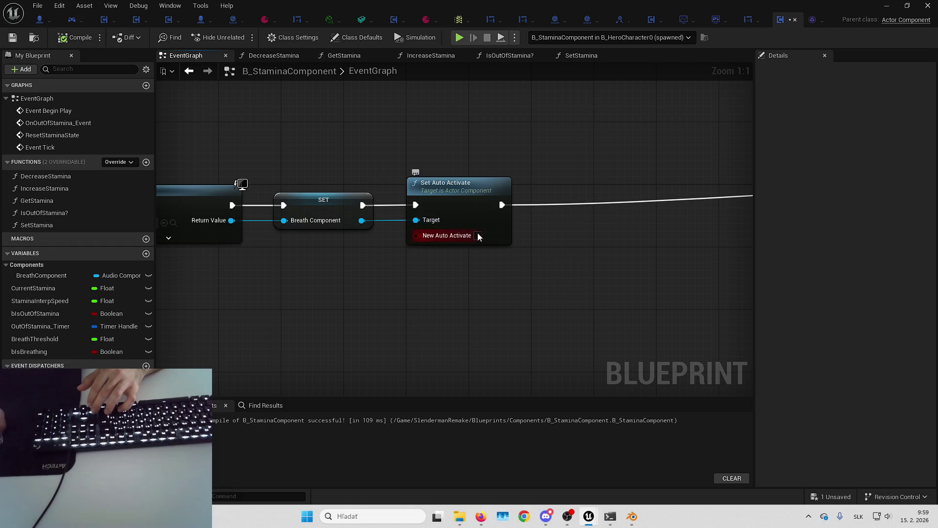
- Play-test the breath sound, then delete the Set Auto Activate node
{"action": "mouse_move", "coordinate": [479, 236]}
{"action": "left_mouse_down"}
{"action": "mouse_move", "coordinate": [561, 199]}
{"action": "mouse_move", "coordinate": [515, 295]}
{"action": "mouse_move", "coordinate": [483, 284]}
{"action": "mouse_move", "coordinate": [535, 291]}
{"action": "left_mouse_up"}
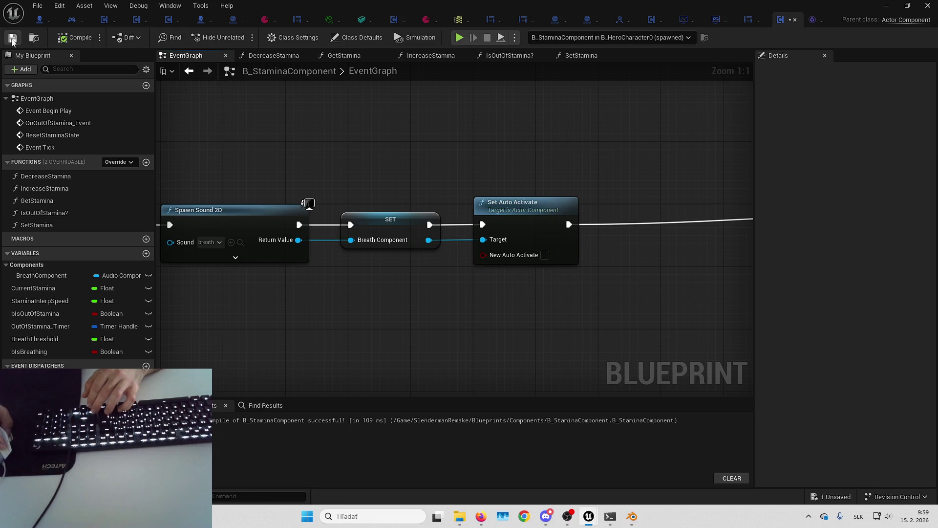
{"action": "left_click", "coordinate": [925, 5]}
{"action": "key", "text": "alt+p"}
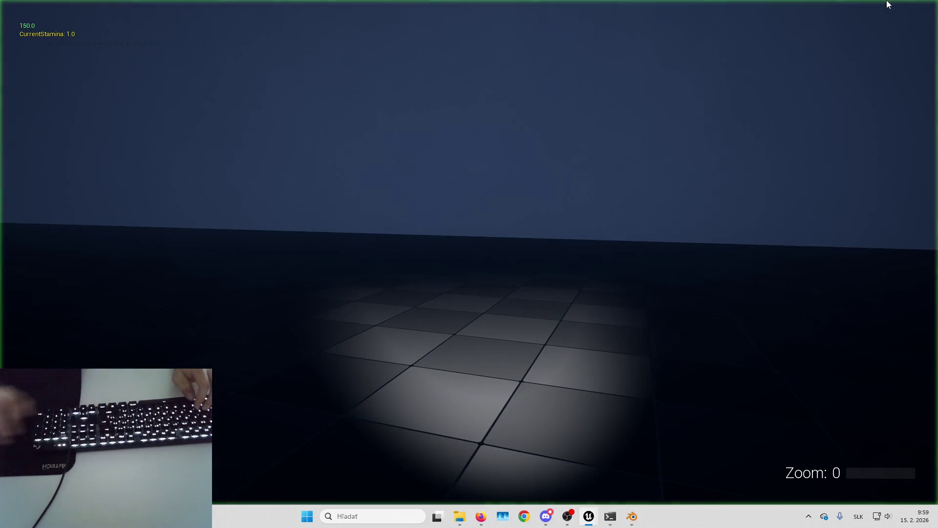
{"action": "key", "text": "alt+Tab"}
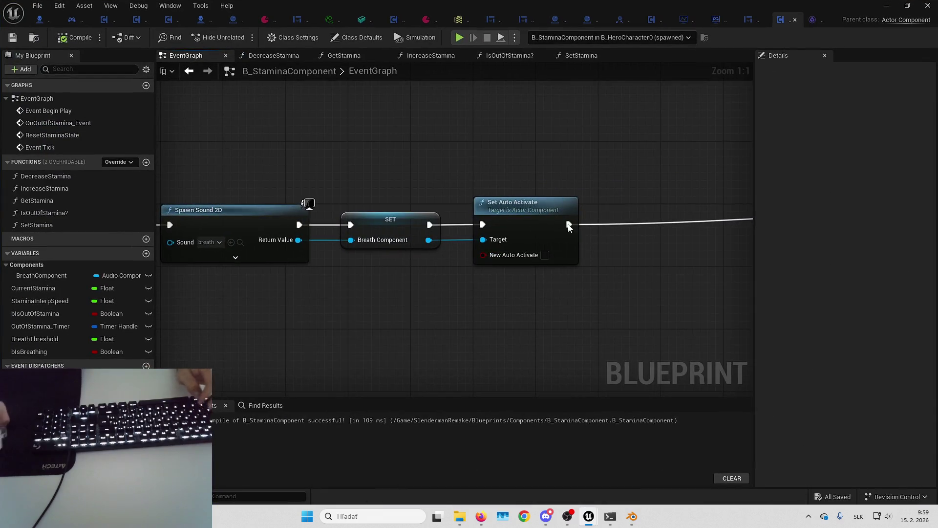
{"action": "key", "text": "Delete"}
{"action": "left_click_drag", "start_coordinate": [429, 240], "coordinate": [485, 246]}
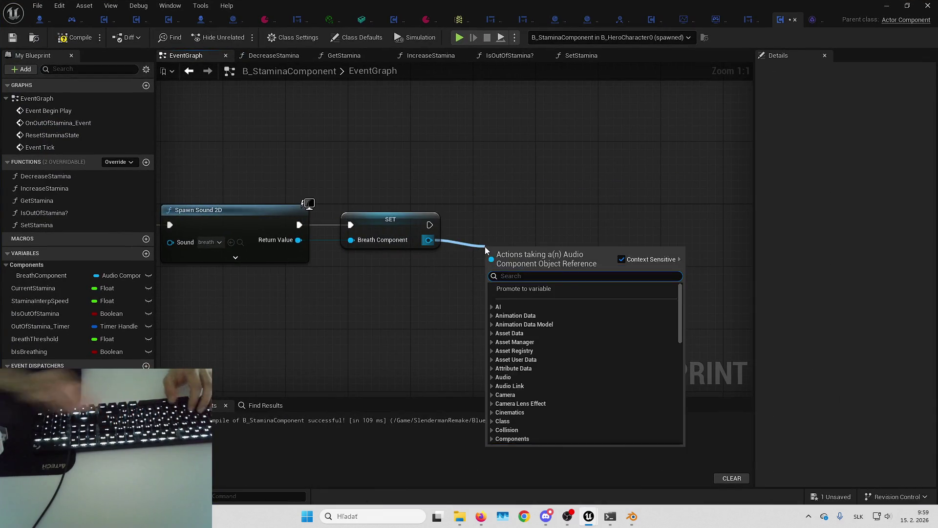
- Add an Audio Component Stop on Breath Component after SET and test it in the running game
{"action": "type", "text": "stop"}
{"action": "key", "text": "Return"}
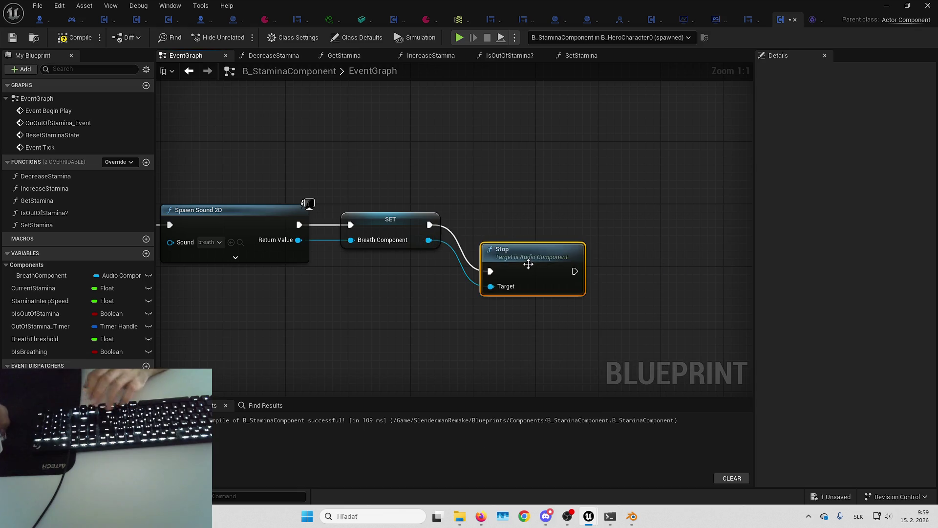
{"action": "mouse_move", "coordinate": [658, 218]}
{"action": "left_mouse_down"}
{"action": "mouse_move", "coordinate": [376, 218]}
{"action": "mouse_move", "coordinate": [659, 233]}
{"action": "mouse_move", "coordinate": [668, 216]}
{"action": "left_mouse_up"}
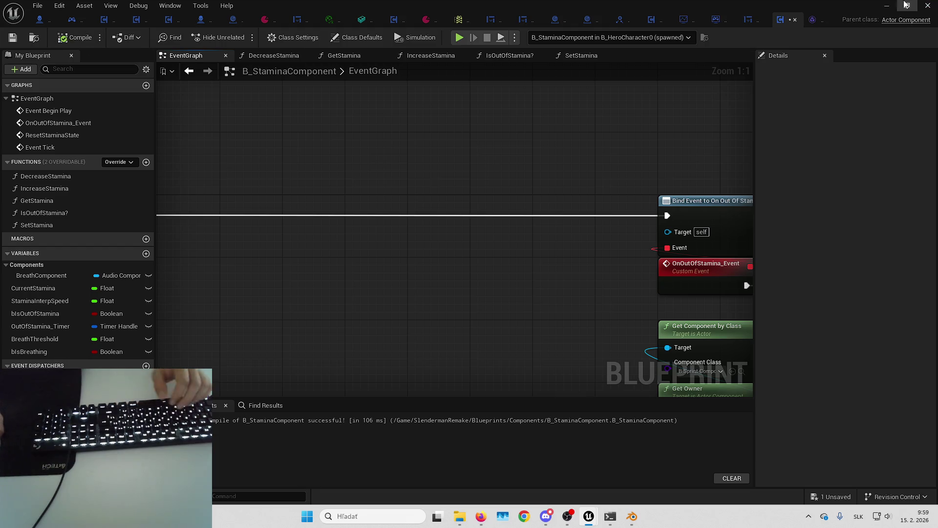
{"action": "left_click", "coordinate": [884, 1]}
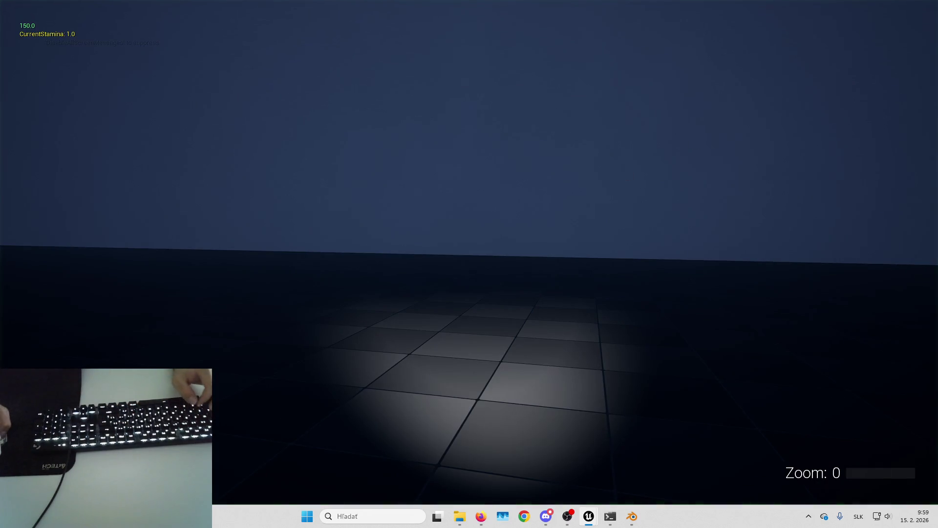
{"action": "key", "text": "alt+Tab"}
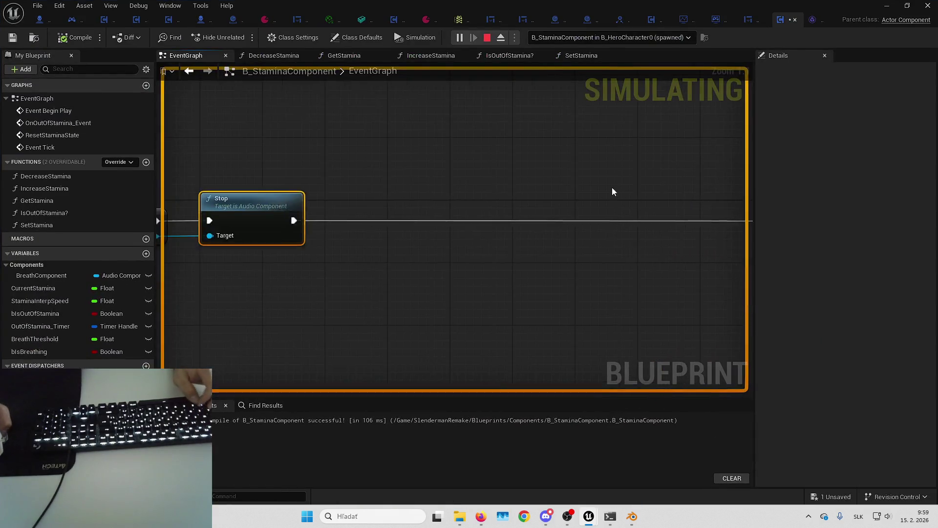
{"action": "scroll", "coordinate": [635, 195], "scroll_direction": "down", "scroll_amount": 5}
{"action": "scroll", "coordinate": [588, 179], "scroll_direction": "up", "scroll_amount": 3}
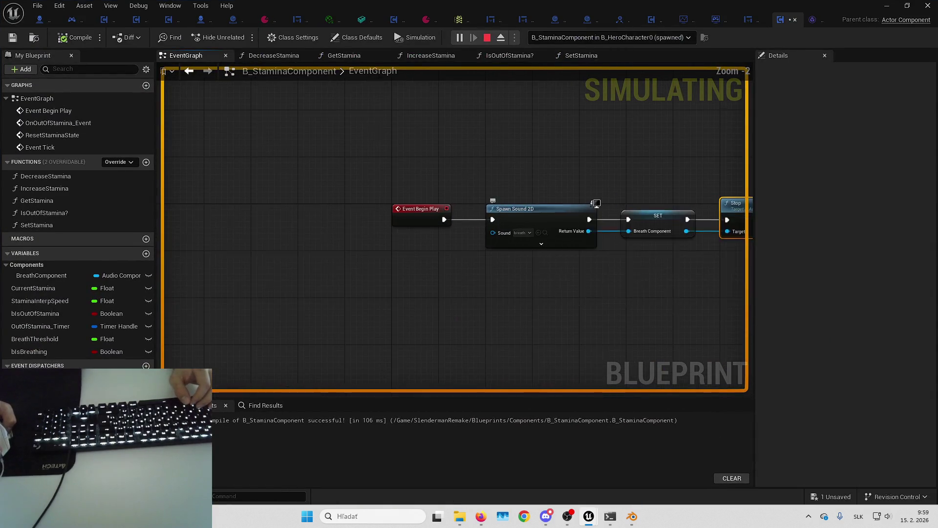
- Simulate to watch the Event Tick and Begin Play chains execute, then open B_HeroCharacter
{"action": "key", "text": "Escape"}
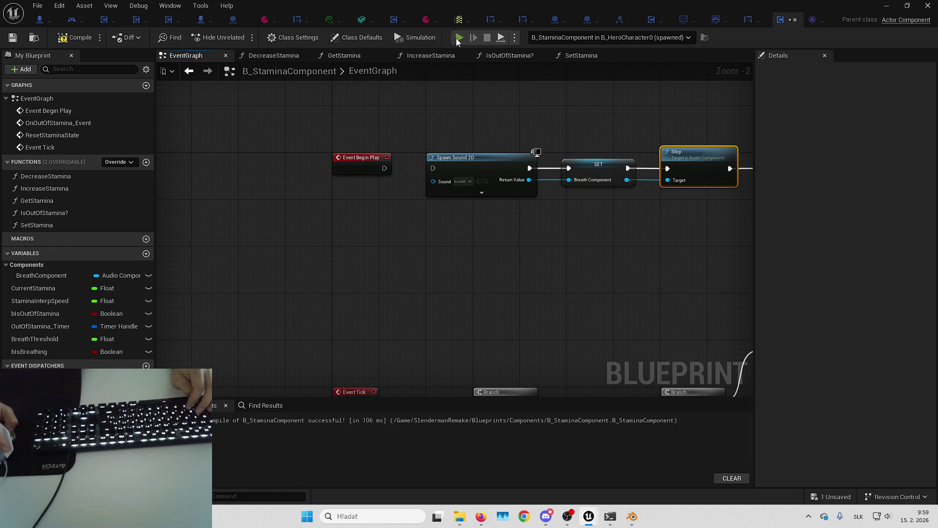
{"action": "left_click", "coordinate": [458, 38]}
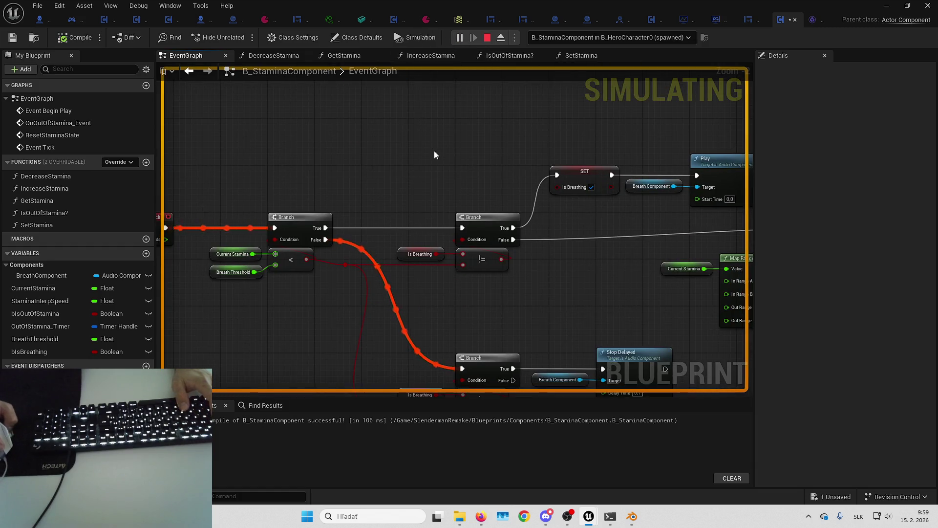
{"action": "left_click_drag", "start_coordinate": [434, 150], "coordinate": [405, 109]}
{"action": "key", "text": "Escape"}
{"action": "key", "text": "alt+p"}
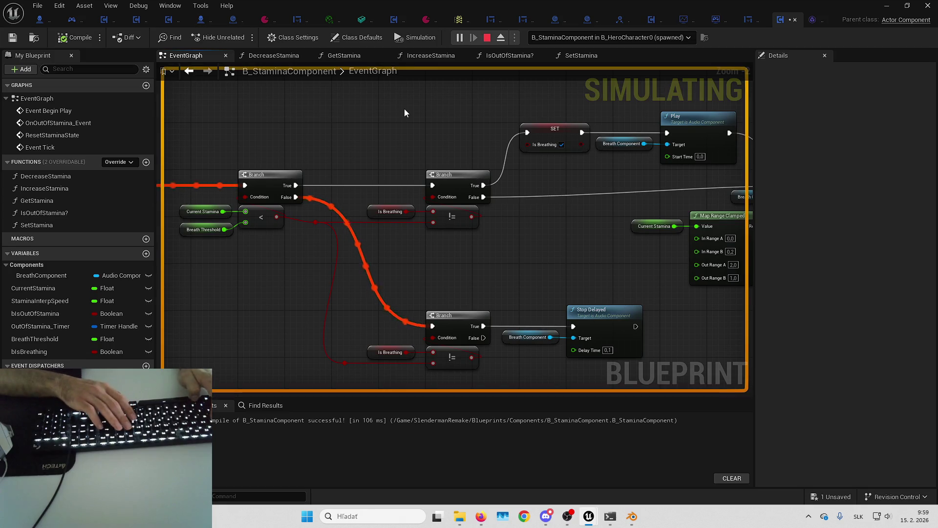
{"action": "key", "text": "Escape"}
{"action": "mouse_move", "coordinate": [403, 108]}
{"action": "left_mouse_down"}
{"action": "mouse_move", "coordinate": [678, 264]}
{"action": "mouse_move", "coordinate": [445, 194]}
{"action": "left_mouse_up"}
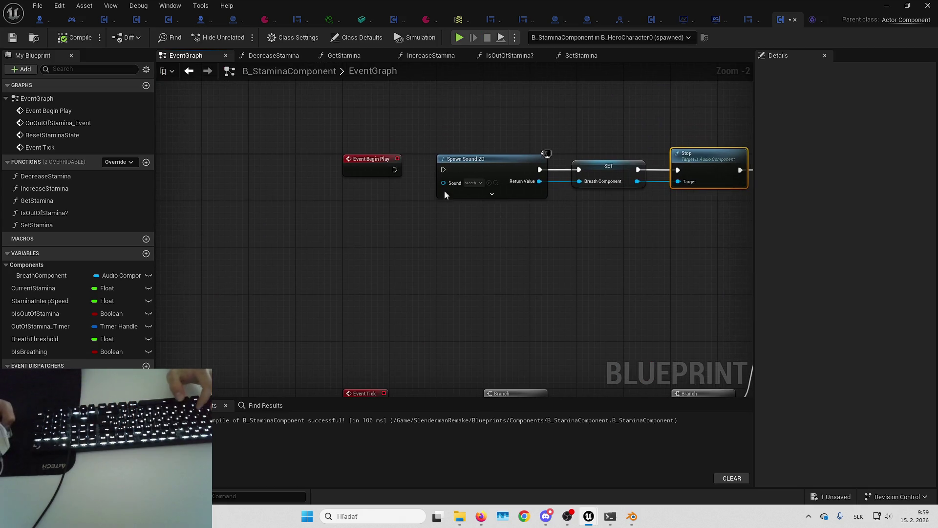
{"action": "left_click", "coordinate": [45, 22]}
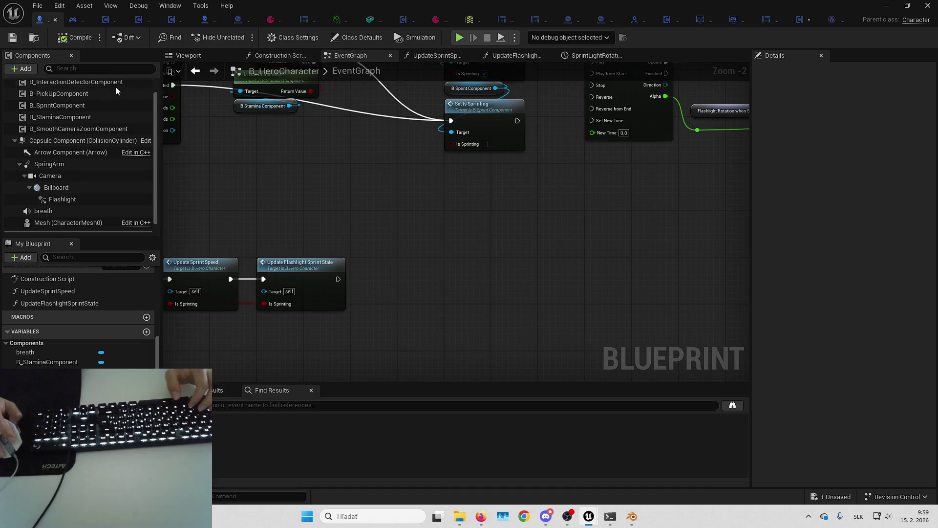
- Delete the breath audio component from B_HeroCharacter and play-test sprinting with Shift+W
{"action": "left_click", "coordinate": [74, 210]}
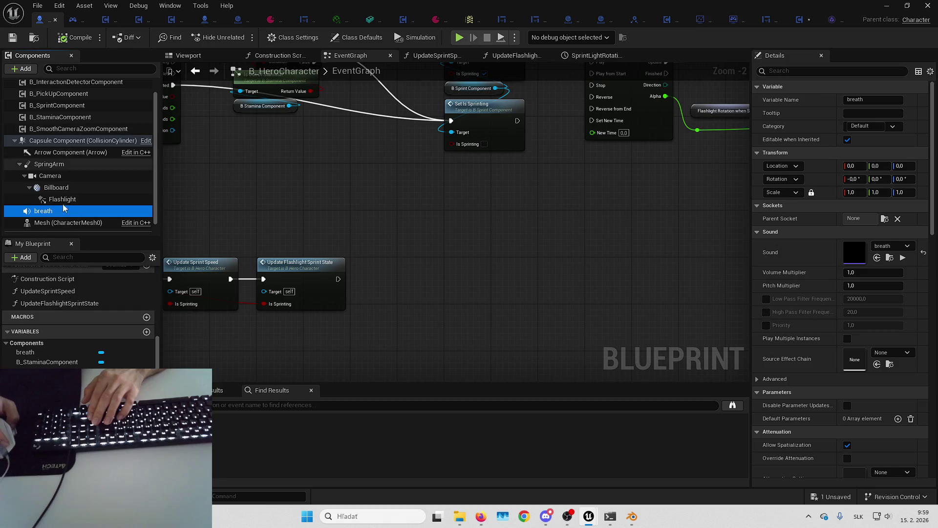
{"action": "key", "text": "Delete"}
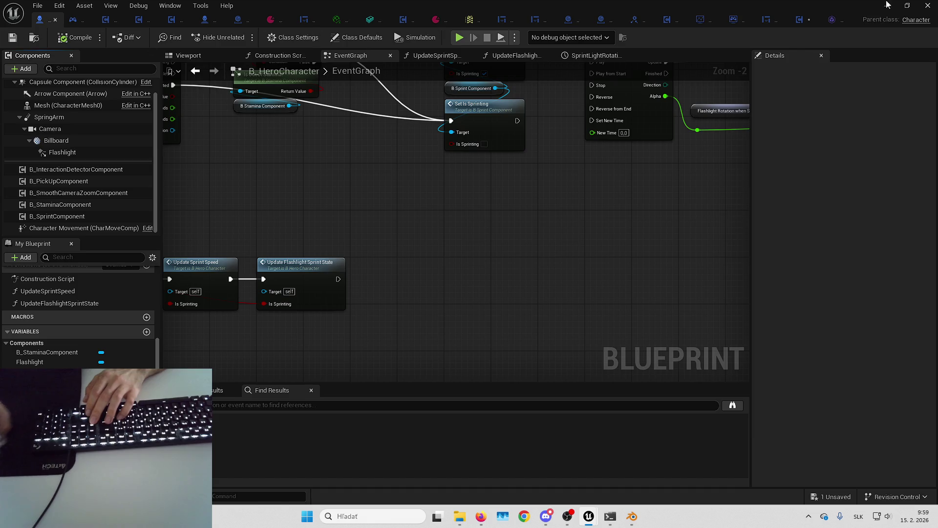
{"action": "key", "text": "alt+p"}
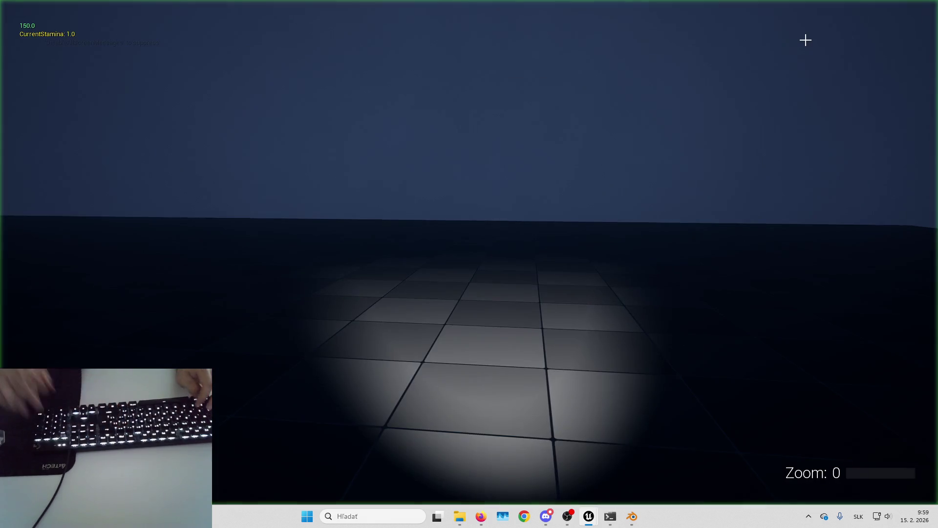
{"action": "key", "text": "shift+w"}
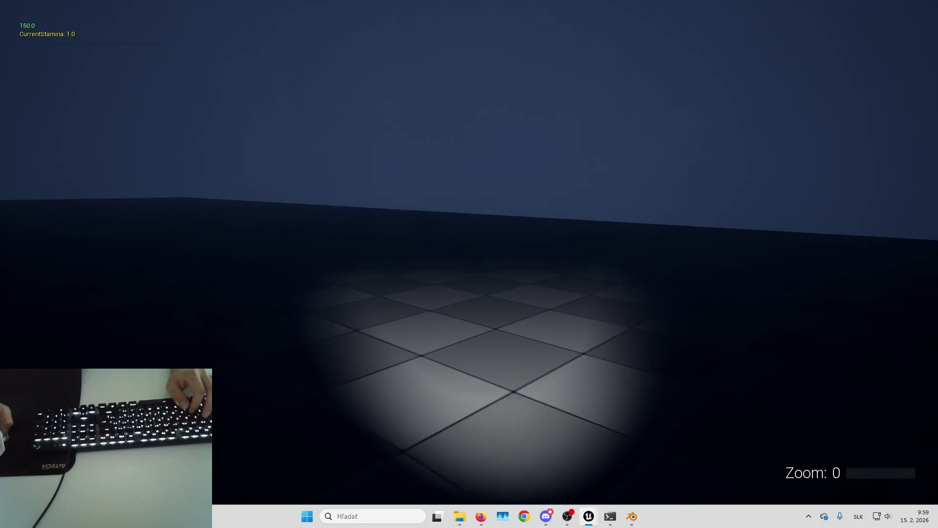
{"action": "key", "text": "shift+w"}
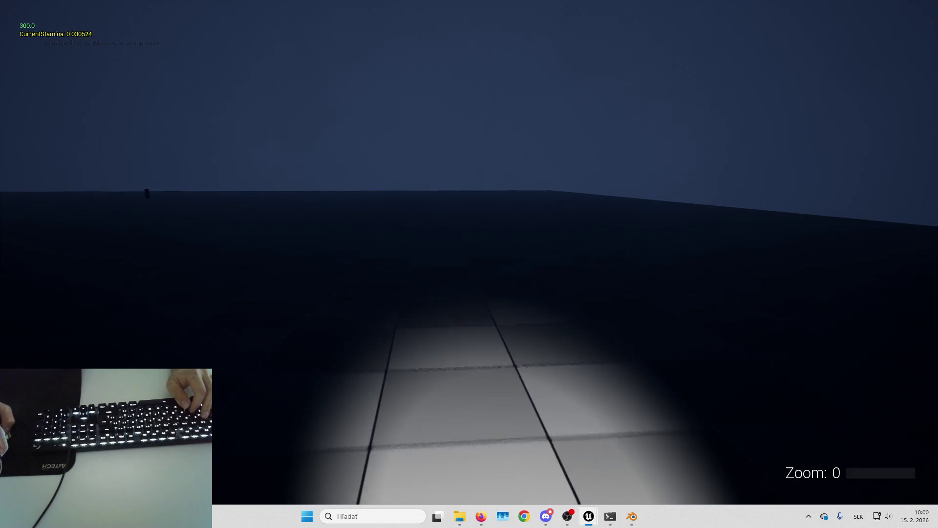
{"action": "key", "text": "alt+Tab"}
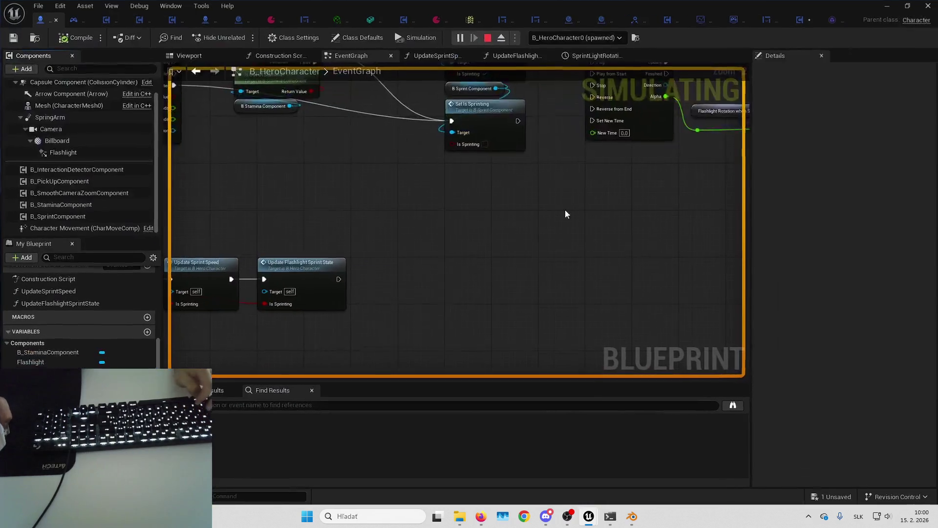
- Check debug values on the Play, Stop Delayed and Spawn Sound 2D nodes, then open the Message Log
{"action": "scroll", "coordinate": [565, 210], "scroll_direction": "down", "scroll_amount": 7}
{"action": "left_click", "coordinate": [802, 19]}
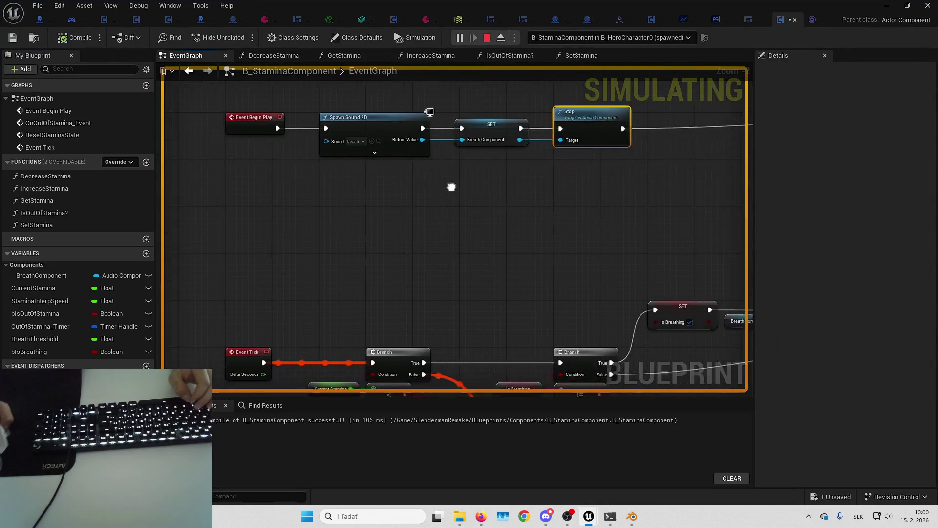
{"action": "scroll", "coordinate": [451, 187], "scroll_direction": "down", "scroll_amount": 3}
{"action": "scroll", "coordinate": [505, 144], "scroll_direction": "up", "scroll_amount": 5}
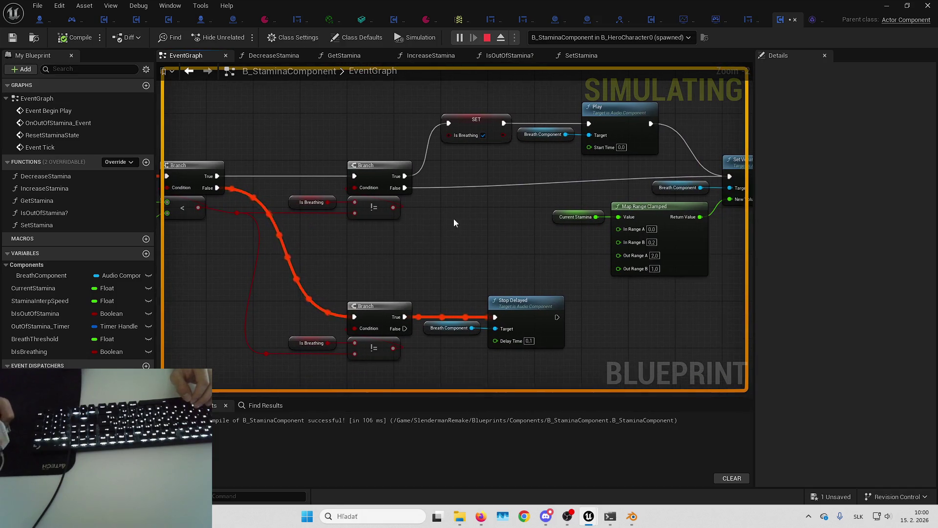
{"action": "left_click_drag", "start_coordinate": [664, 156], "coordinate": [492, 177]}
{"action": "mouse_move", "coordinate": [515, 166]}
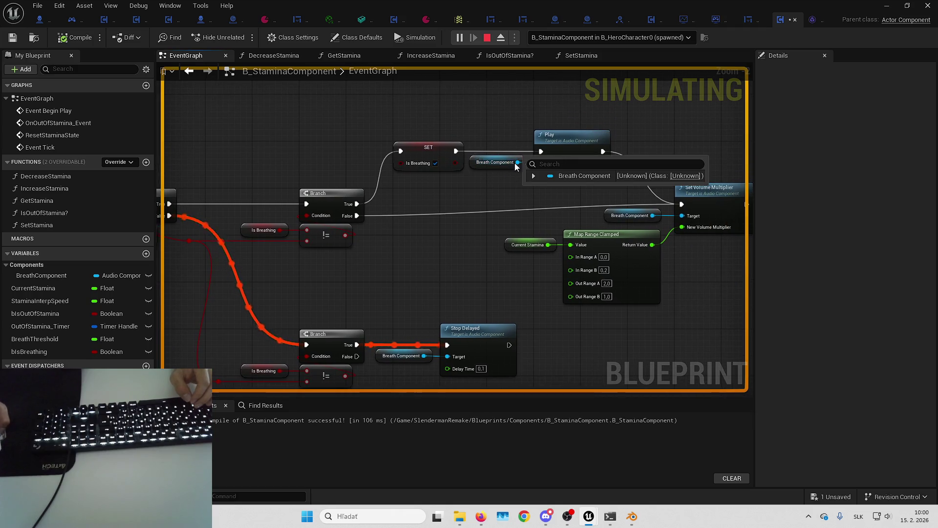
{"action": "left_click_drag", "start_coordinate": [360, 180], "coordinate": [494, 377]}
{"action": "mouse_move", "coordinate": [361, 179]}
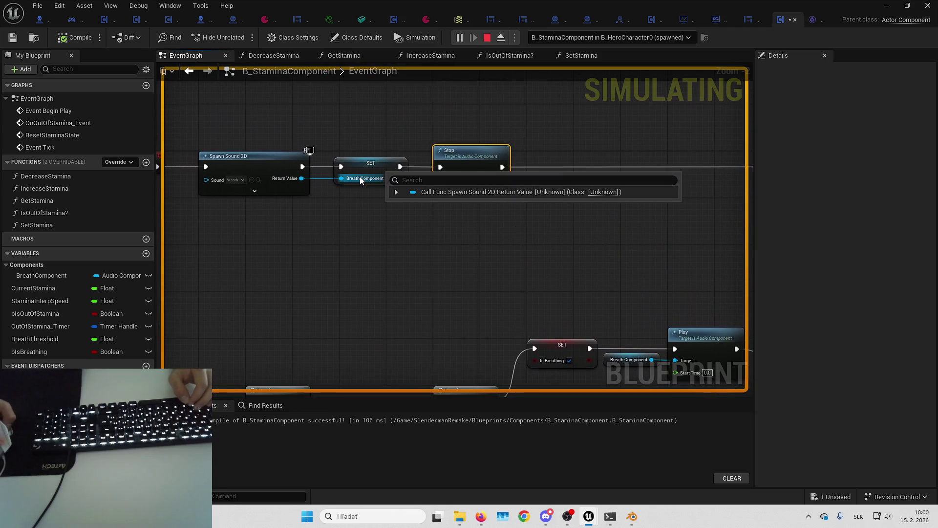
{"action": "left_click_drag", "start_coordinate": [360, 177], "coordinate": [559, 177]}
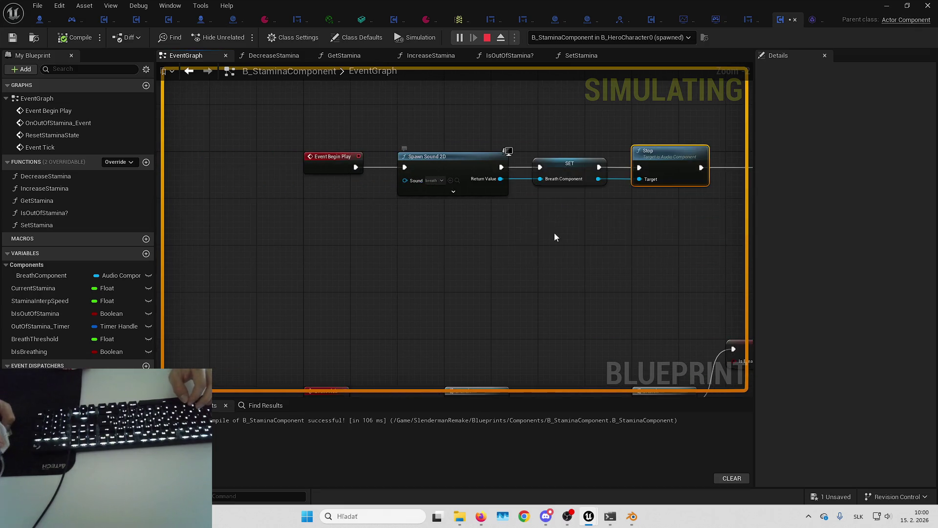
{"action": "left_click_drag", "start_coordinate": [555, 234], "coordinate": [442, 244]}
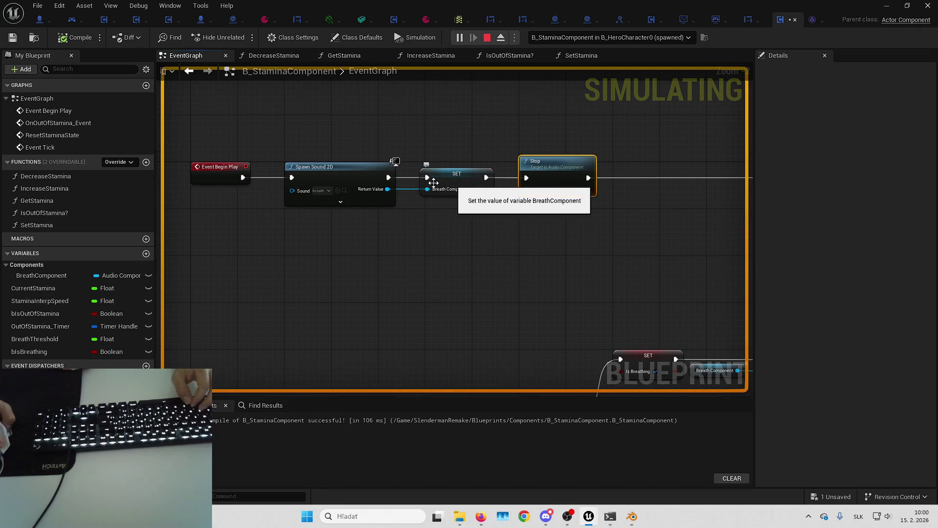
{"action": "right_click", "coordinate": [354, 183]}
{"action": "left_click", "coordinate": [417, 399]}
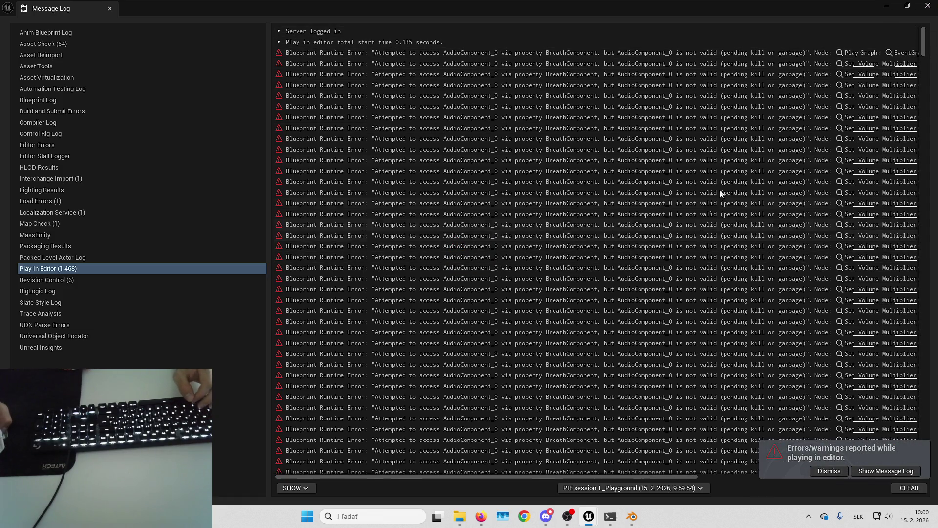
- Start a play-test and step twice through the Spawn Sound 2D breakpoint with F10
{"action": "key", "text": "alt+Tab"}
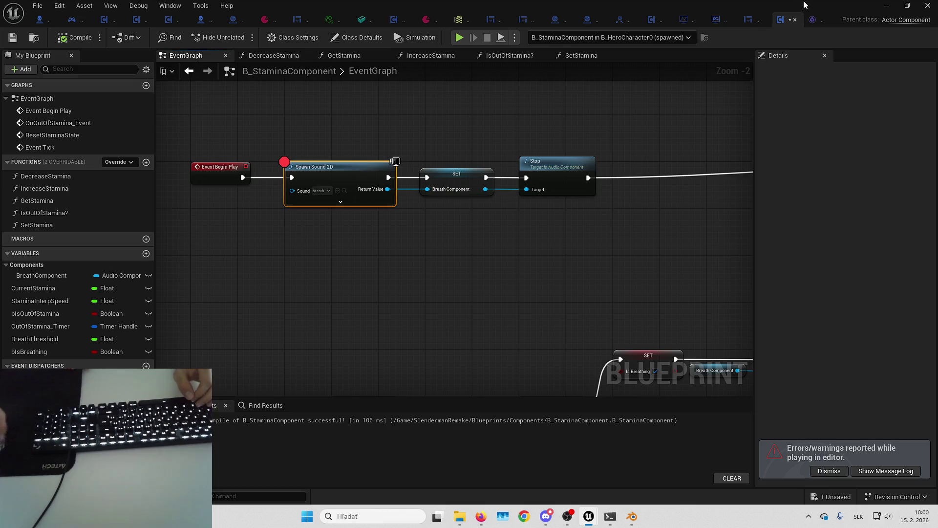
{"action": "key", "text": "alt+p"}
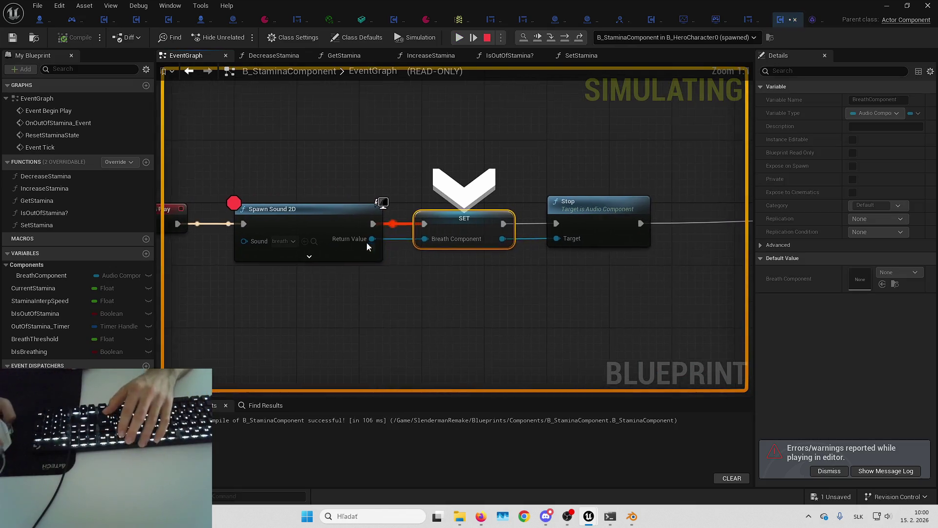
{"action": "mouse_move", "coordinate": [363, 239]}
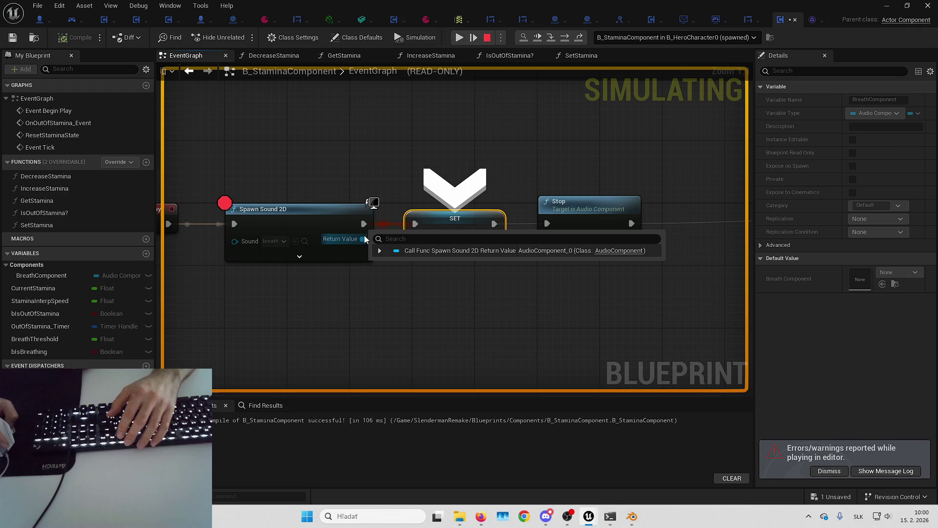
{"action": "key", "text": "F10"}
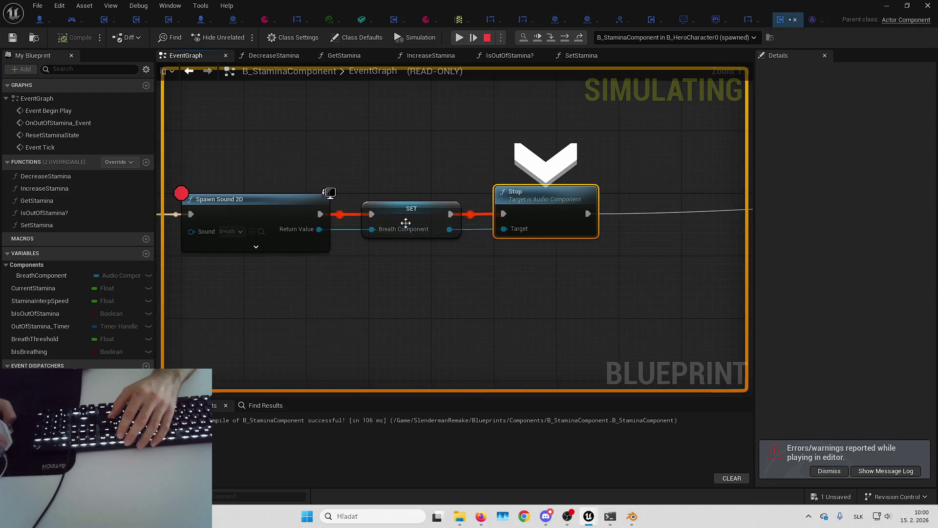
{"action": "mouse_move", "coordinate": [406, 229]}
{"action": "key", "text": "F10"}
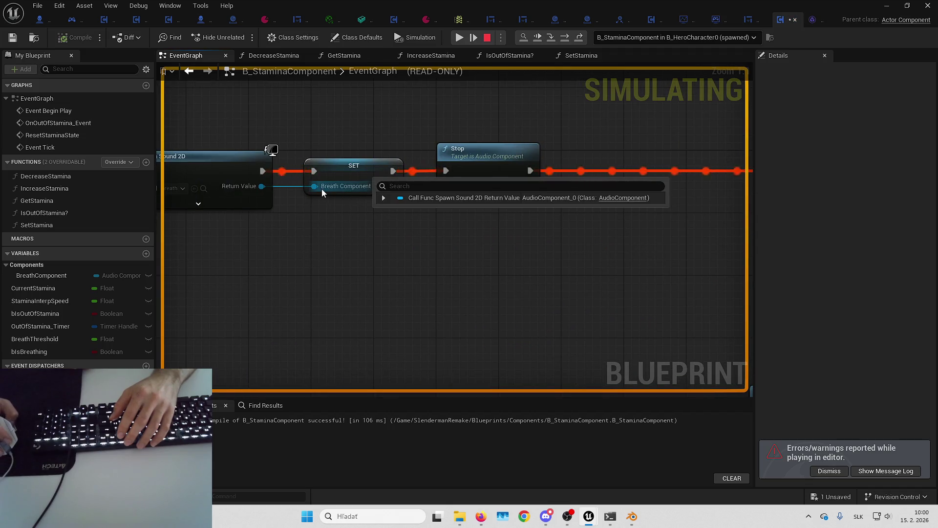
- Resume the paused session, sprint in game to drain stamina, then stop the play-test
{"action": "scroll", "coordinate": [396, 198], "scroll_direction": "down", "scroll_amount": 3}
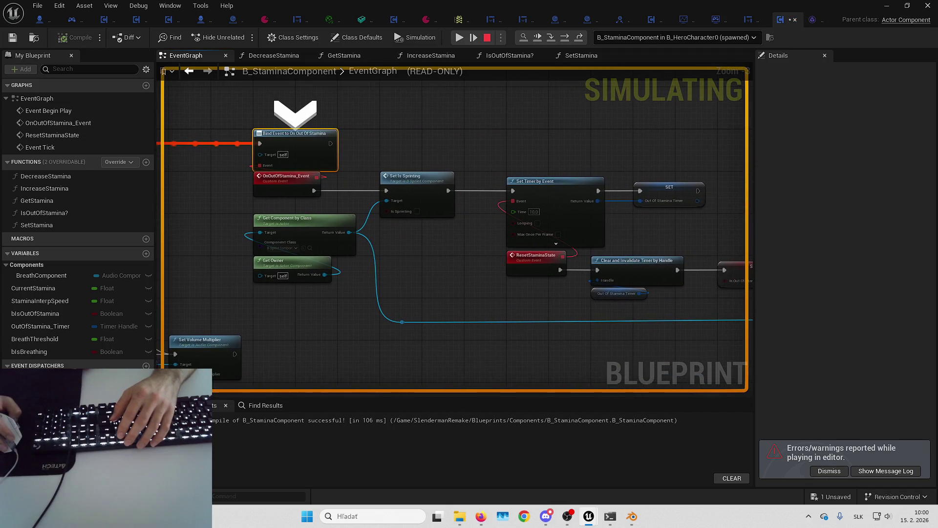
{"action": "mouse_move", "coordinate": [397, 198]}
{"action": "left_mouse_down"}
{"action": "mouse_move", "coordinate": [497, 89]}
{"action": "mouse_move", "coordinate": [600, 113]}
{"action": "mouse_move", "coordinate": [675, 105]}
{"action": "left_mouse_up"}
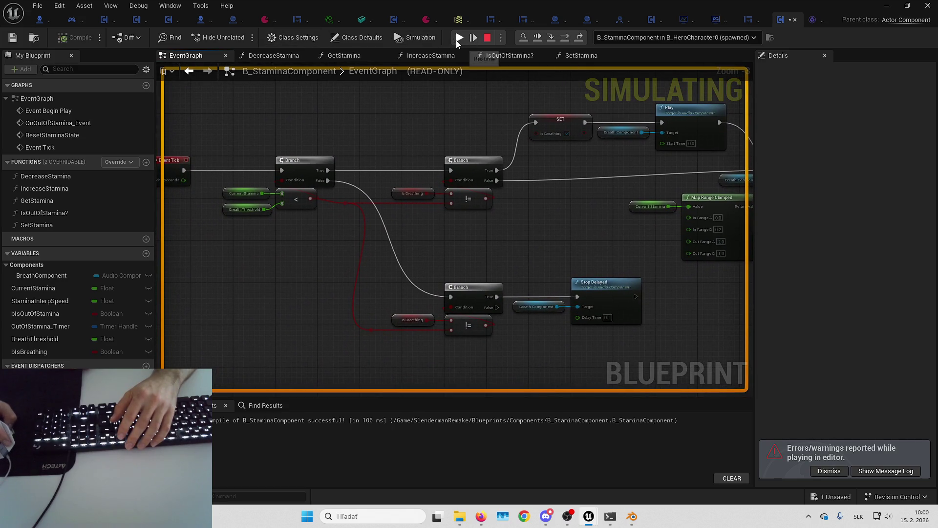
{"action": "left_click", "coordinate": [458, 42]}
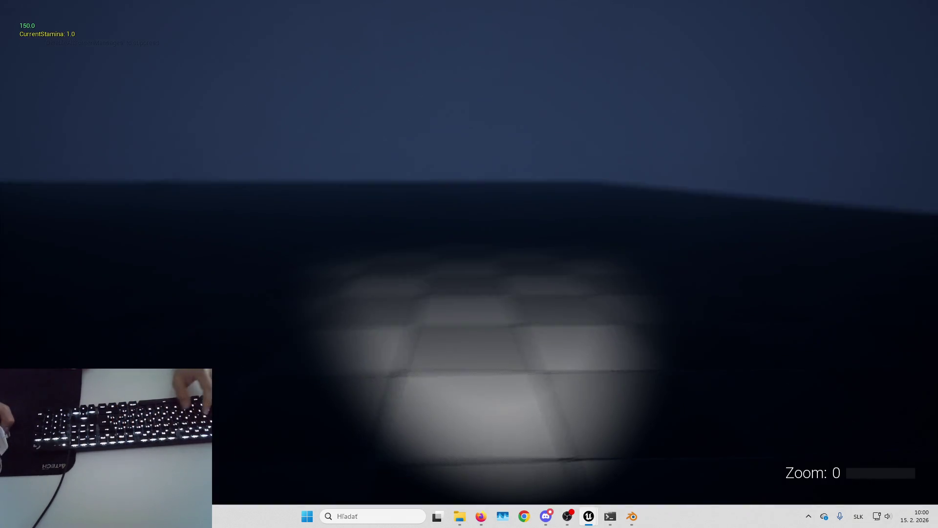
{"action": "key", "text": "shift+w"}
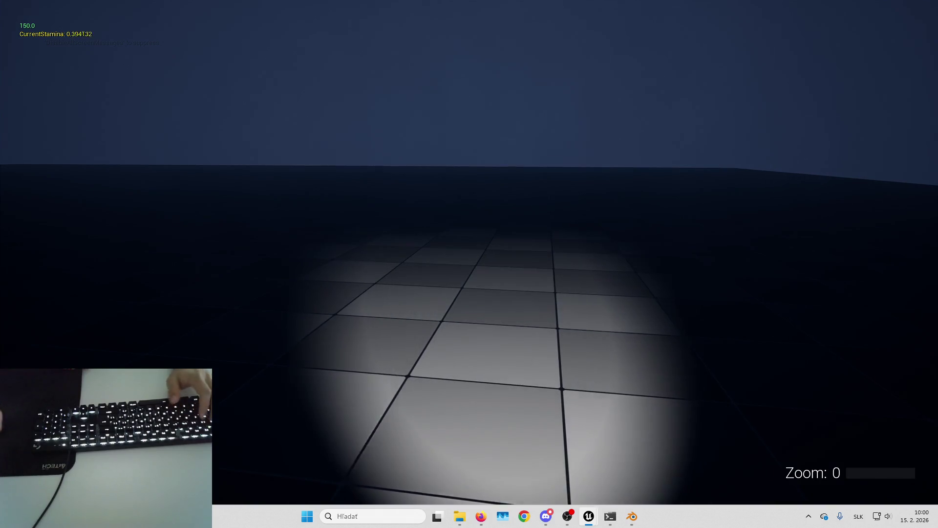
{"action": "key", "text": "Escape"}
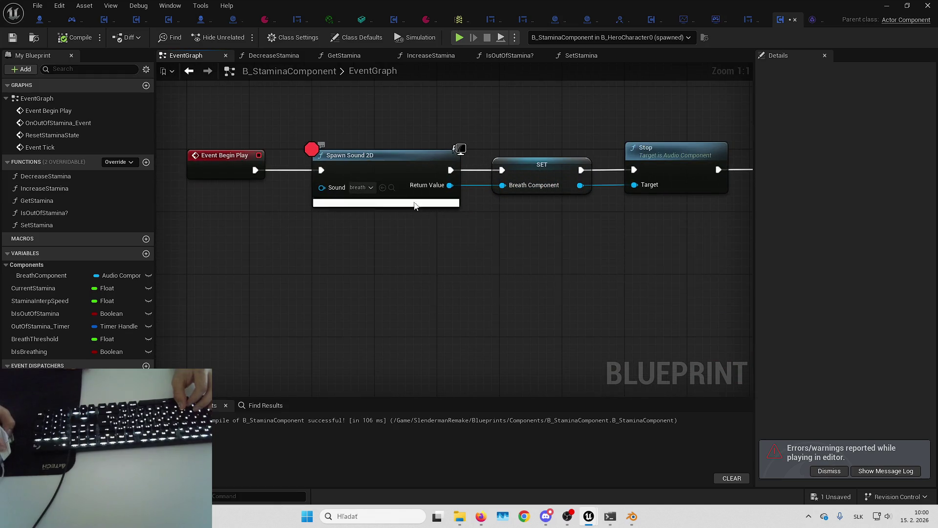
- Check Spawn Sound 2D's Auto Destroy in its advanced pins, collapse them, and remove its breakpoint
{"action": "left_click", "coordinate": [414, 206]}
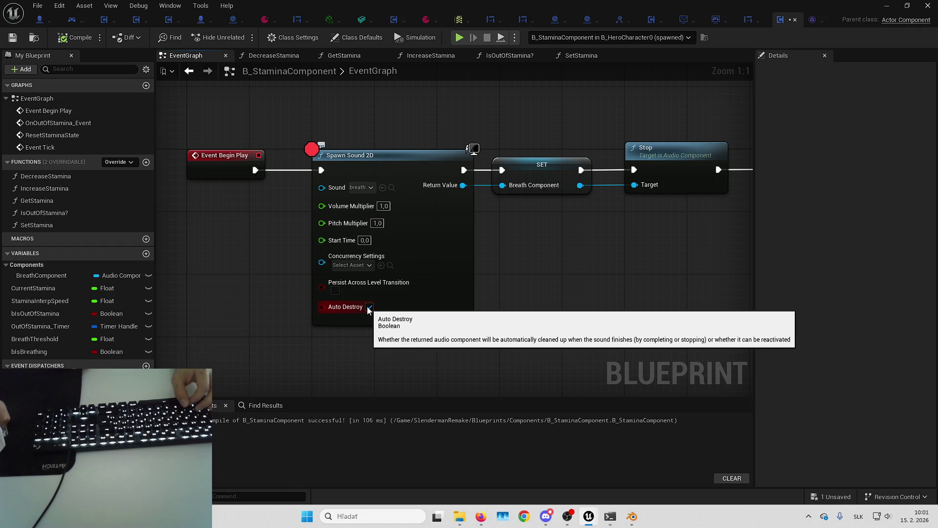
{"action": "left_click", "coordinate": [371, 318]}
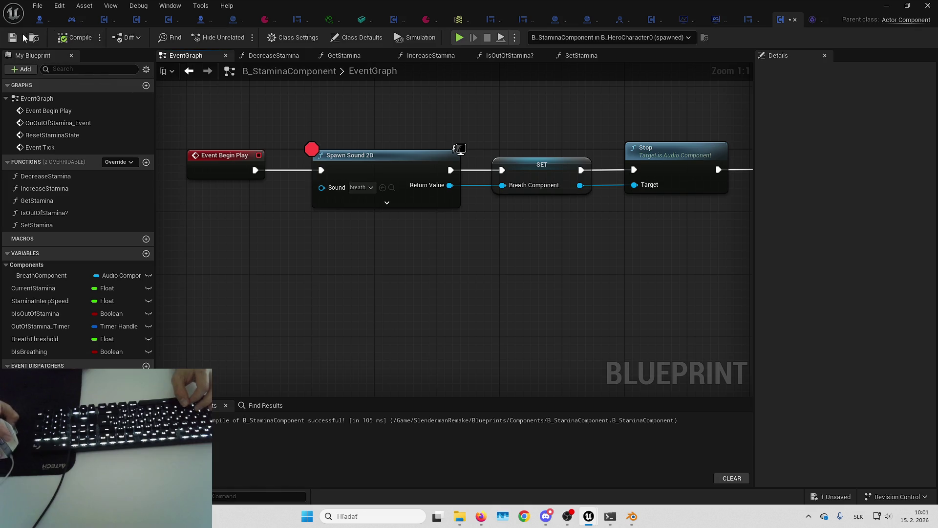
{"action": "right_click", "coordinate": [422, 154]}
{"action": "left_click", "coordinate": [446, 383]}
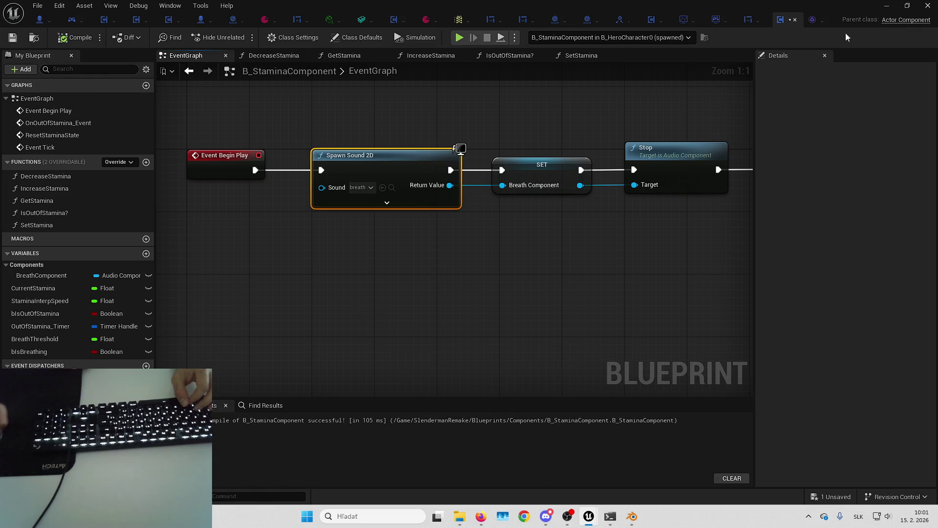
- Hide the Blueprint editor, adjust the level view, and start a Play-in-Editor session
{"action": "left_click", "coordinate": [885, 5]}
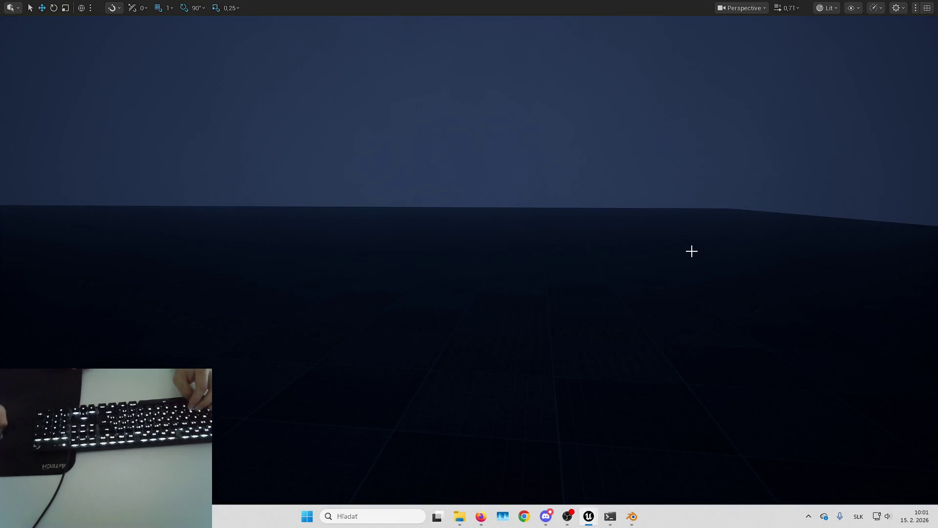
{"action": "right_click", "coordinate": [691, 251]}
{"action": "key", "text": "Escape"}
{"action": "scroll", "coordinate": [625, 233], "scroll_direction": "up", "scroll_amount": 2}
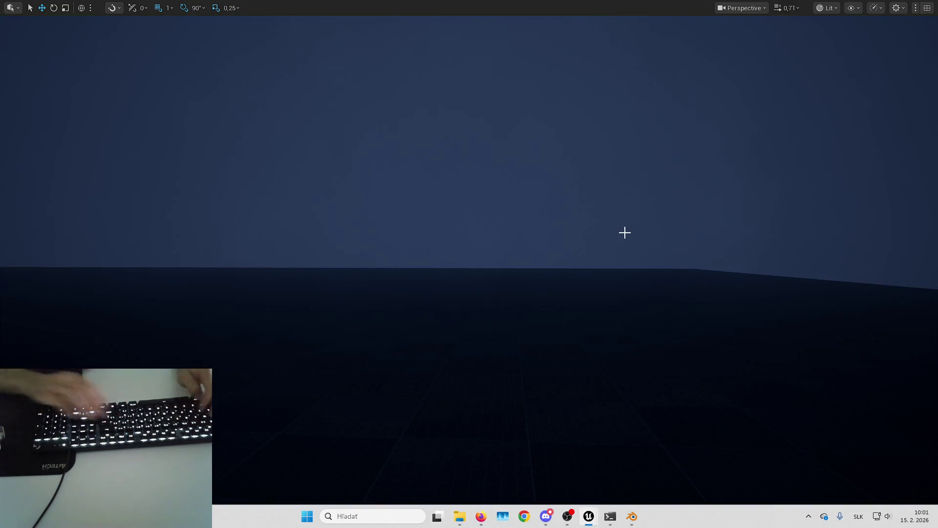
{"action": "key", "text": "alt+p"}
- Sprint and walk until stamina drains to about 0.01 and speed falls to 150, then reopen B_StaminaComponent
{"action": "key", "text": "w"}
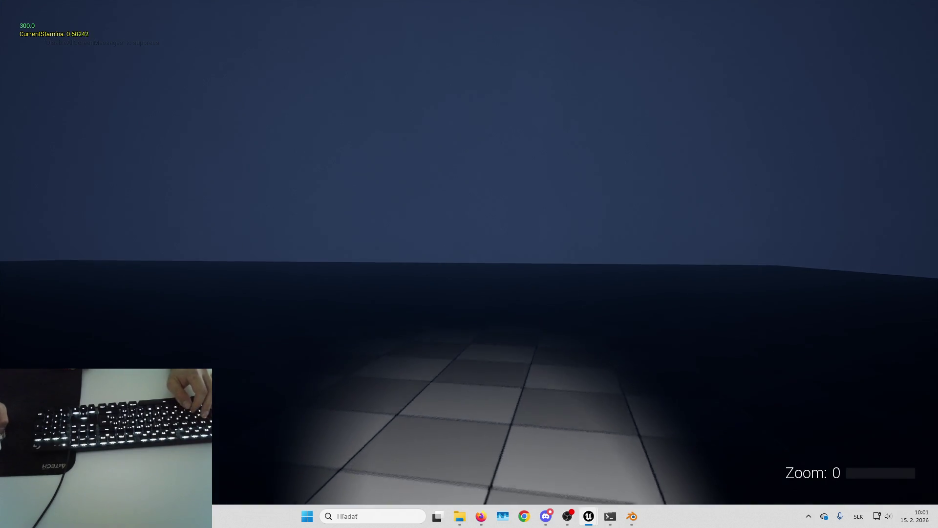
{"action": "key", "text": "shift+w"}
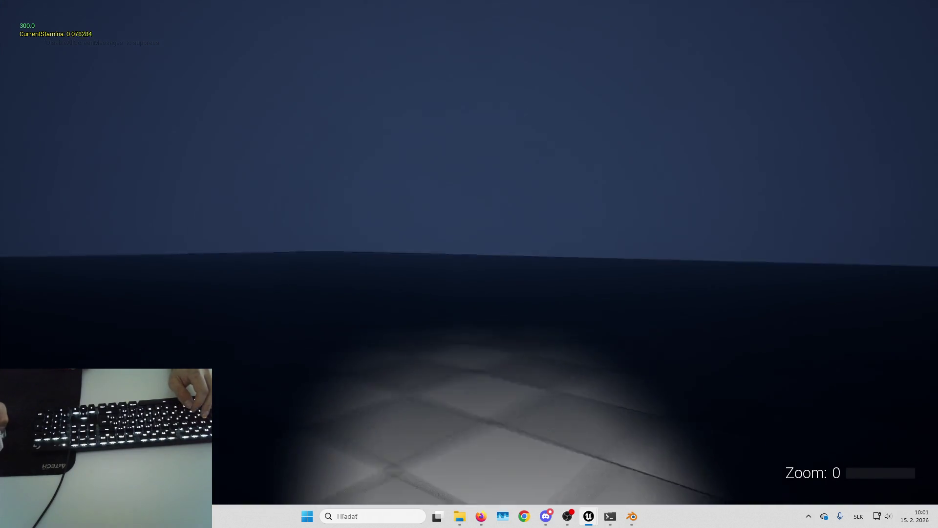
{"action": "key", "text": "shift+w"}
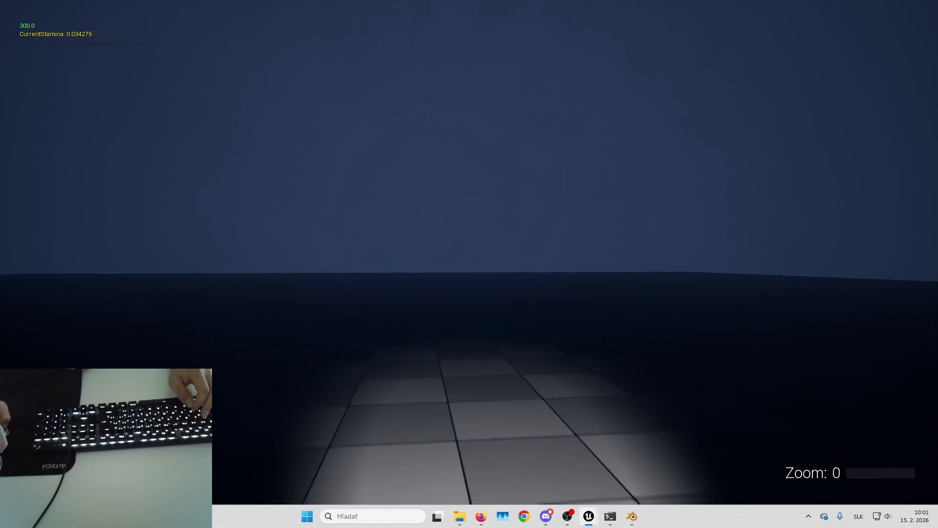
{"action": "key", "text": "w"}
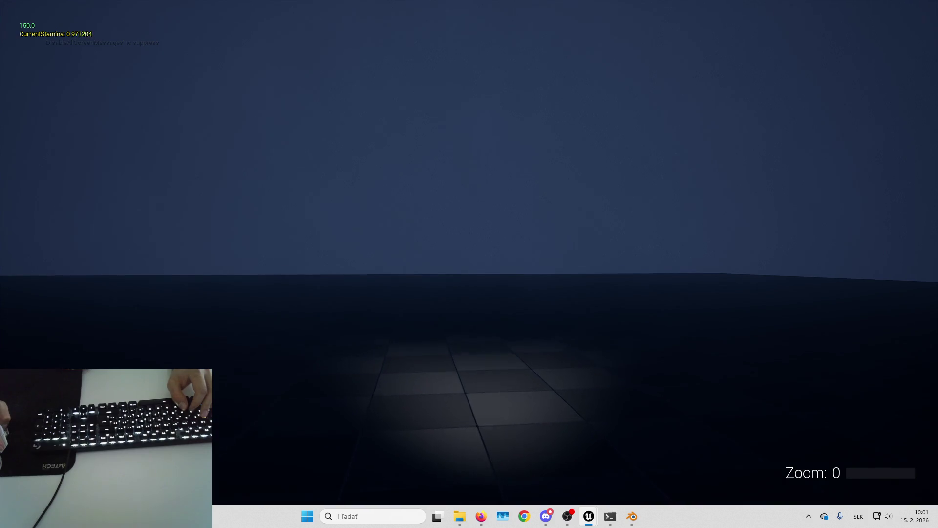
{"action": "key", "text": "shift+w"}
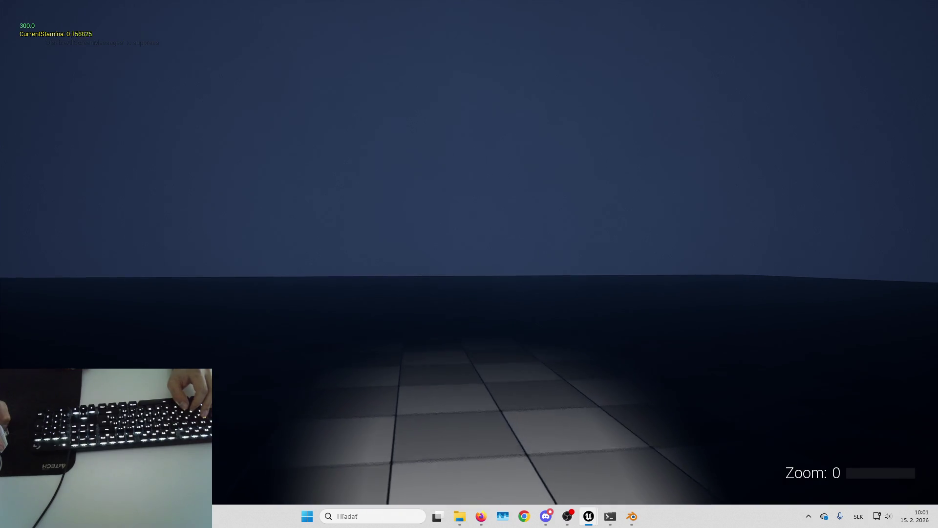
{"action": "key", "text": "w"}
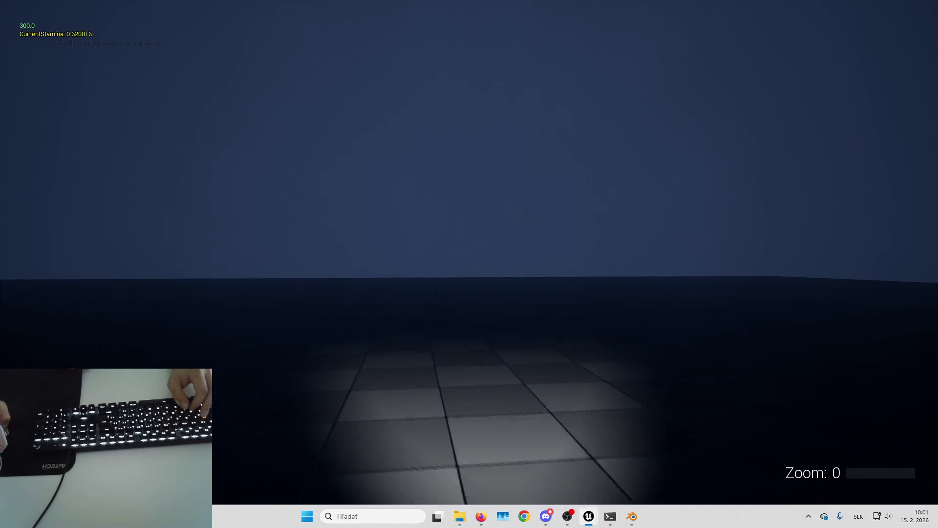
{"action": "key", "text": "shift+w"}
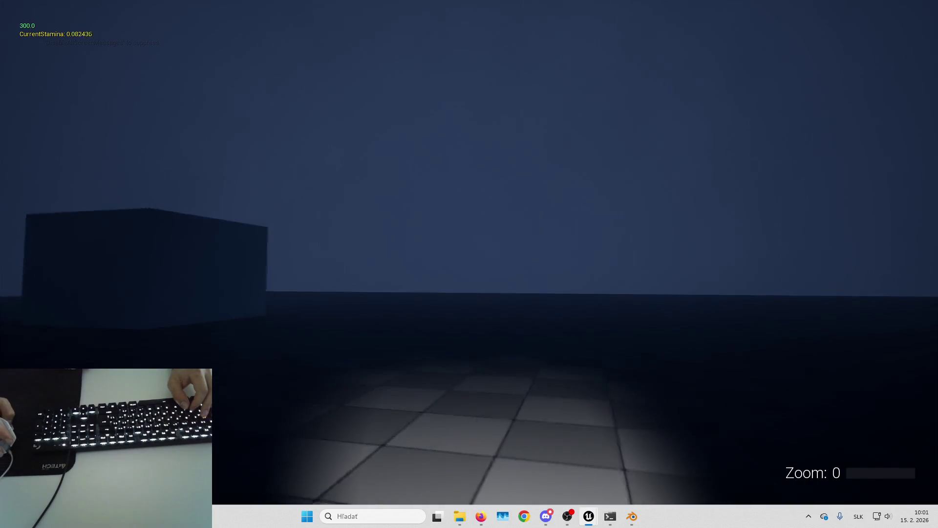
{"action": "key", "text": "shift+w"}
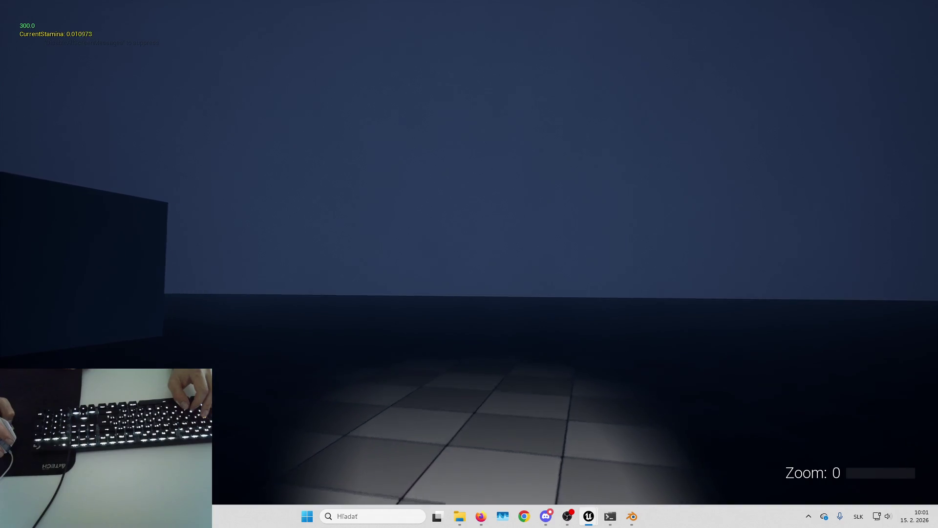
{"action": "key", "text": "w"}
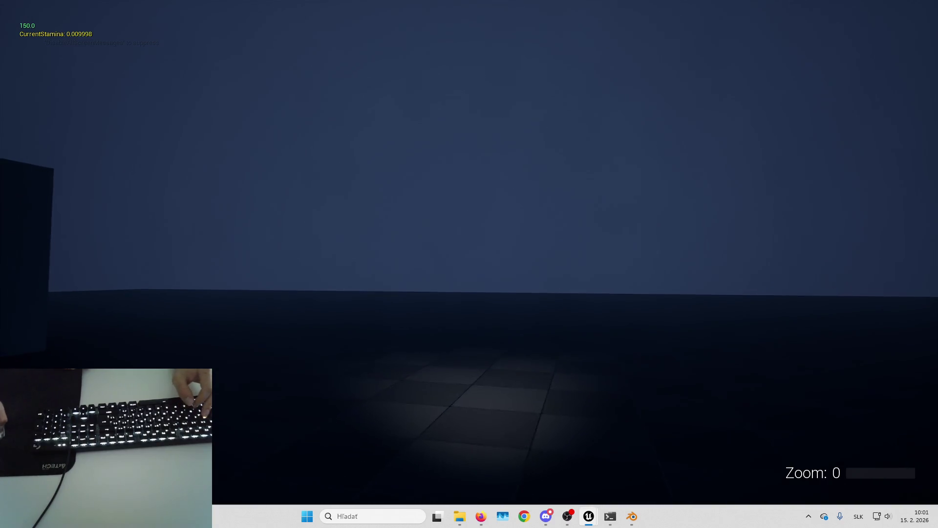
{"action": "key", "text": "w"}
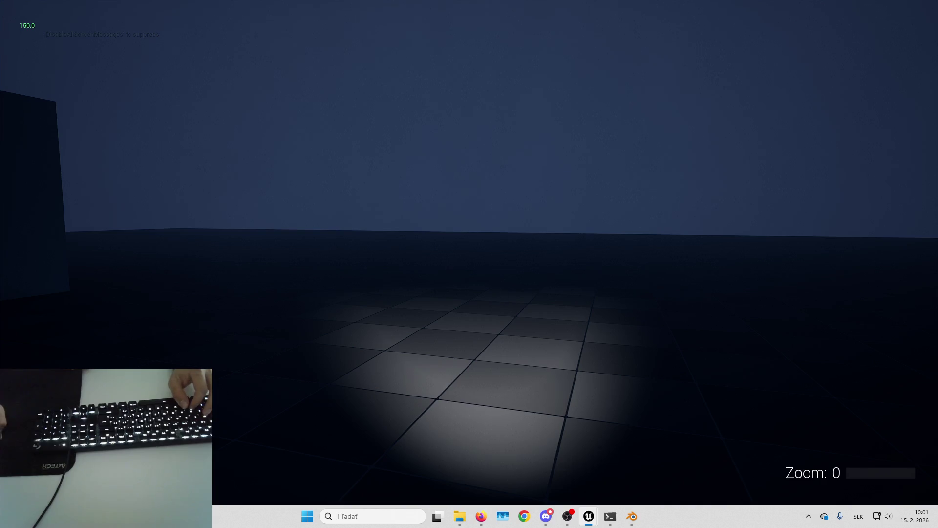
{"action": "key", "text": "w"}
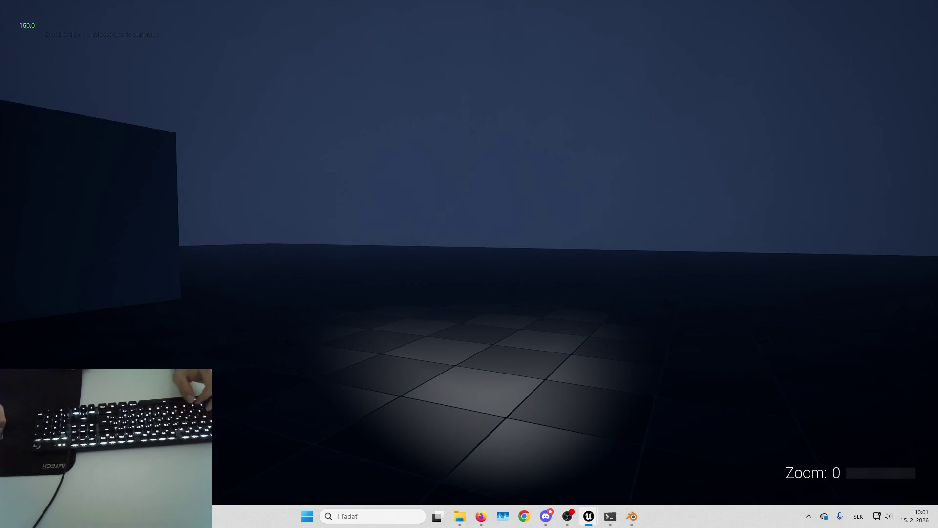
{"action": "mouse_move", "coordinate": [583, 522]}
{"action": "left_click", "coordinate": [564, 473]}
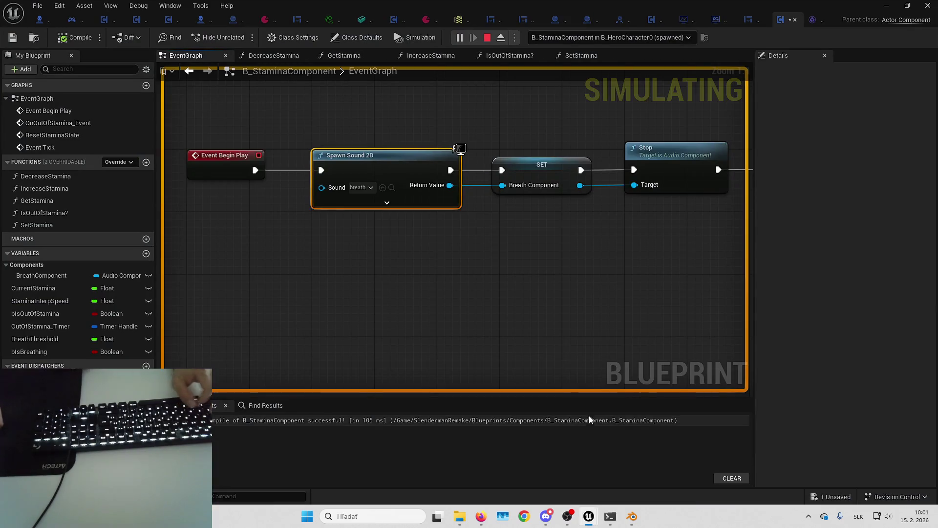
- Stop the running simulation and center the breathing branch nodes in the graph
{"action": "scroll", "coordinate": [597, 142], "scroll_direction": "down", "scroll_amount": 6}
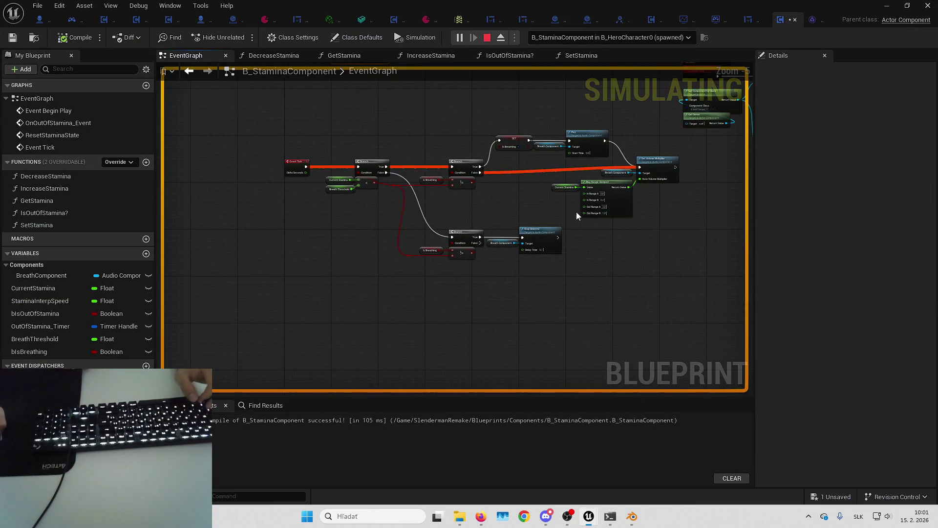
{"action": "scroll", "coordinate": [584, 214], "scroll_direction": "up", "scroll_amount": 3}
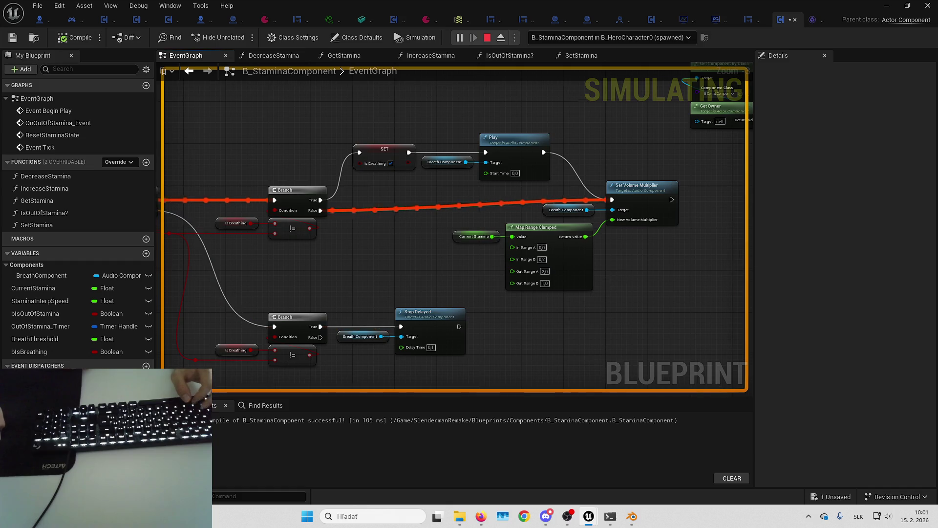
{"action": "left_click_drag", "start_coordinate": [608, 281], "coordinate": [652, 273]}
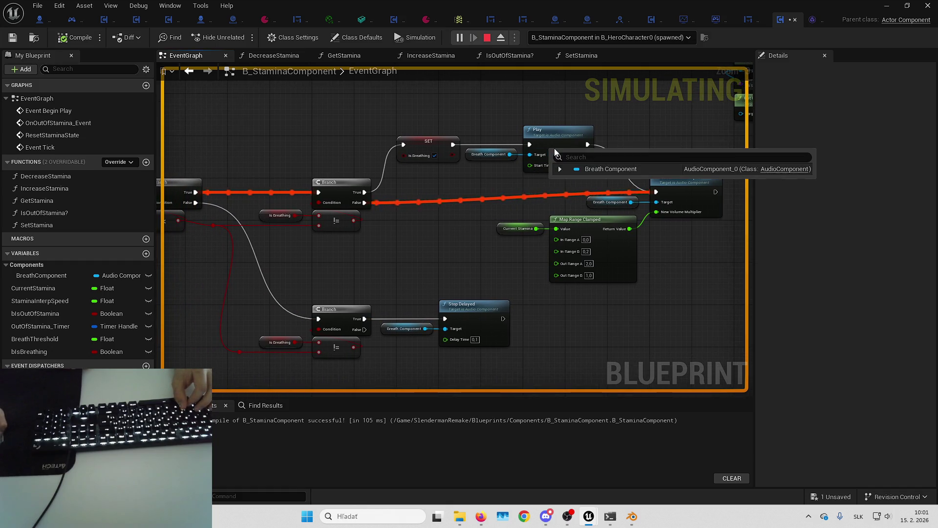
{"action": "scroll", "coordinate": [477, 179], "scroll_direction": "up", "scroll_amount": 3}
{"action": "key", "text": "Escape"}
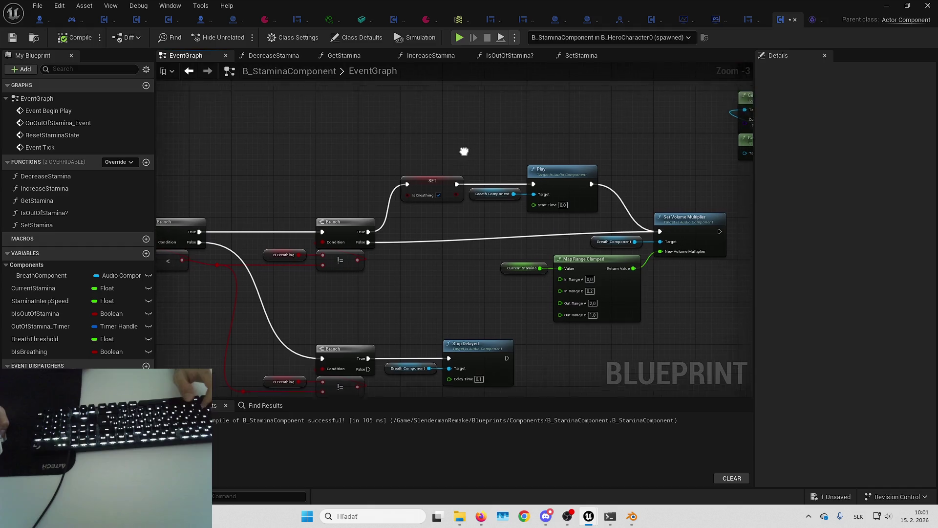
- Add a Print String after Play reading 'Breating TRUE' with red text colour
{"action": "left_click_drag", "start_coordinate": [490, 183], "coordinate": [480, 249]}
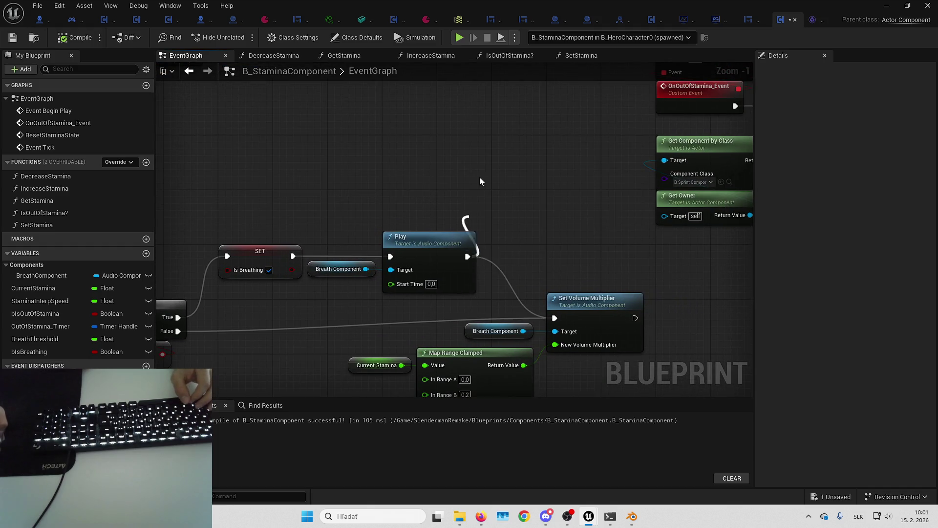
{"action": "type", "text": "print"}
{"action": "key", "text": "Return"}
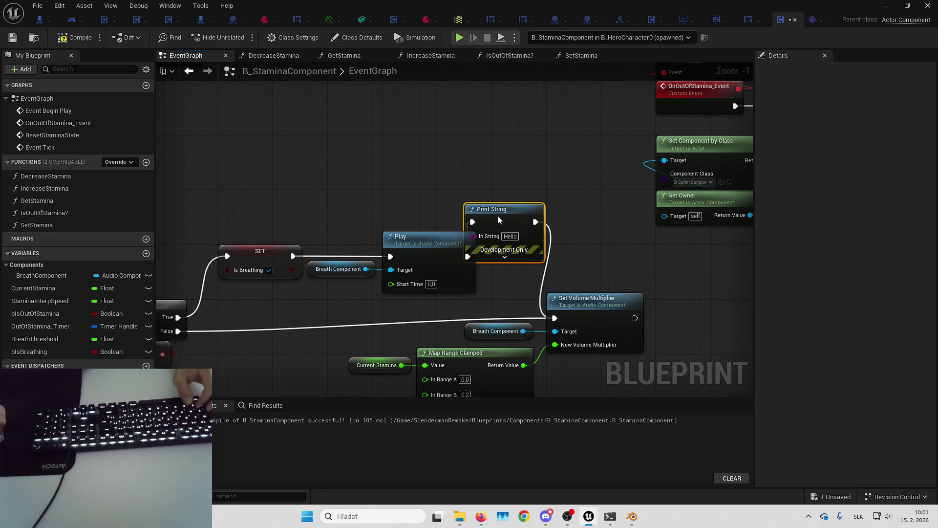
{"action": "left_click_drag", "start_coordinate": [498, 215], "coordinate": [505, 161]}
{"action": "left_click", "coordinate": [521, 181]}
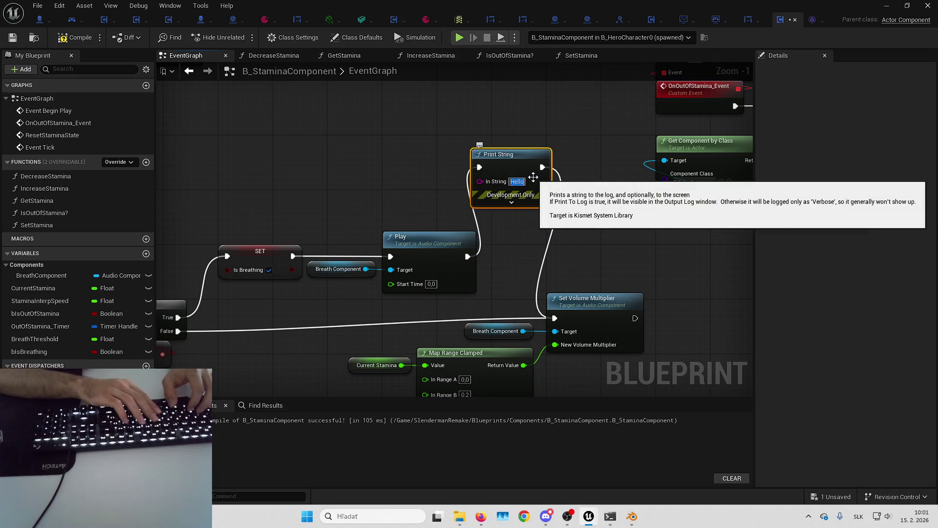
{"action": "type", "text": "Breating"}
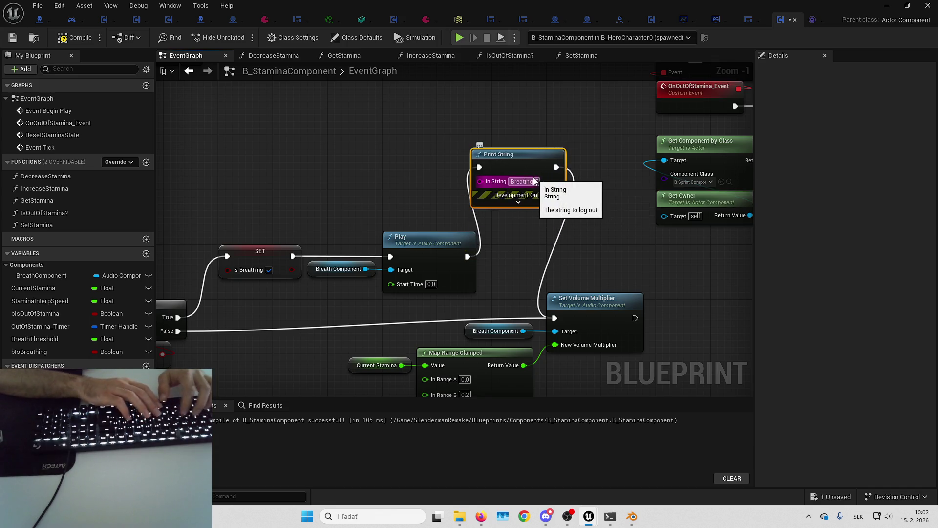
{"action": "type", "text": " TRUE"}
{"action": "left_click", "coordinate": [519, 202]}
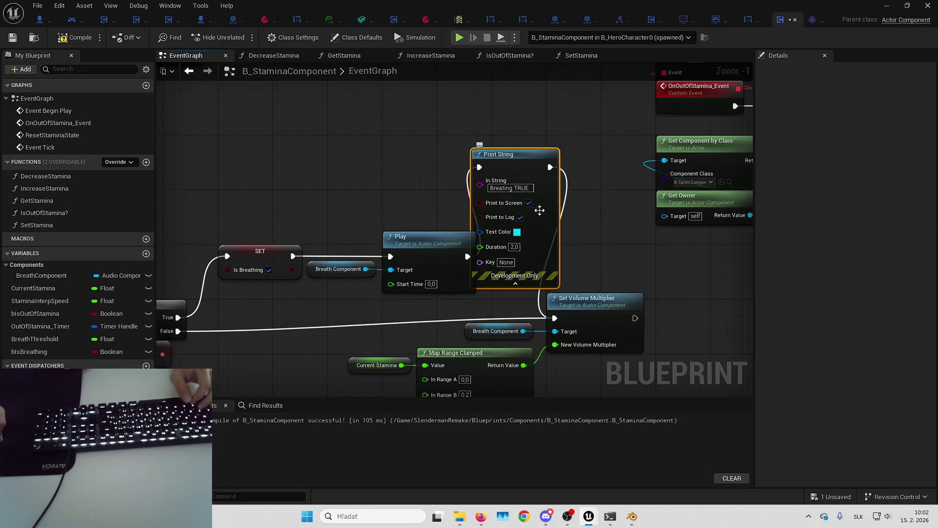
{"action": "left_click", "coordinate": [517, 233]}
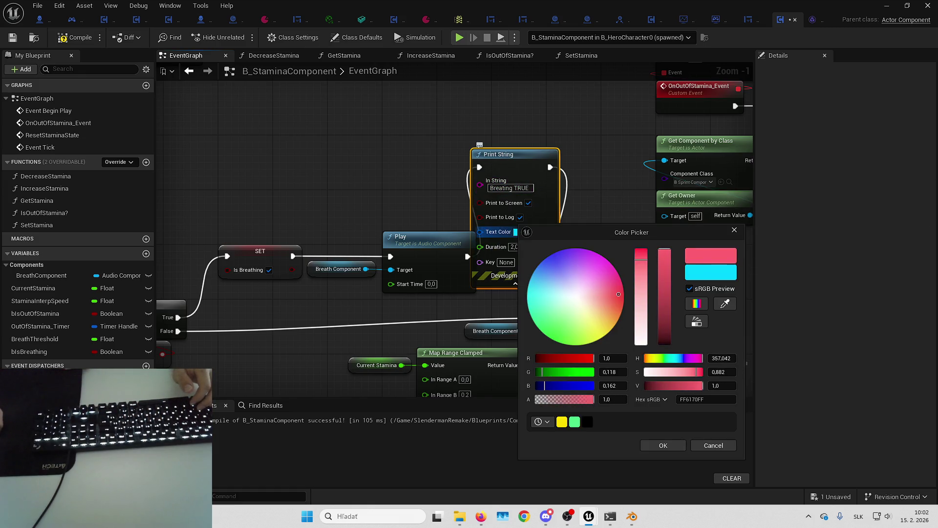
{"action": "left_click", "coordinate": [645, 445]}
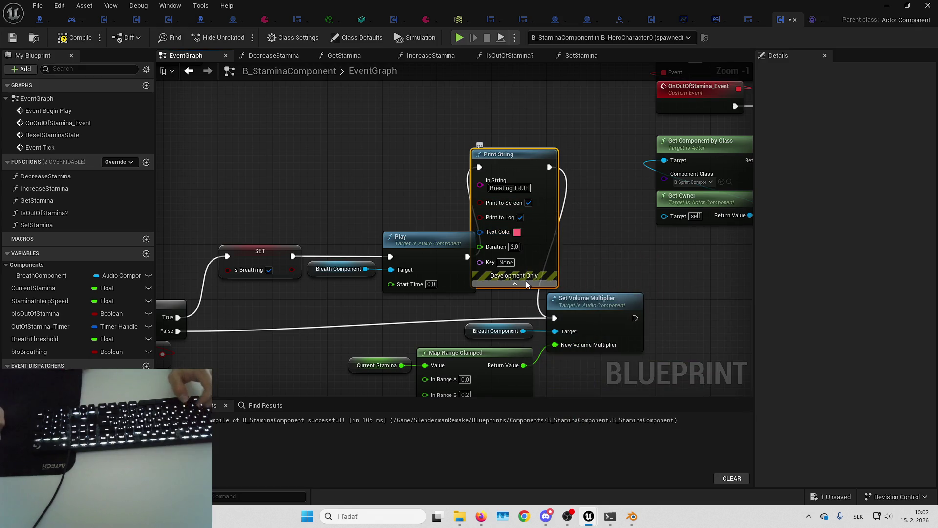
- Paste a copy of the Print String after Stop Delayed with text 'Breating FALSE'
{"action": "key", "text": "ctrl+x"}
{"action": "key", "text": "ctrl+v"}
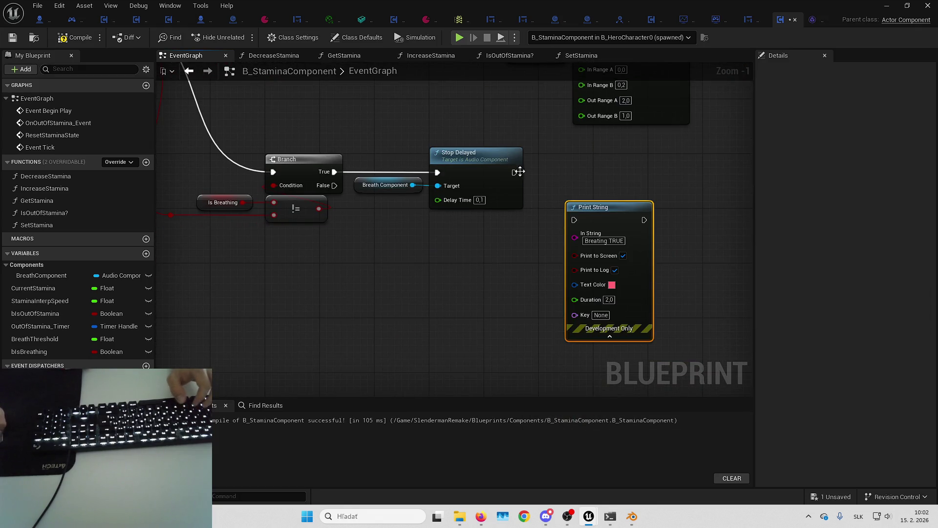
{"action": "left_click_drag", "start_coordinate": [570, 223], "coordinate": [572, 221]}
{"action": "left_click_drag", "start_coordinate": [615, 248], "coordinate": [609, 213]}
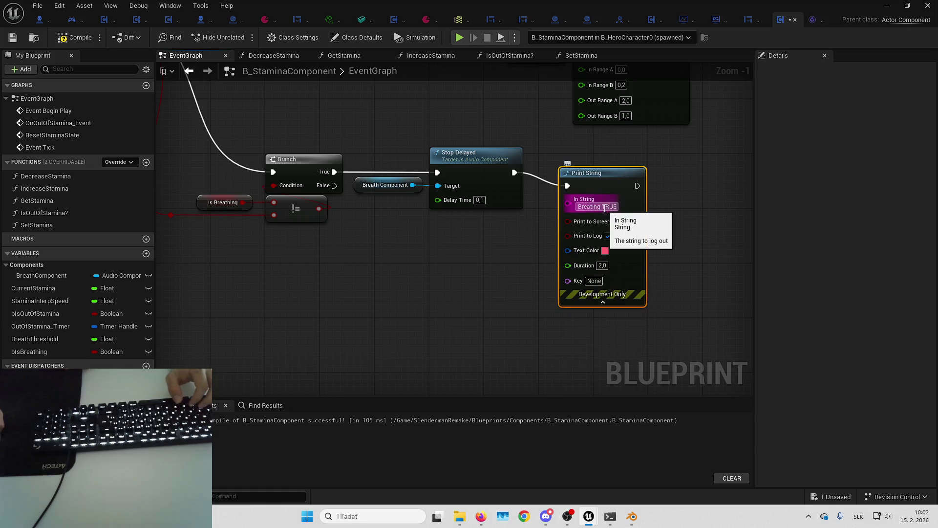
{"action": "type", "text": "fa"}
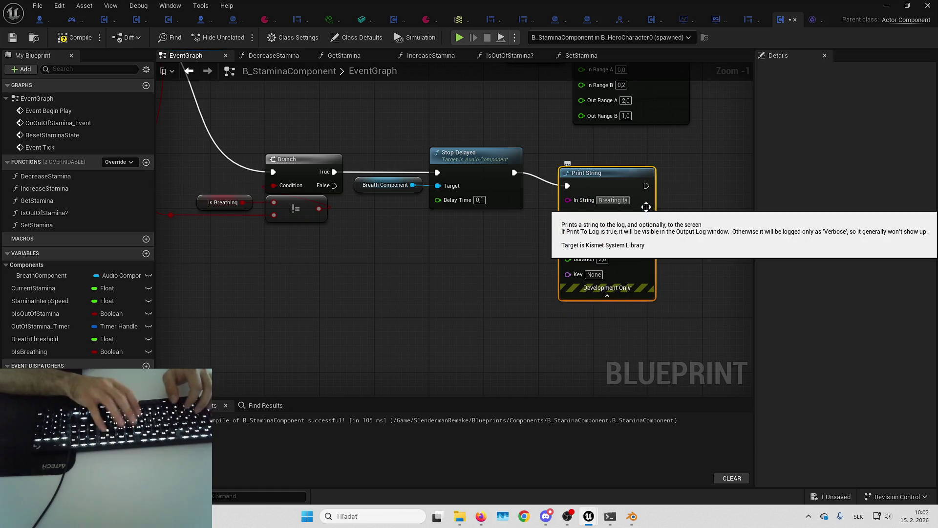
{"action": "type", "text": "lsSE"}
{"action": "key", "text": "Return"}
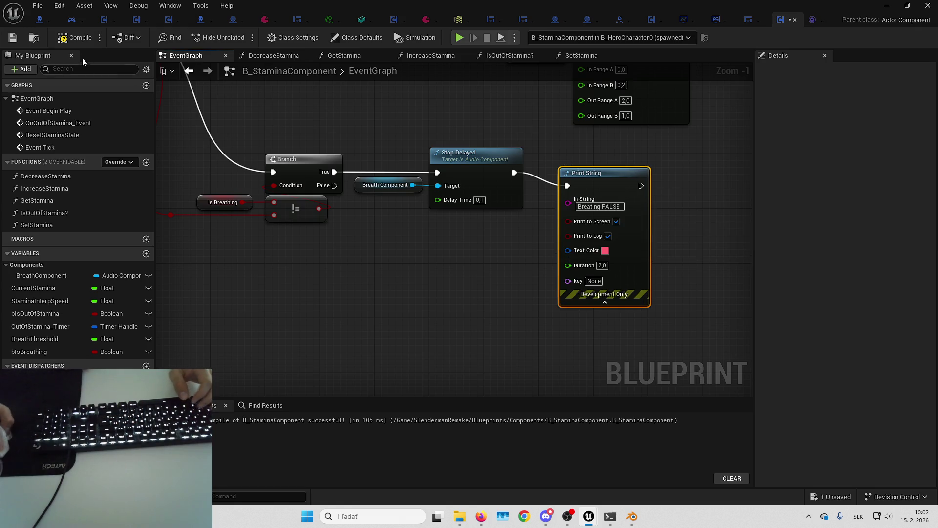
{"action": "scroll", "coordinate": [591, 271], "scroll_direction": "down", "scroll_amount": 4}
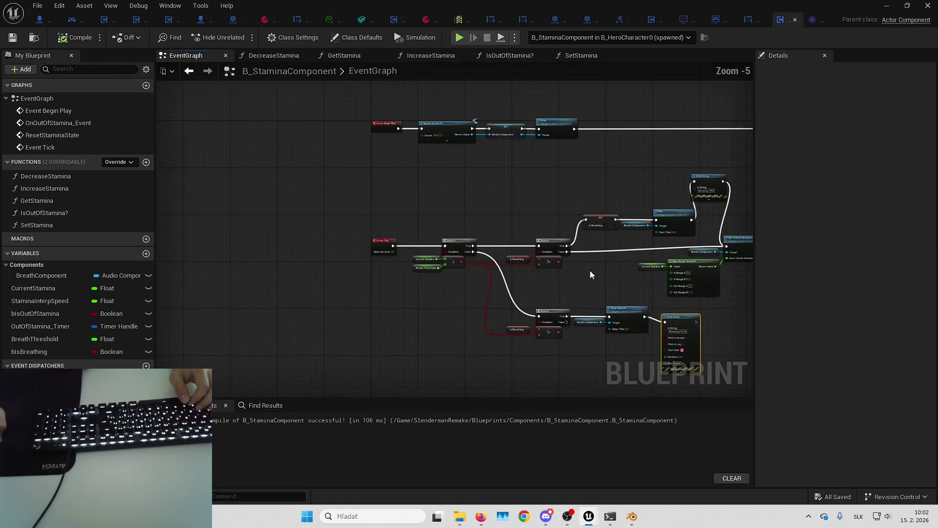
{"action": "left_click", "coordinate": [886, 5]}
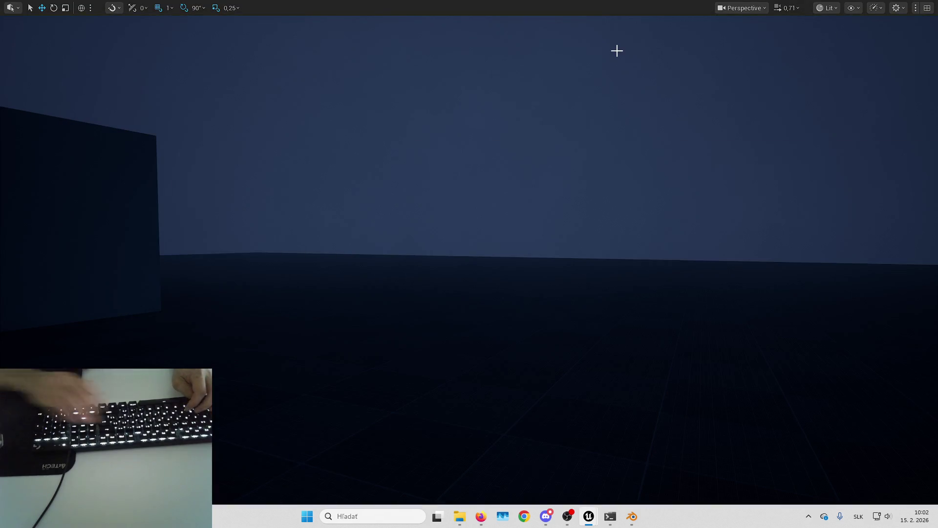
- Play-test by sprinting, watching 'Breating FALSE' messages flood the screen, then stop with Esc
{"action": "key", "text": "alt+p"}
{"action": "key", "text": "shift+w"}
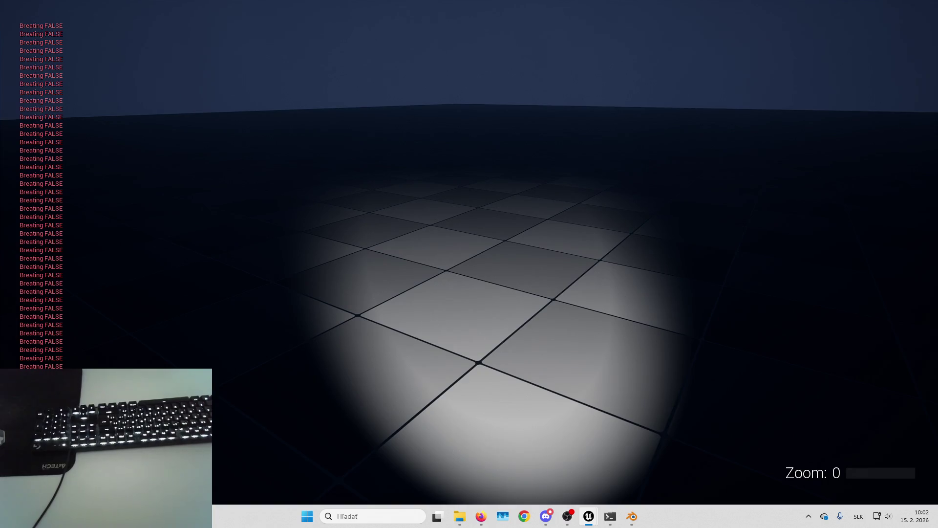
{"action": "key", "text": "Escape"}
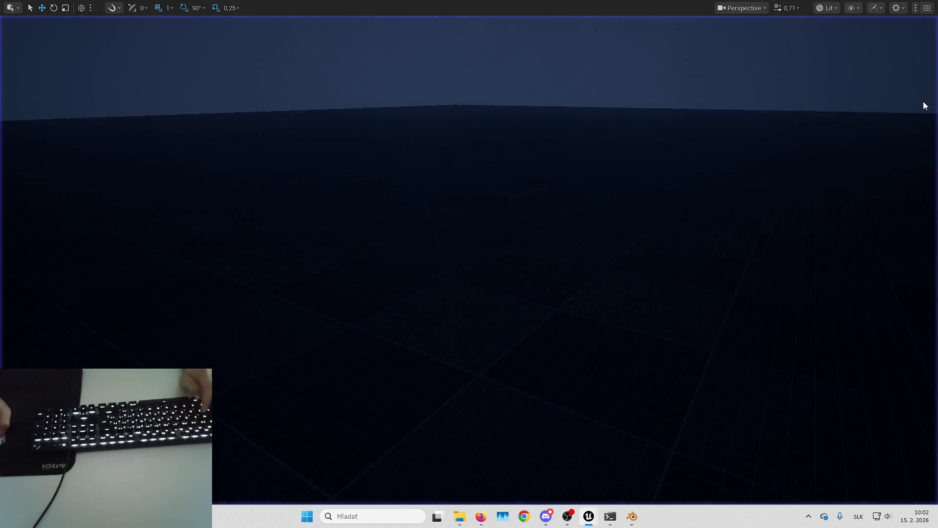
{"action": "scroll", "coordinate": [347, 304], "scroll_direction": "up", "scroll_amount": 2}
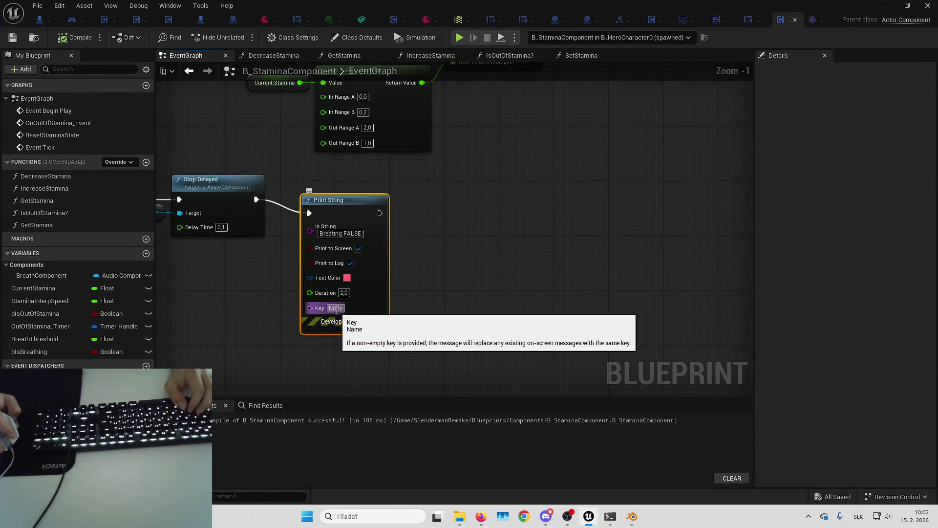
- Set the 'Breating TRUE' Print String's Key to 3 and start a new play session
{"action": "mouse_move", "coordinate": [489, 201]}
{"action": "left_mouse_down"}
{"action": "mouse_move", "coordinate": [540, 311]}
{"action": "mouse_move", "coordinate": [514, 237]}
{"action": "mouse_move", "coordinate": [356, 308]}
{"action": "left_mouse_up"}
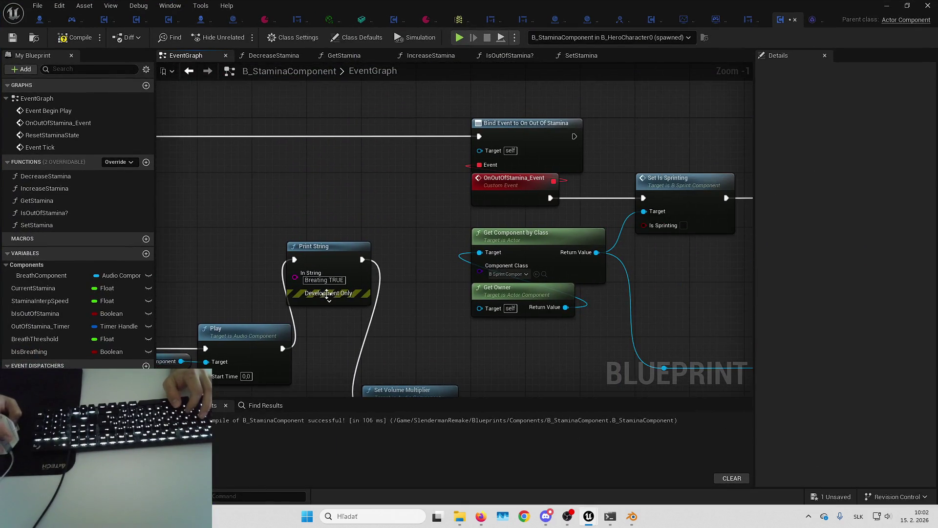
{"action": "left_click", "coordinate": [329, 301]}
{"action": "left_click_drag", "start_coordinate": [324, 351], "coordinate": [379, 296]}
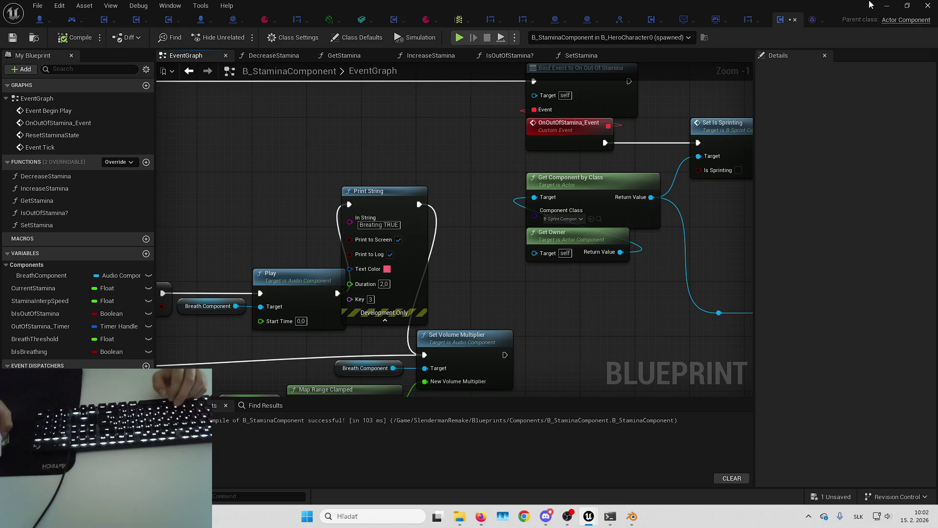
{"action": "key", "text": "alt+p"}
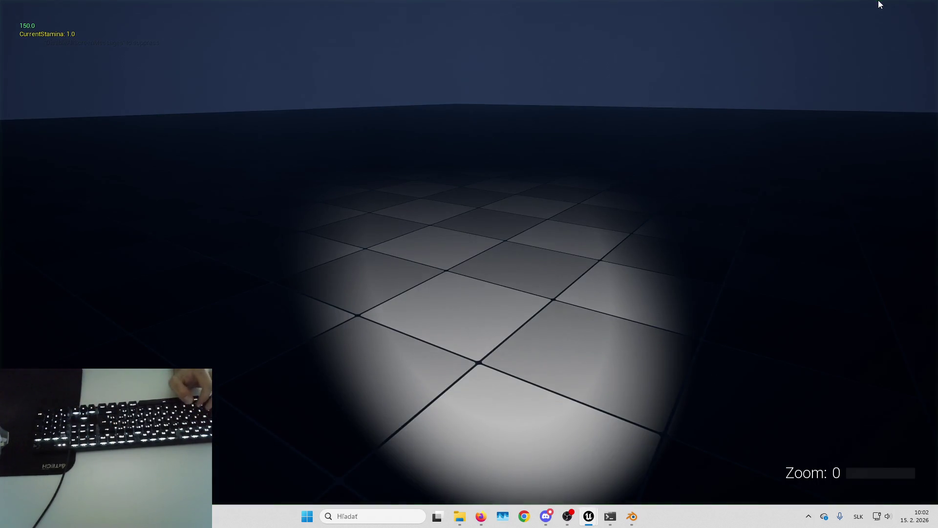
- Alternate sprinting and walking so stamina drains and recovers with single Breating messages, then stop play
{"action": "key", "text": "shift+w"}
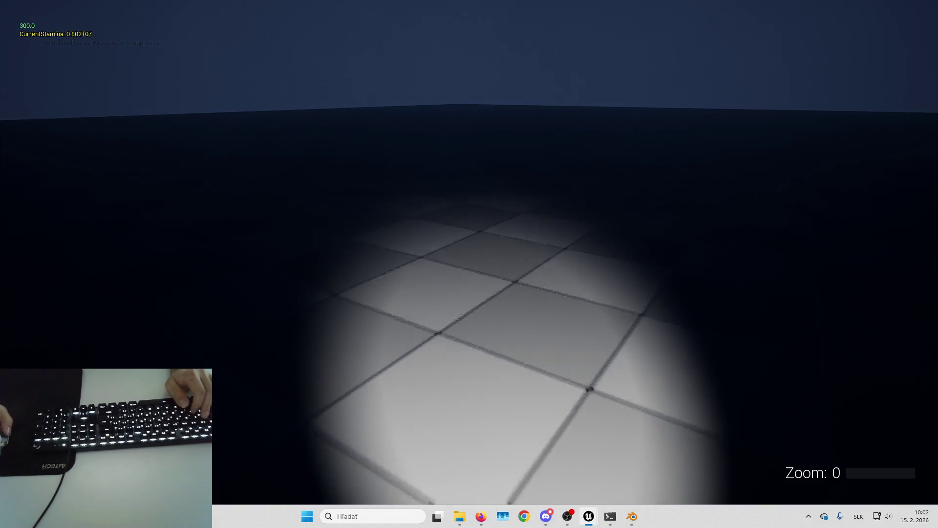
{"action": "key", "text": "w"}
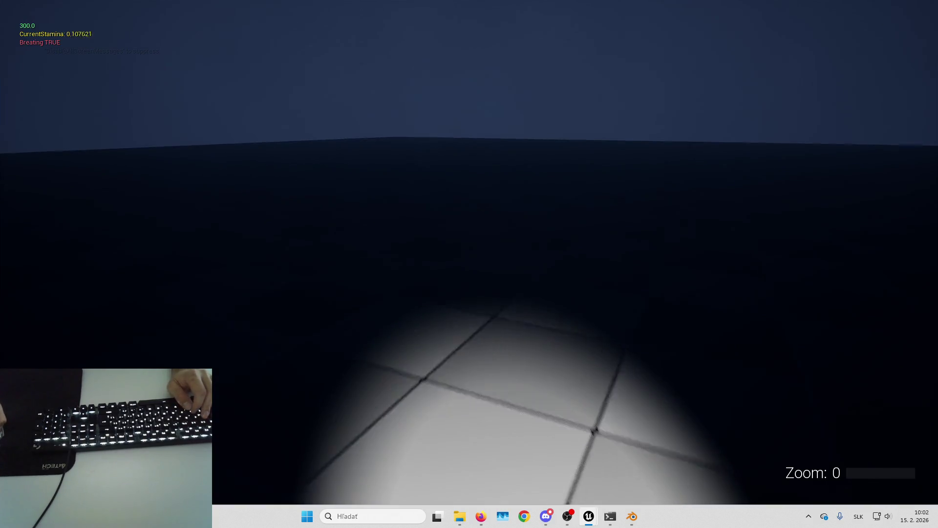
{"action": "key", "text": "w"}
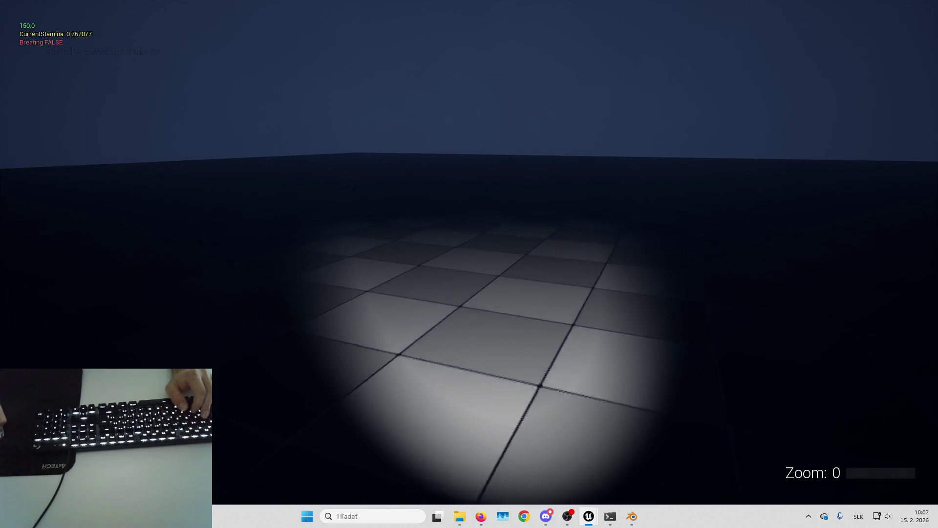
{"action": "key", "text": "w"}
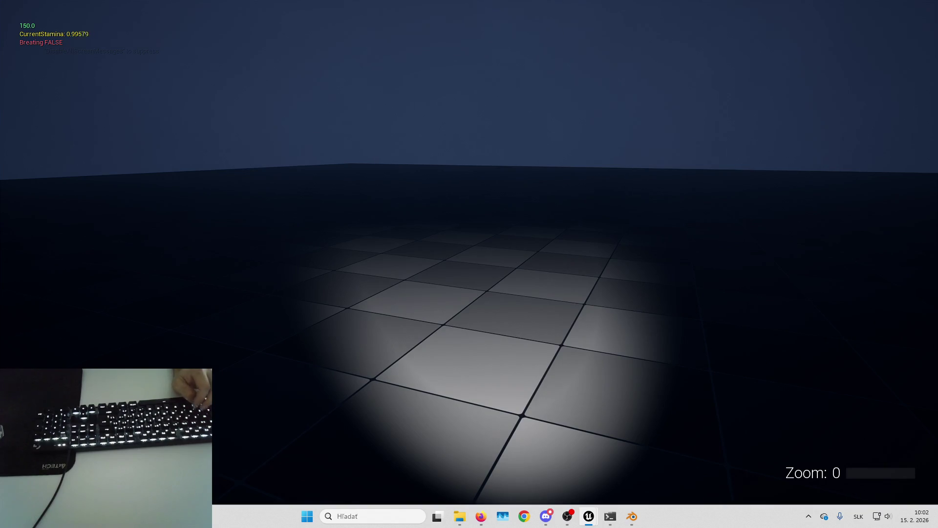
{"action": "key", "text": "alt+Tab"}
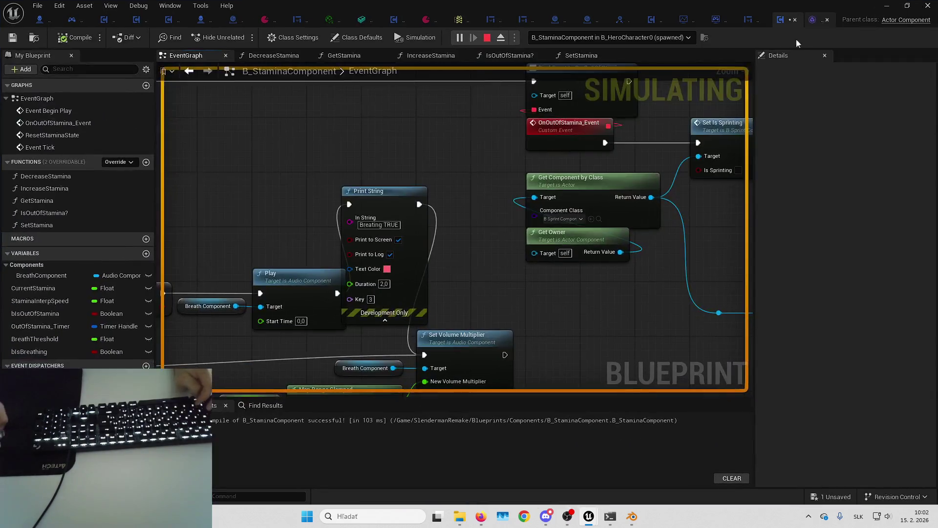
{"action": "key", "text": "alt+Tab"}
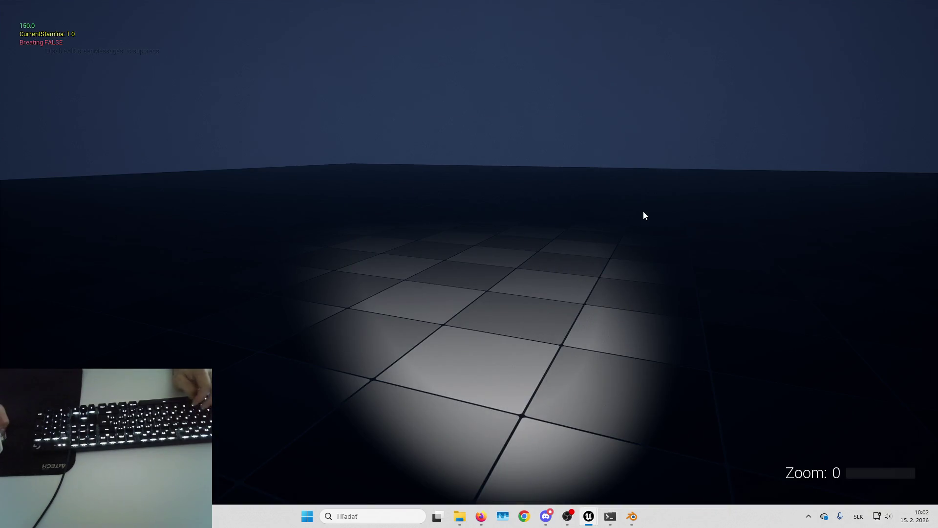
{"action": "key", "text": "shift+w"}
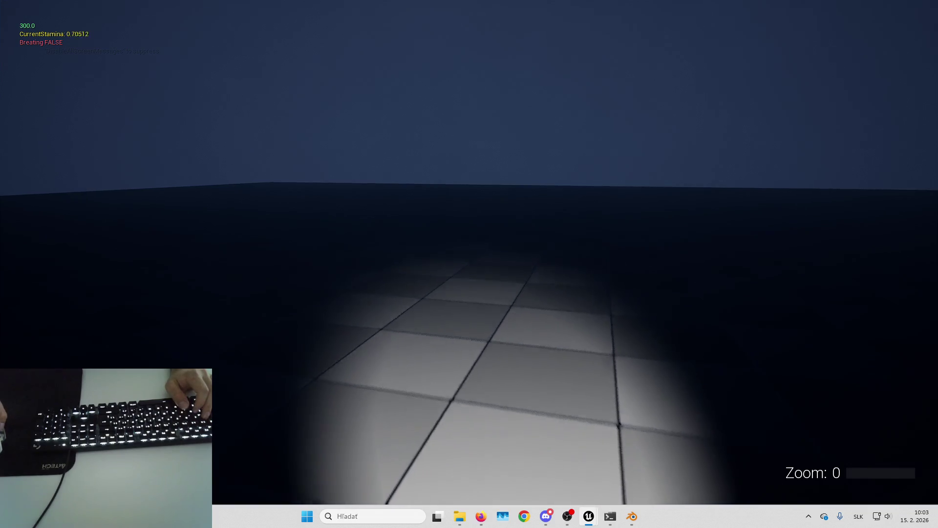
{"action": "key", "text": "shift+w"}
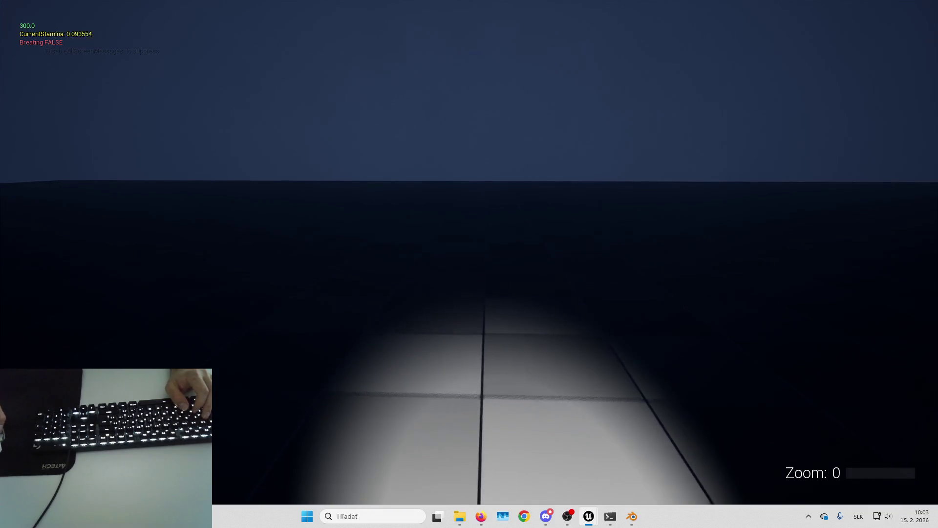
{"action": "key", "text": "w"}
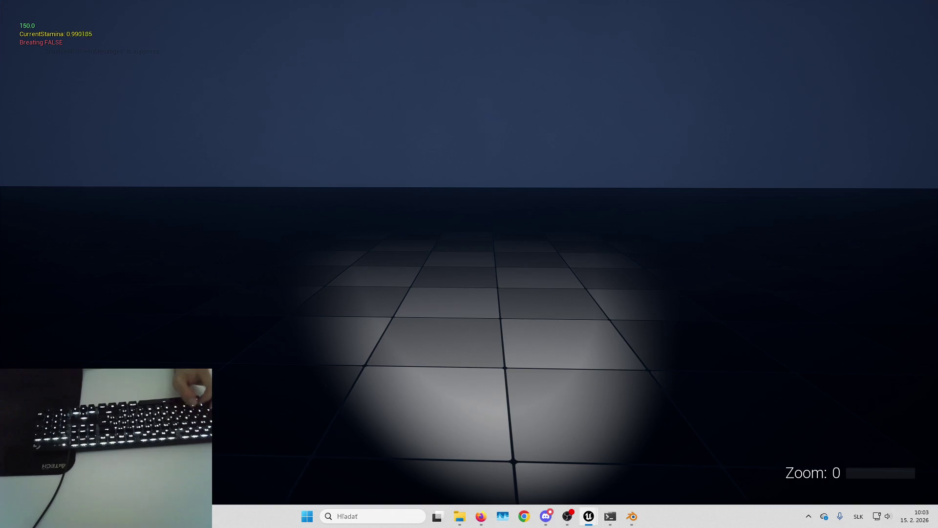
{"action": "key", "text": "shift+w"}
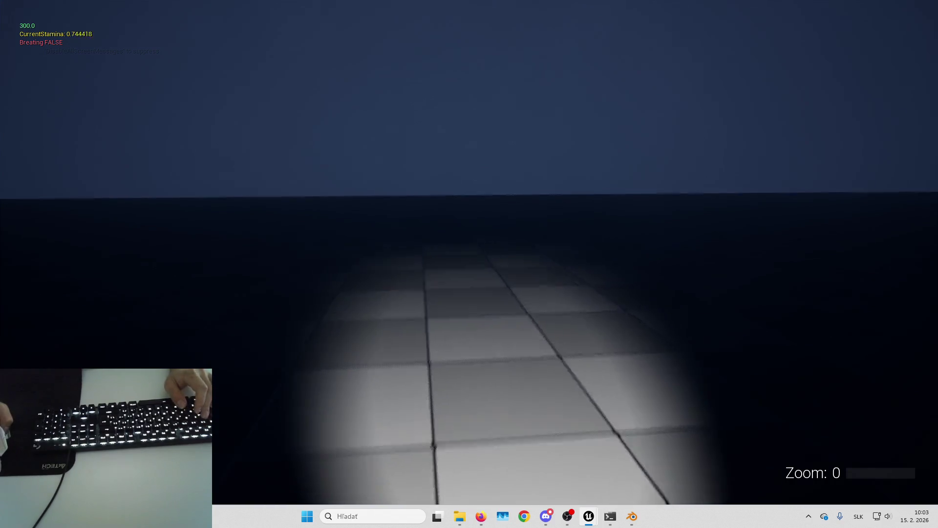
{"action": "key", "text": "w"}
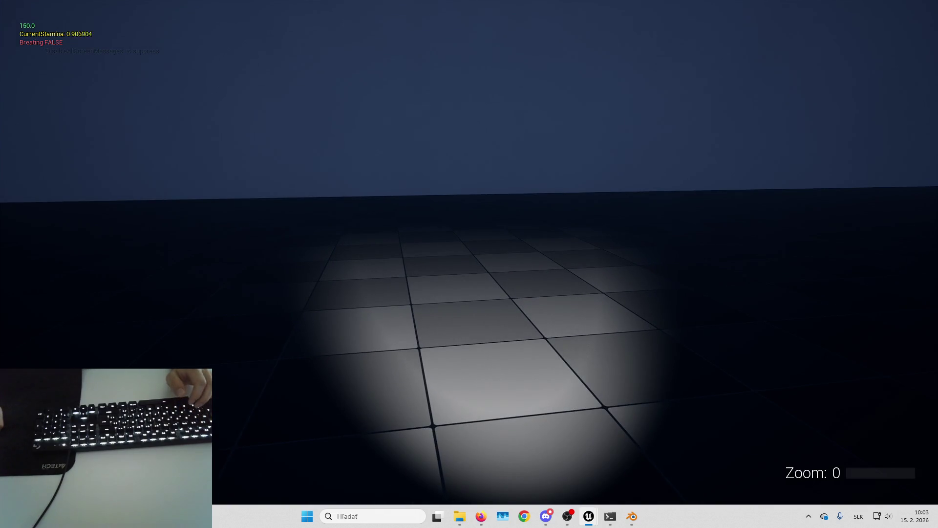
{"action": "key", "text": "Escape"}
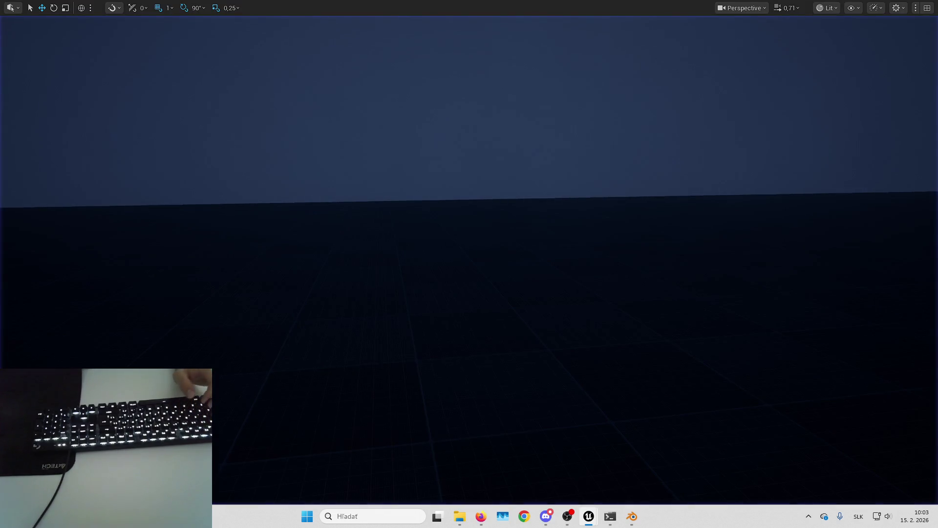
{"action": "scroll", "coordinate": [515, 257], "scroll_direction": "up", "scroll_amount": 2}
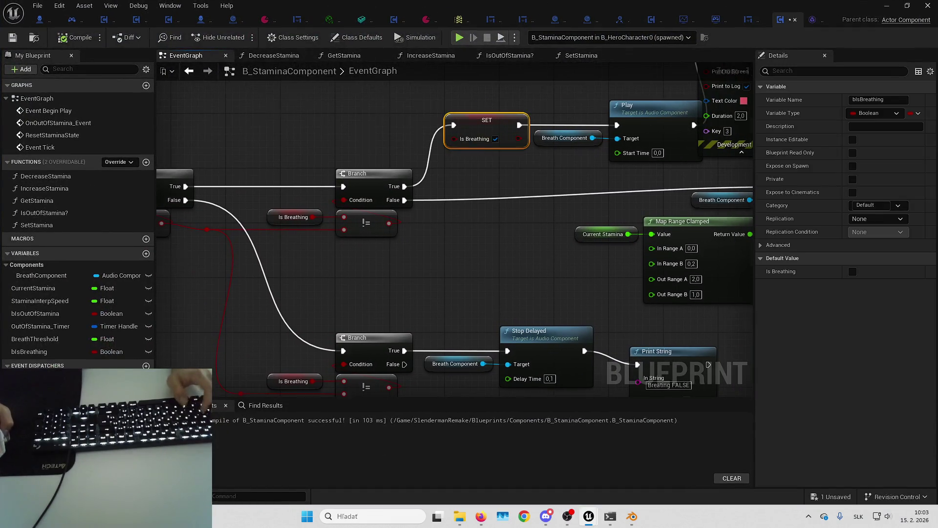
- Insert a SET Is Breathing (false) copy before Stop Delayed, compile, and start a play-test
{"action": "key", "text": "ctrl+v"}
{"action": "left_click_drag", "start_coordinate": [382, 205], "coordinate": [631, 293]}
{"action": "left_click_drag", "start_coordinate": [502, 232], "coordinate": [667, 235]}
{"action": "left_click_drag", "start_coordinate": [439, 195], "coordinate": [443, 231]}
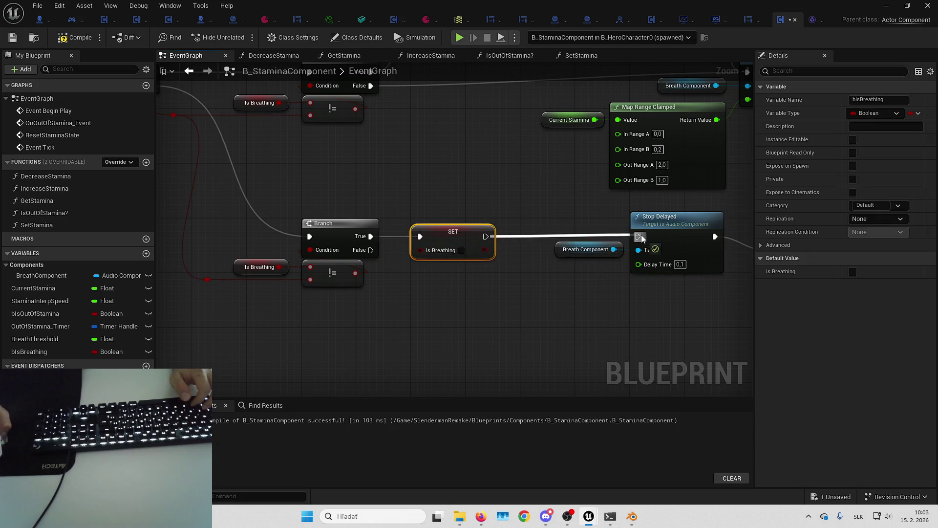
{"action": "left_click_drag", "start_coordinate": [641, 238], "coordinate": [639, 236]}
{"action": "left_click", "coordinate": [13, 38]}
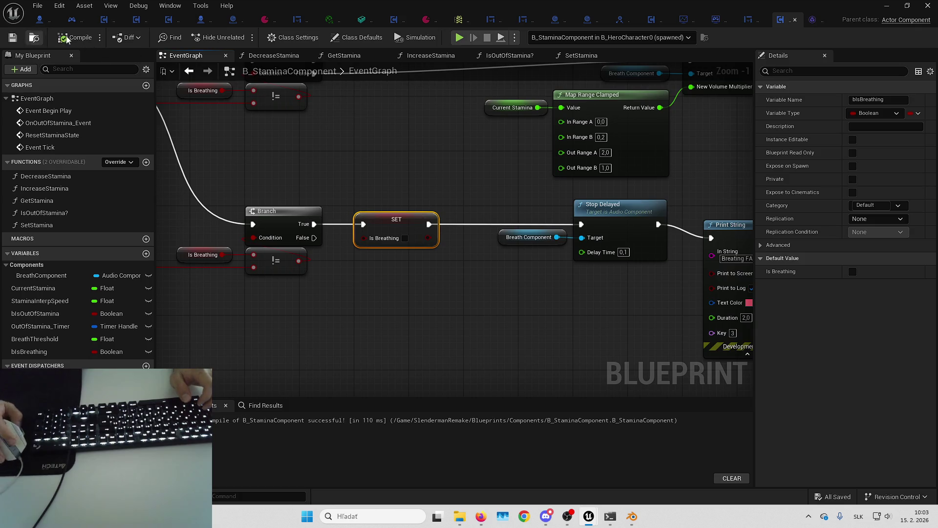
{"action": "key", "text": "alt+p"}
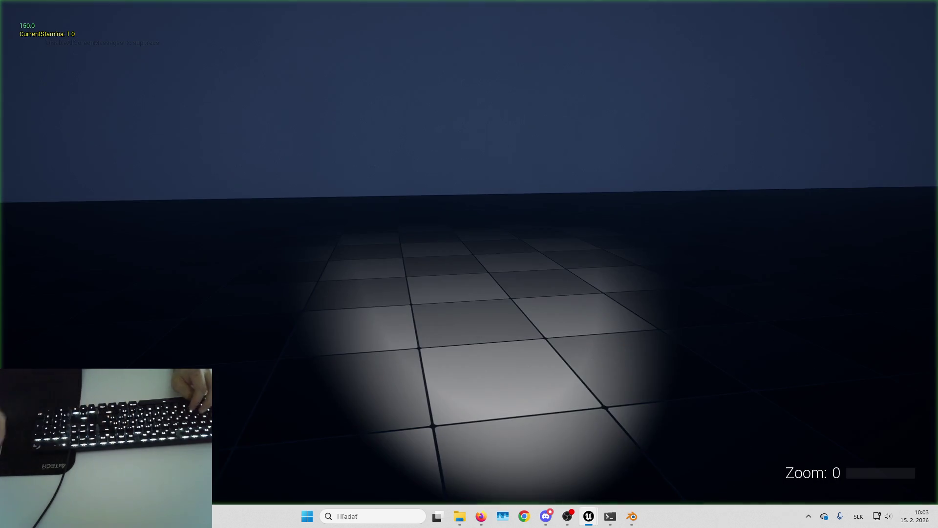
- Alternate sprinting and walking to drain stamina while watching the Breating TRUE/FALSE messages
{"action": "key", "text": "shift+w"}
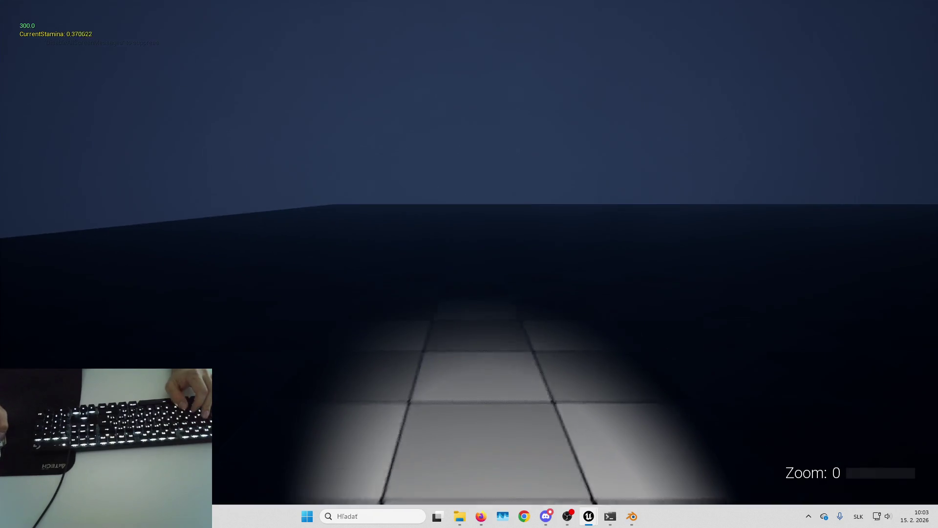
{"action": "key", "text": "w"}
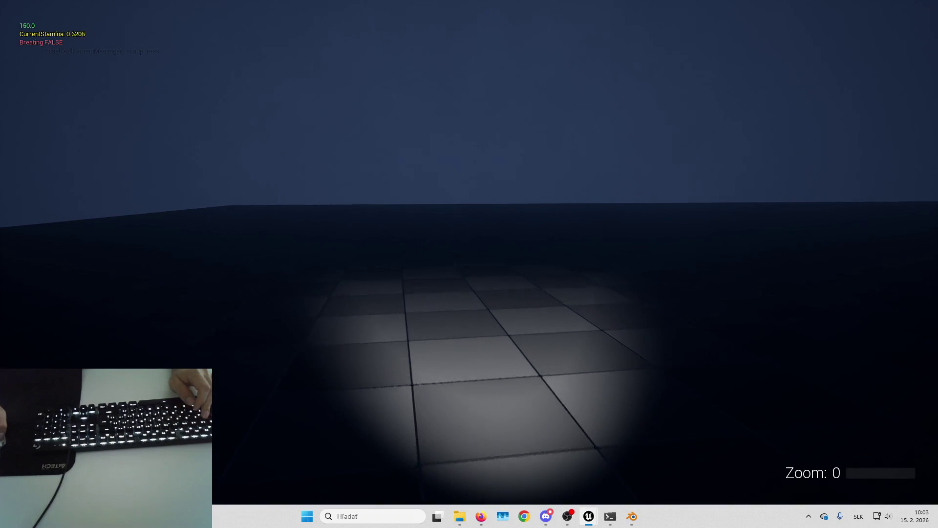
{"action": "key", "text": "shift+w"}
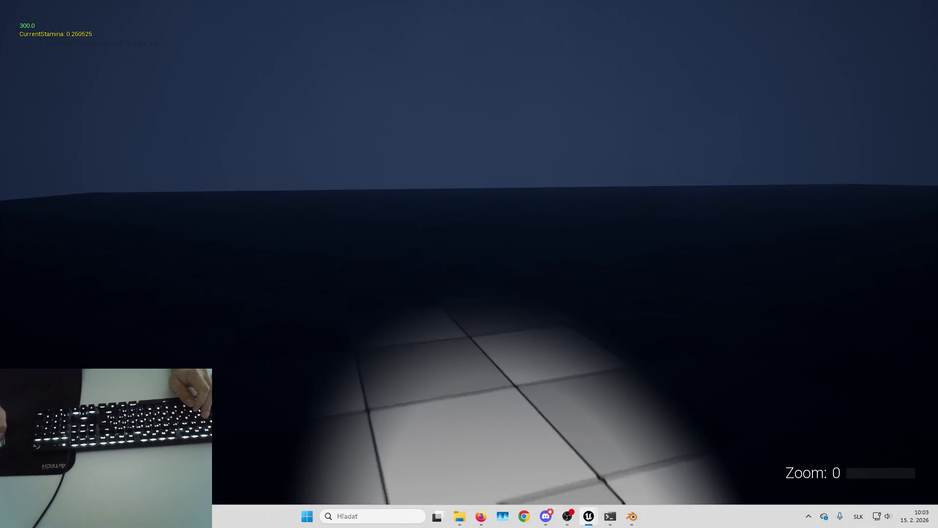
{"action": "key", "text": "shift+w"}
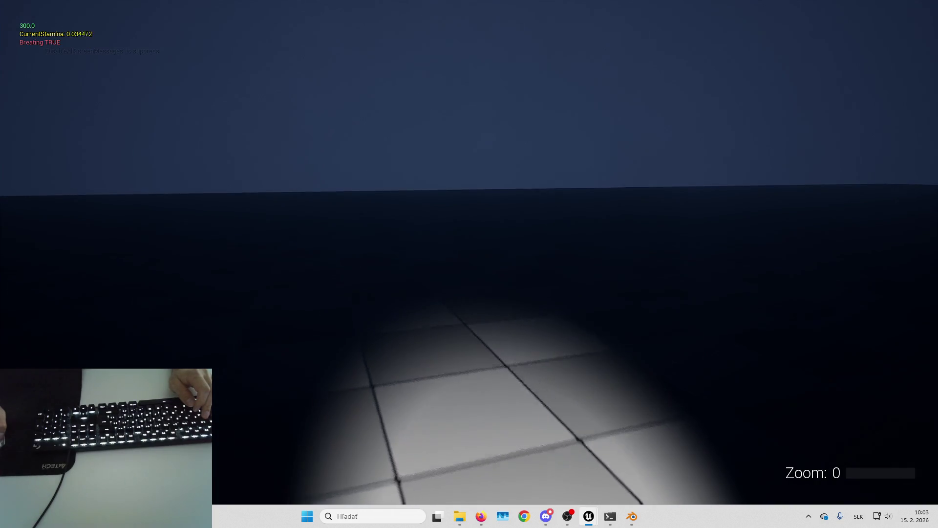
{"action": "key", "text": "w"}
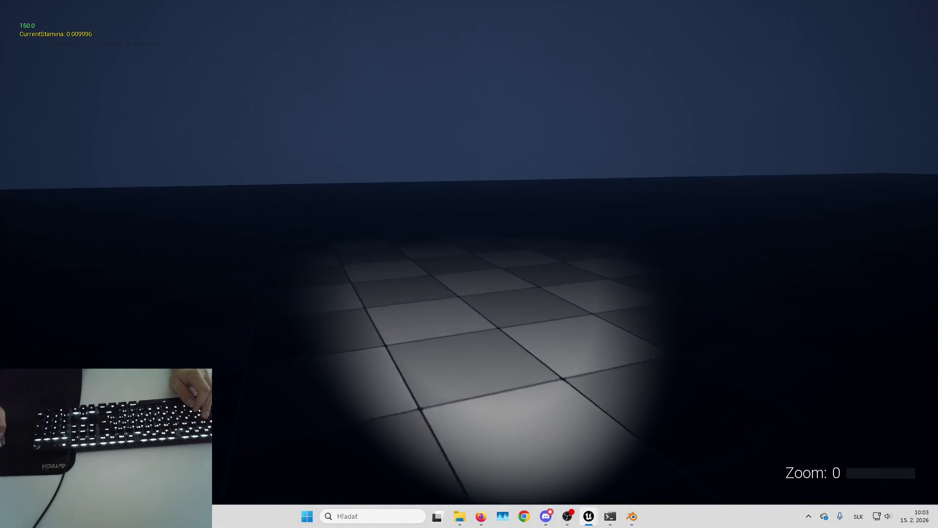
{"action": "key", "text": "w"}
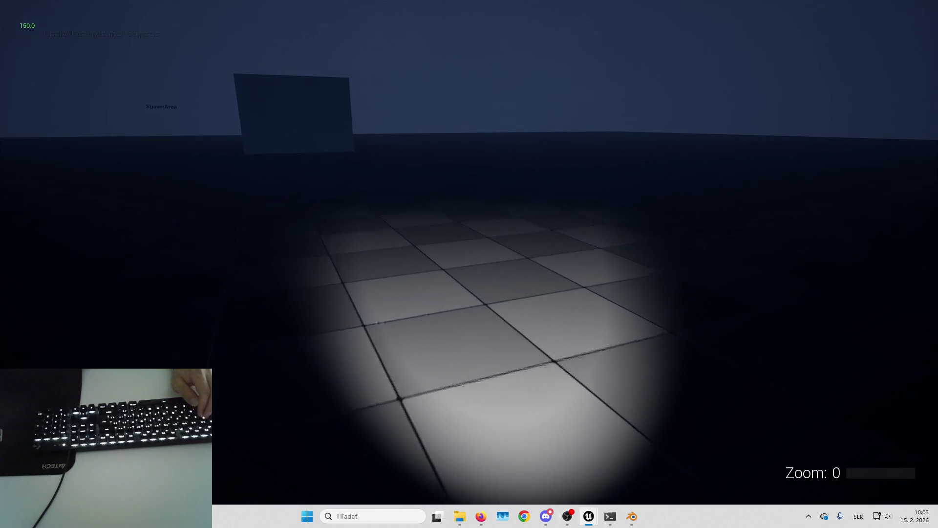
{"action": "key", "text": "w"}
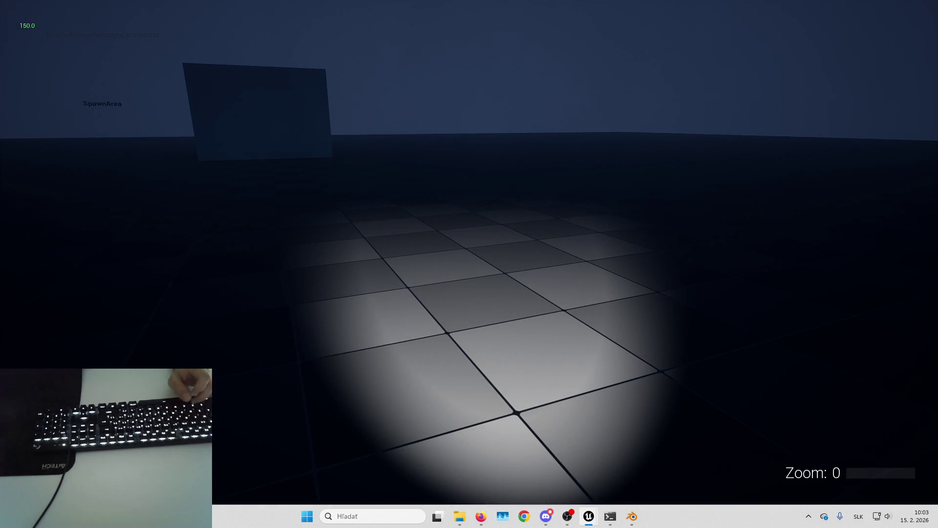
{"action": "key", "text": "w"}
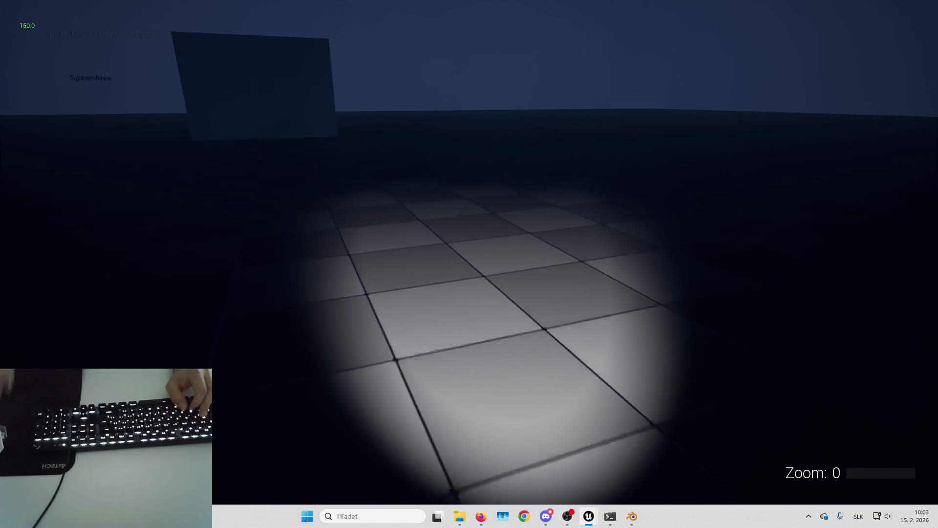
- Sprint again toward the wall, then end the play-test with Esc
{"action": "key", "text": "shift"}
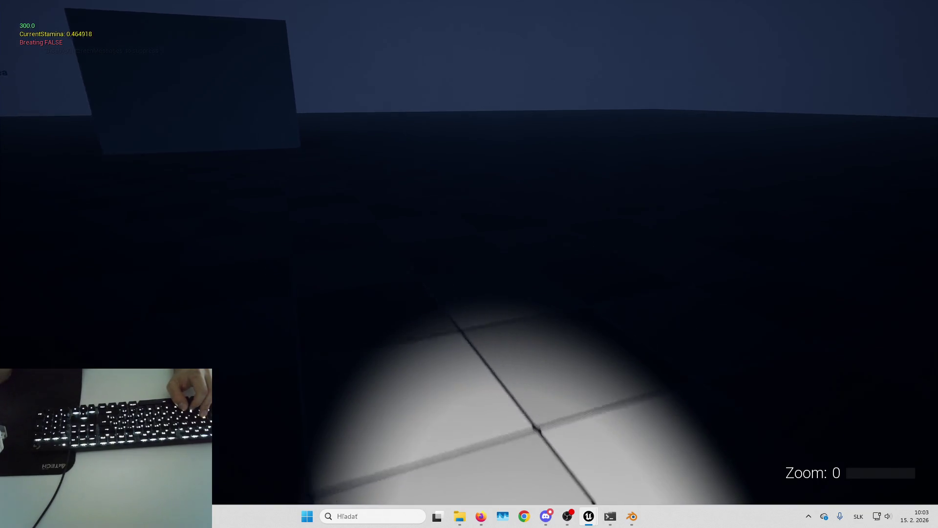
{"action": "key", "text": "w"}
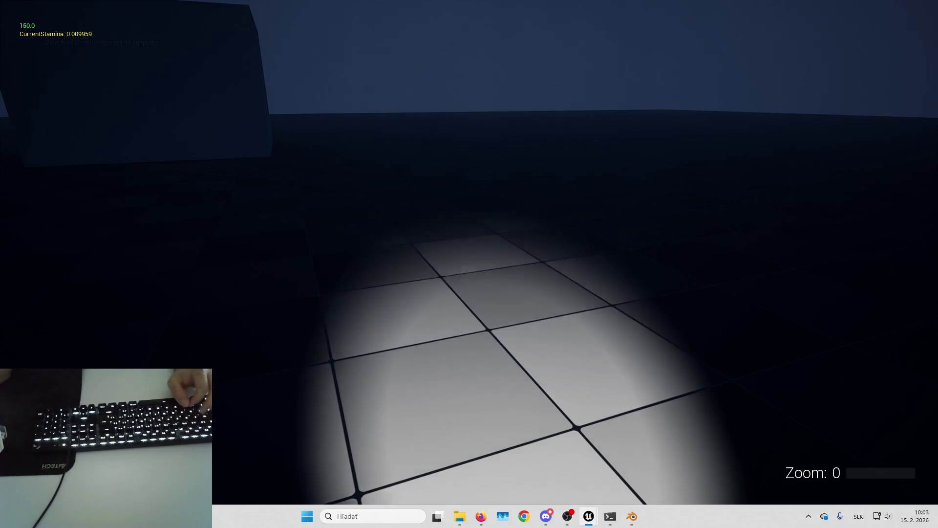
{"action": "key", "text": "w"}
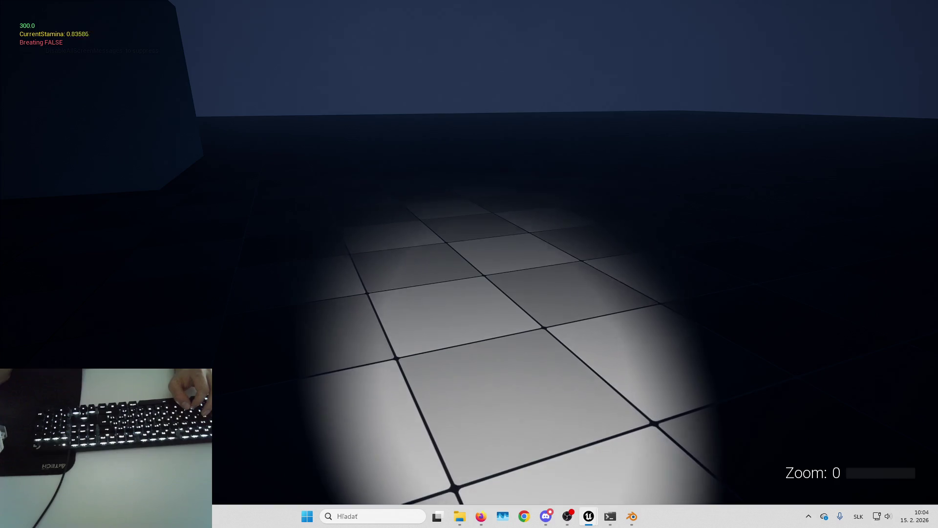
{"action": "key", "text": "w"}
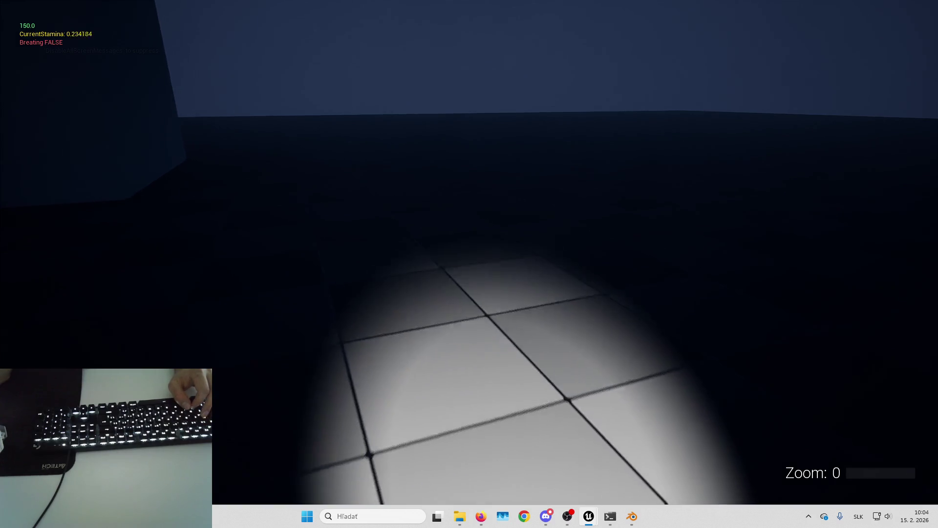
{"action": "key", "text": "shift+w"}
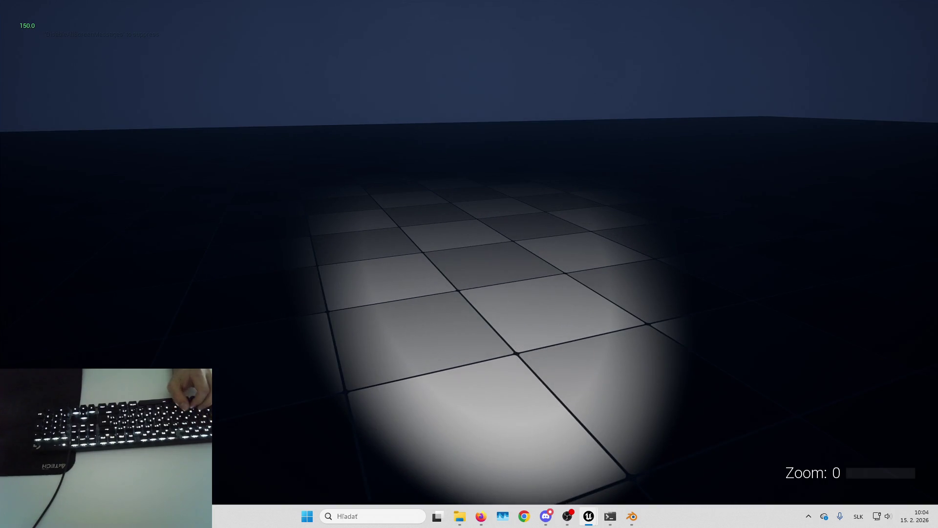
{"action": "left_click", "coordinate": [663, 227]}
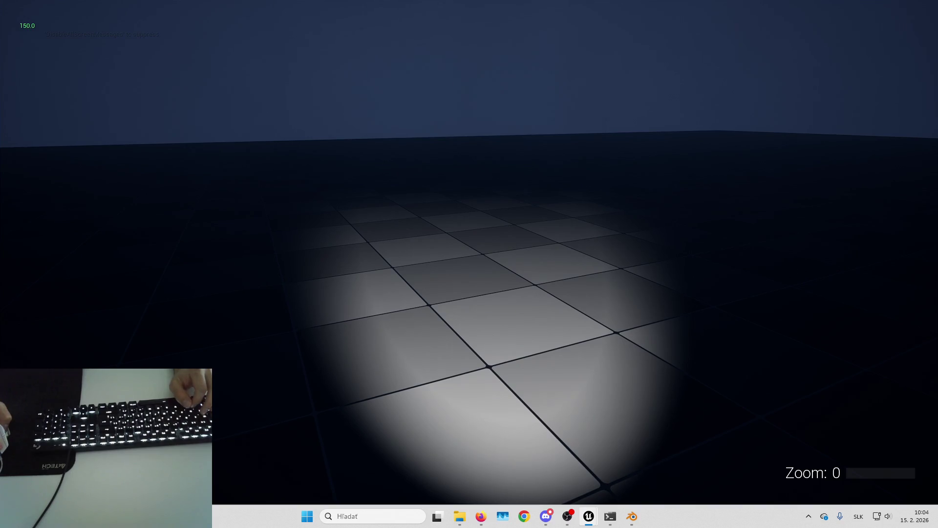
{"action": "key", "text": "shift"}
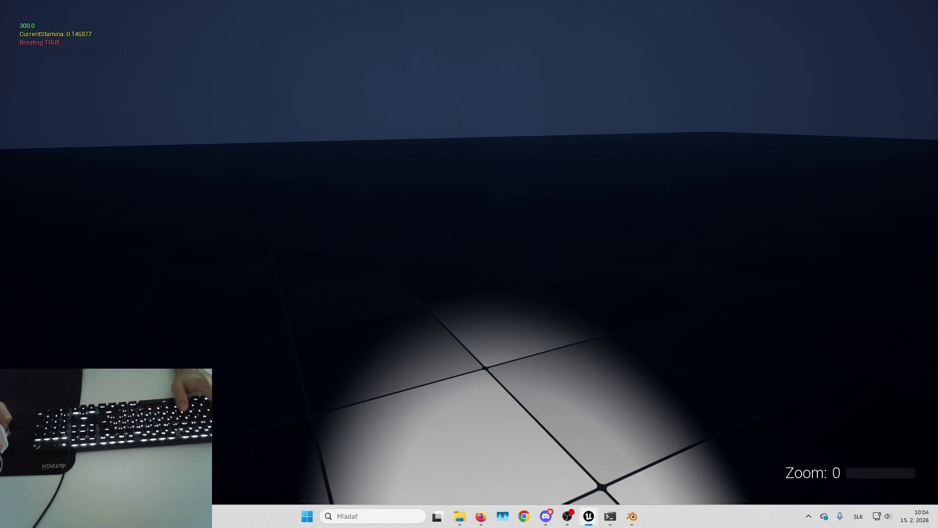
{"action": "key", "text": "Escape"}
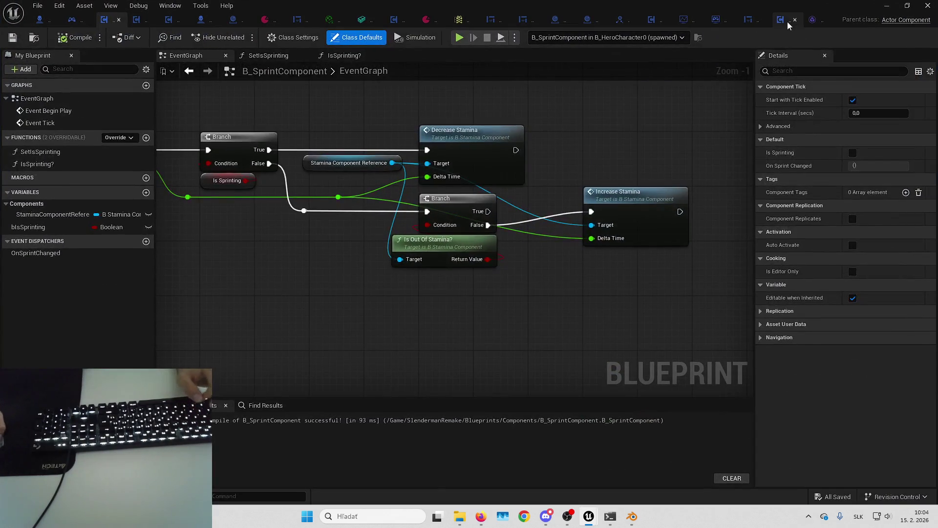
- Return to the EventGraph and locate Set Is Sprinting at the end of ResetStaminaState
{"action": "left_click", "coordinate": [788, 22]}
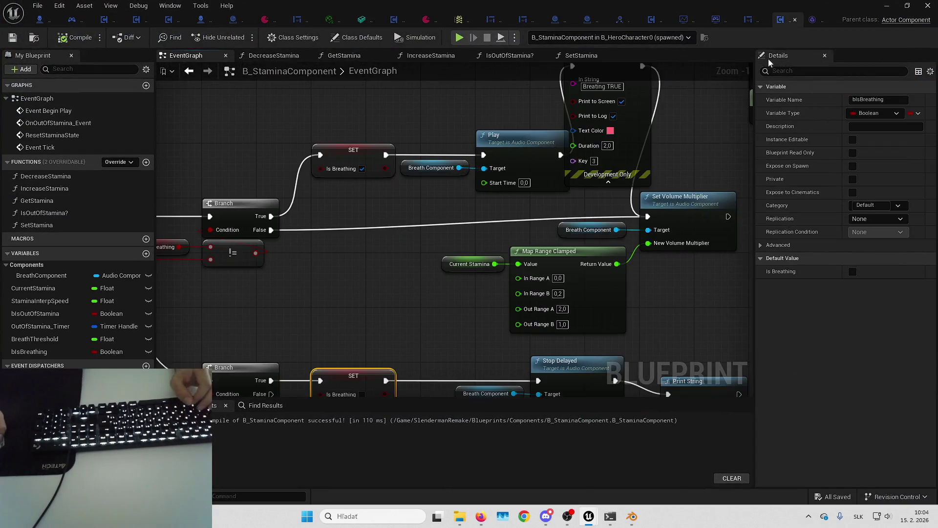
{"action": "scroll", "coordinate": [488, 159], "scroll_direction": "up", "scroll_amount": 2}
{"action": "scroll", "coordinate": [487, 159], "scroll_direction": "down", "scroll_amount": 6}
{"action": "scroll", "coordinate": [373, 210], "scroll_direction": "up", "scroll_amount": 4}
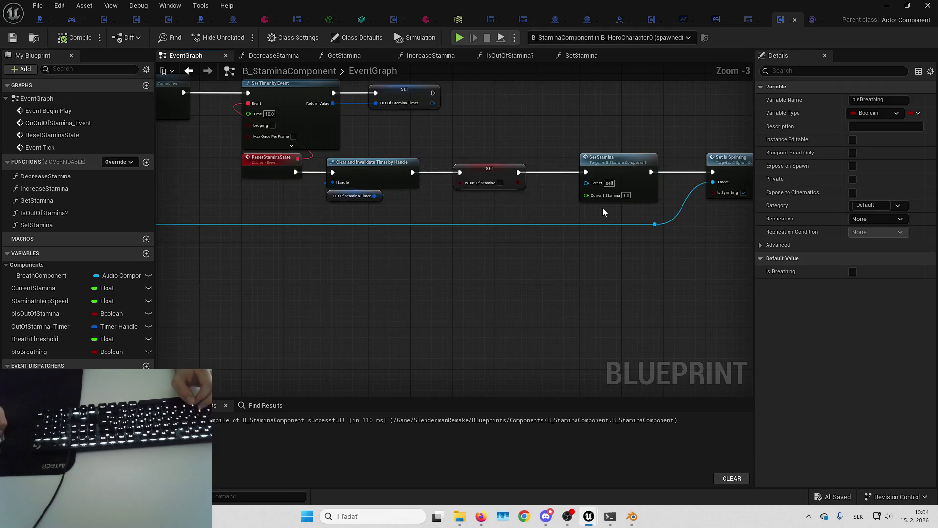
{"action": "scroll", "coordinate": [631, 264], "scroll_direction": "down", "scroll_amount": 1}
{"action": "scroll", "coordinate": [306, 165], "scroll_direction": "up", "scroll_amount": 1}
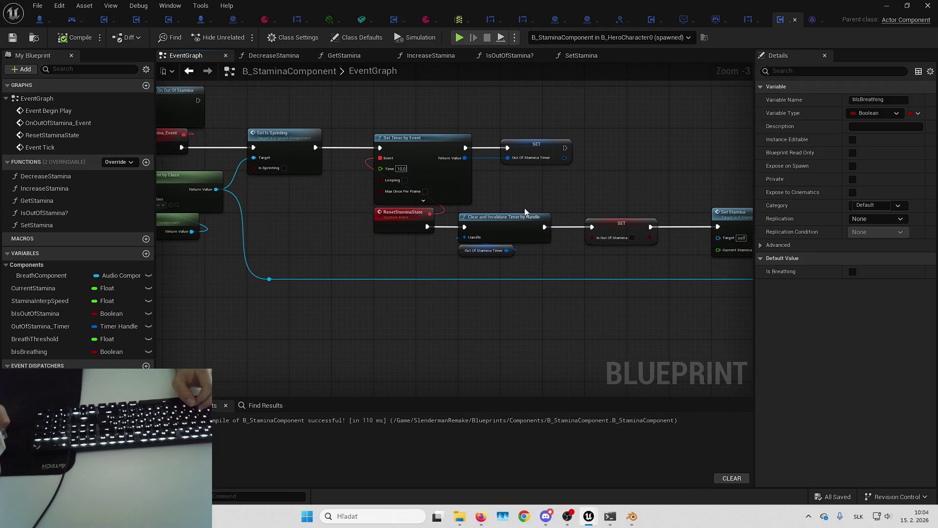
{"action": "left_click", "coordinate": [316, 163]}
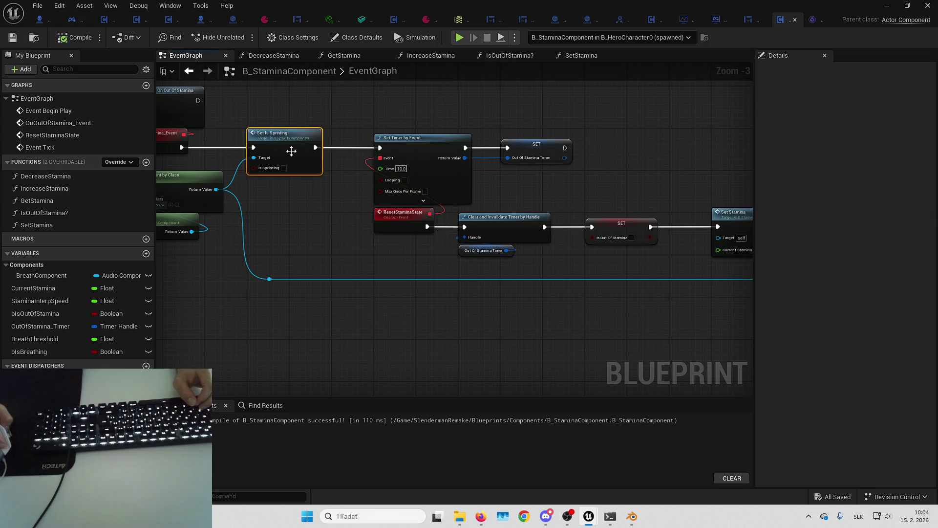
{"action": "mouse_move", "coordinate": [280, 203]}
{"action": "left_mouse_down"}
{"action": "mouse_move", "coordinate": [355, 247]}
{"action": "mouse_move", "coordinate": [365, 242]}
{"action": "mouse_move", "coordinate": [351, 283]}
{"action": "mouse_move", "coordinate": [379, 337]}
{"action": "mouse_move", "coordinate": [373, 307]}
{"action": "left_mouse_up"}
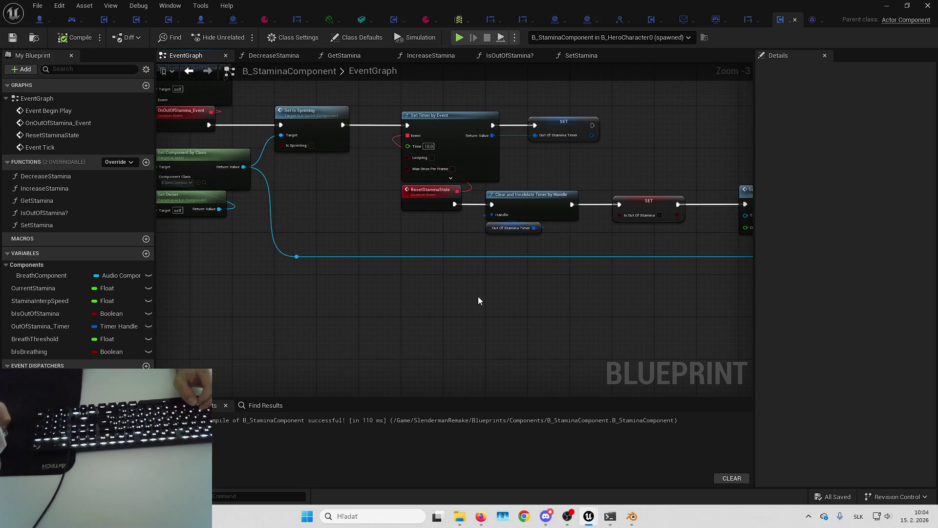
{"action": "left_click_drag", "start_coordinate": [478, 301], "coordinate": [272, 293]}
- Add a Get IA_Slender_Sprint node and wire its Return Value into Is Sprinting
{"action": "right_click", "coordinate": [517, 299]}
{"action": "type", "text": "get ia"}
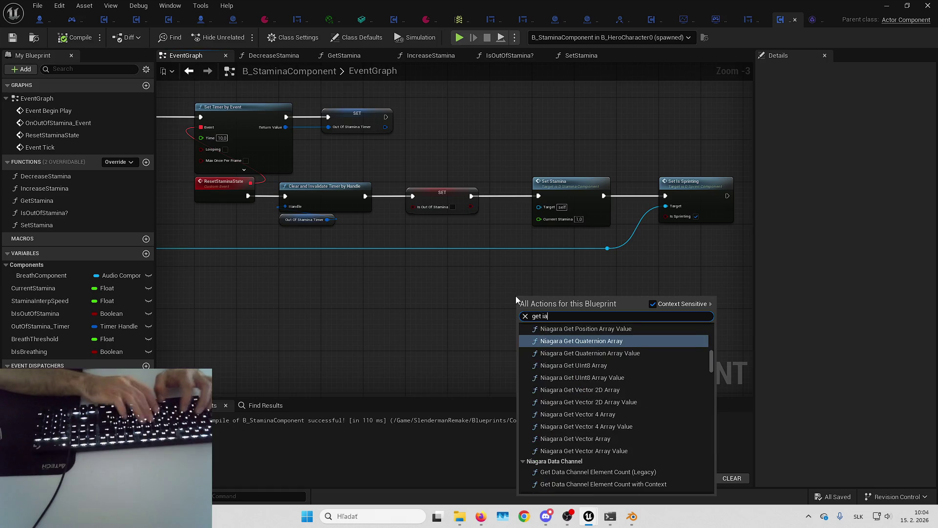
{"action": "type", "text": "_"}
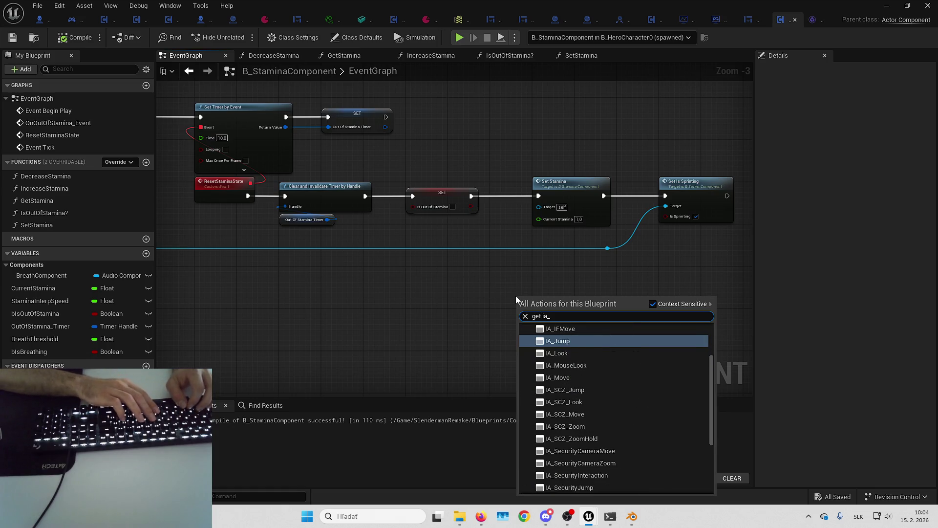
{"action": "type", "text": "slender"}
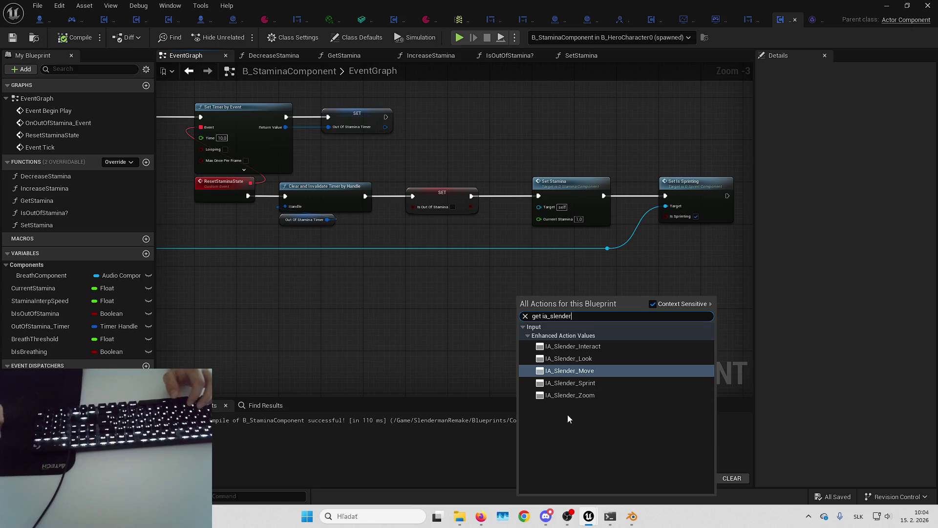
{"action": "left_click", "coordinate": [570, 383]}
{"action": "scroll", "coordinate": [529, 297], "scroll_direction": "up", "scroll_amount": 3}
{"action": "left_click_drag", "start_coordinate": [513, 287], "coordinate": [567, 240]}
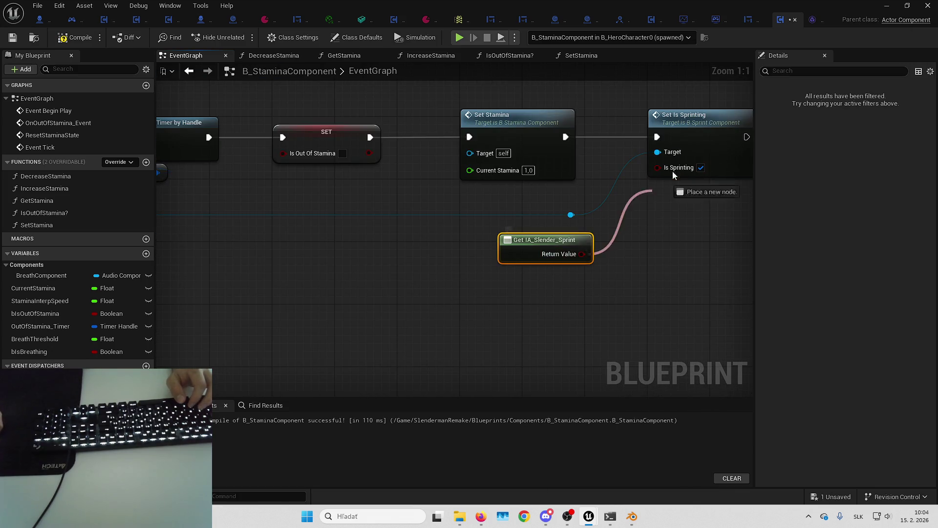
{"action": "left_click_drag", "start_coordinate": [674, 175], "coordinate": [675, 168]}
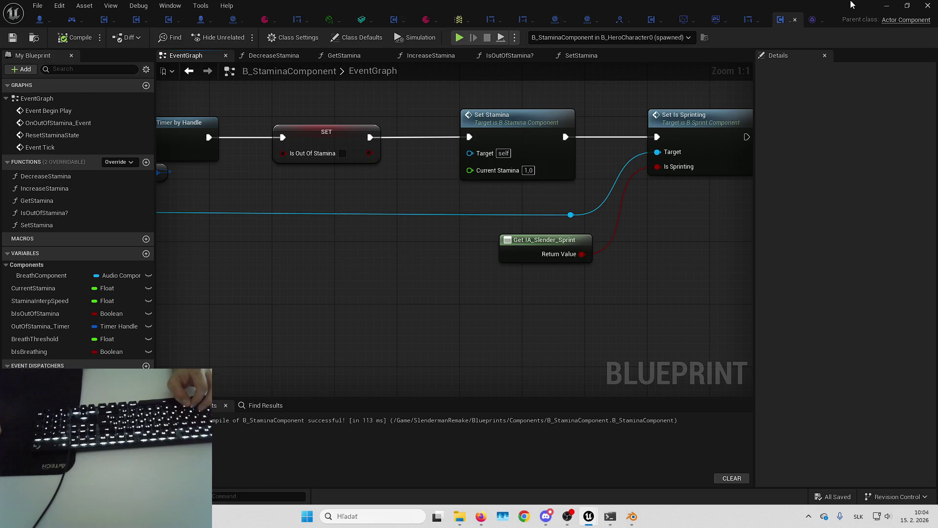
- Return to the running game and sprint to test the stamina drain
{"action": "left_click", "coordinate": [885, 3]}
{"action": "left_click", "coordinate": [884, 2]}
{"action": "key", "text": "shift+w"}
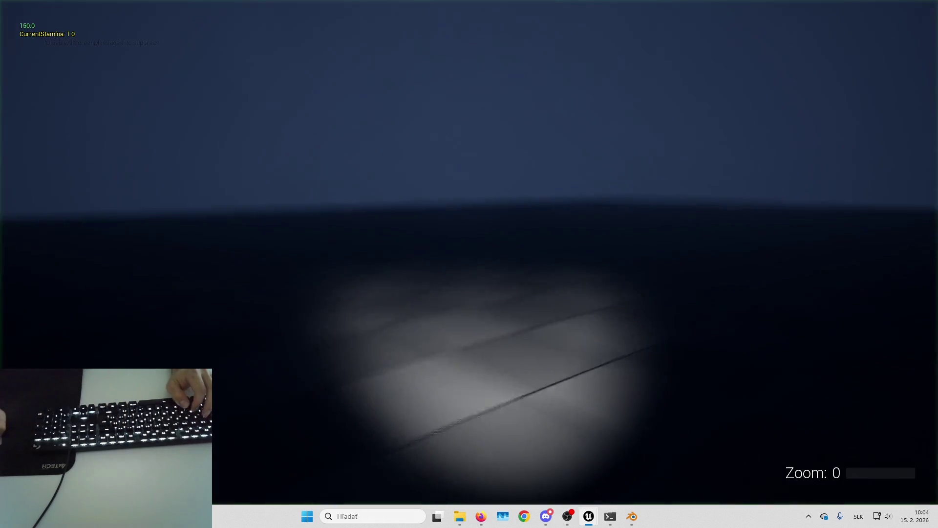
- Alternate sprinting and recovering to see 'Breating TRUE' while sprinting, then 'Breating FALSE' at about 0.29 stamina
{"action": "key", "text": "w"}
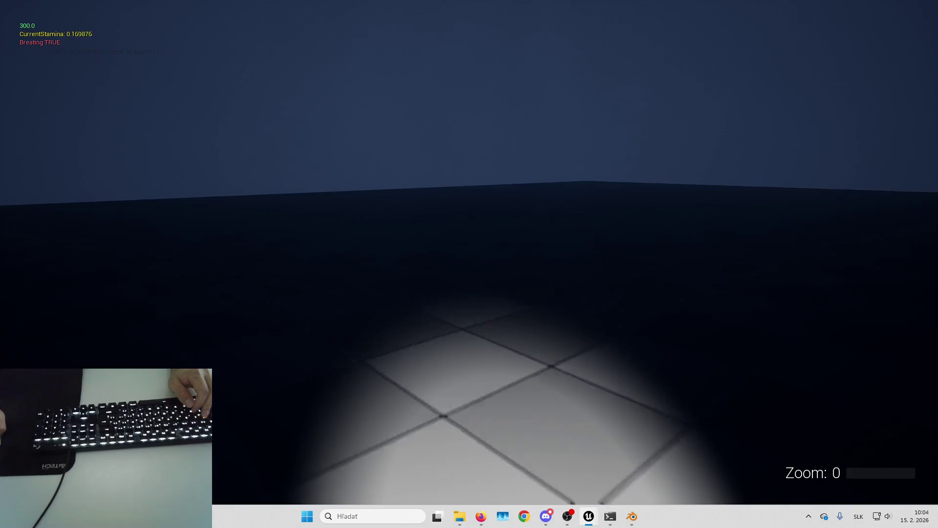
{"action": "key", "text": "shift"}
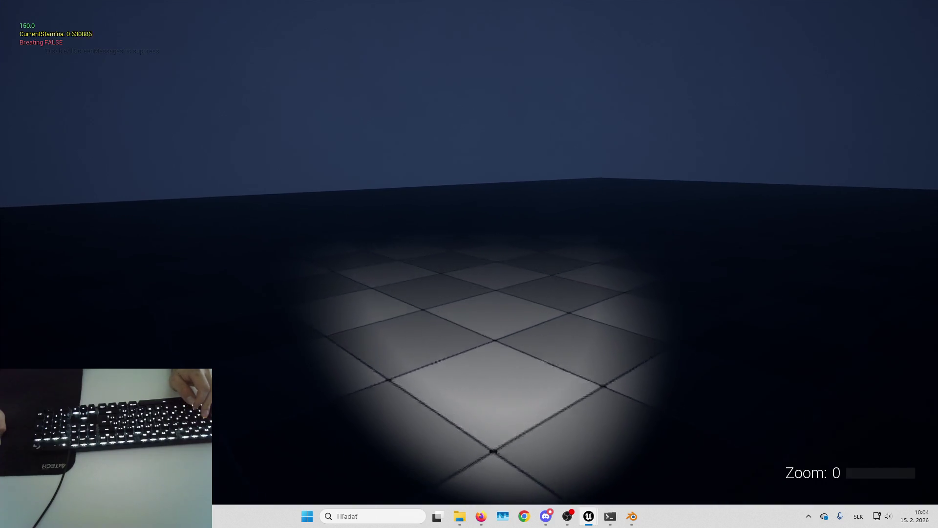
{"action": "mouse_move", "coordinate": [469, 264]}
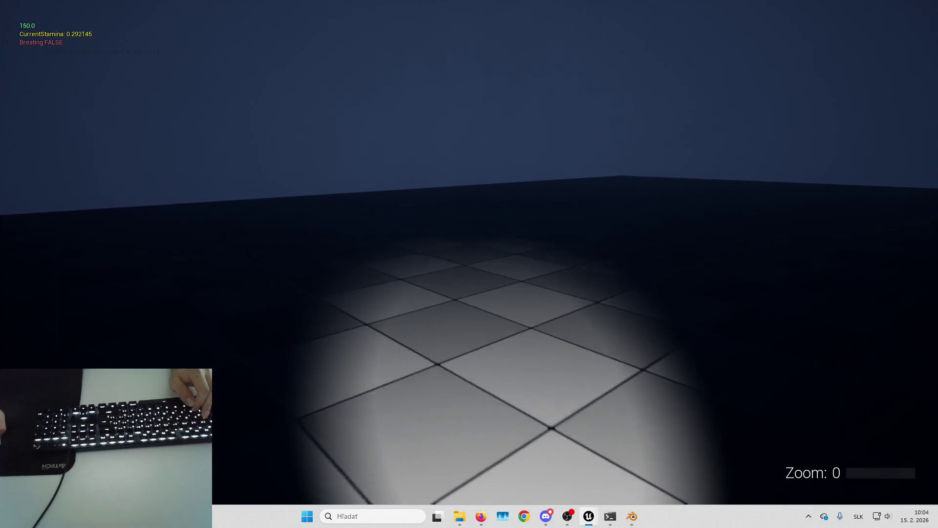
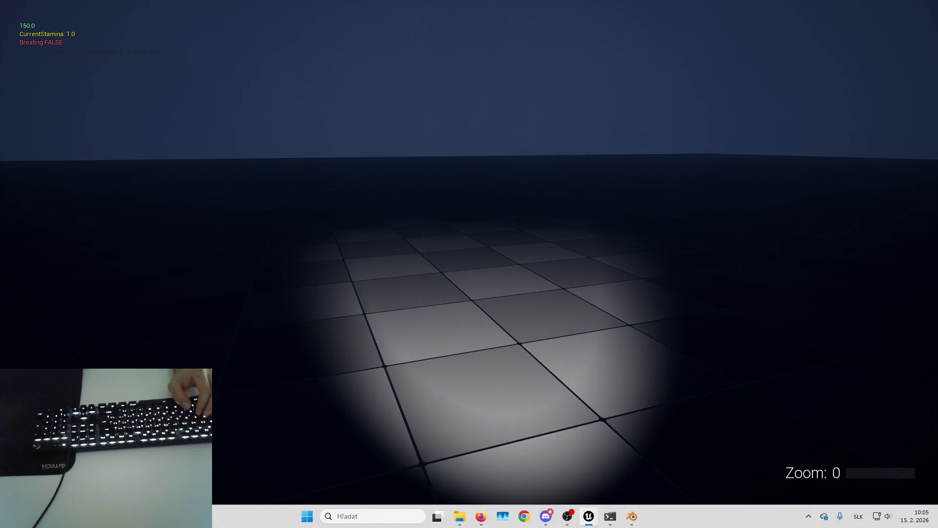
- Sprint forward with Shift+W until stamina runs out, then keep walking forward
{"action": "key", "text": "shift+w"}
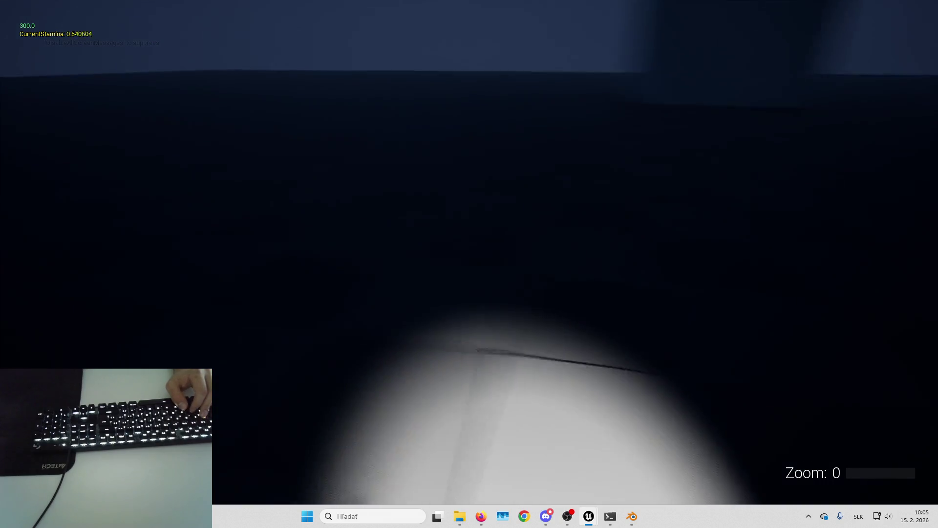
{"action": "key", "text": "shift+w"}
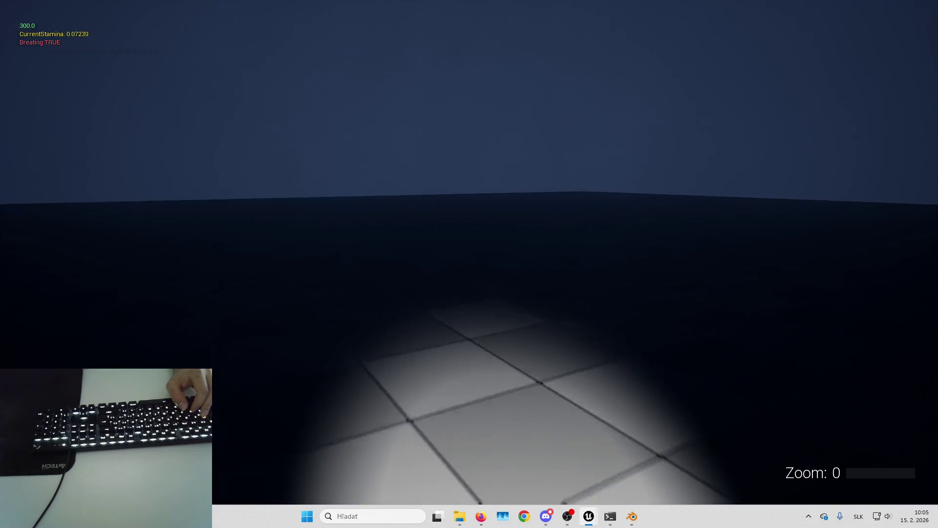
{"action": "key", "text": "w"}
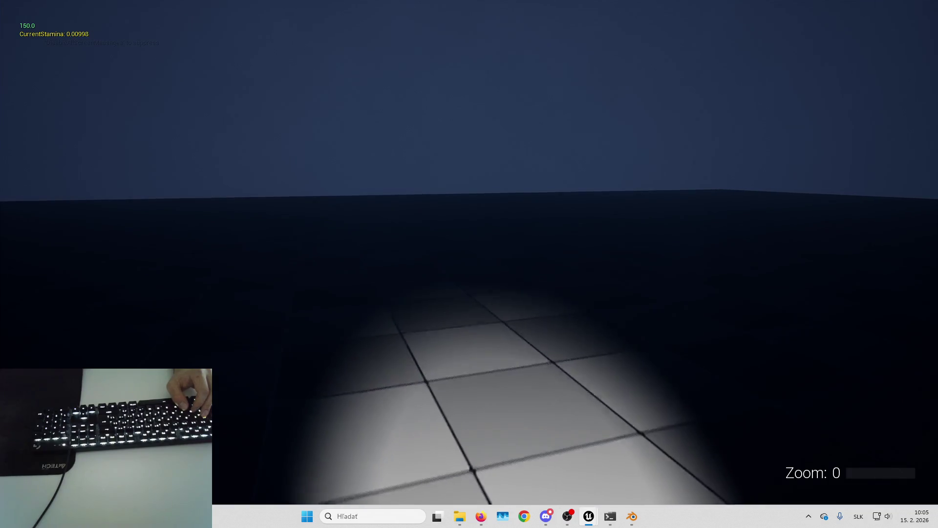
{"action": "key", "text": "w"}
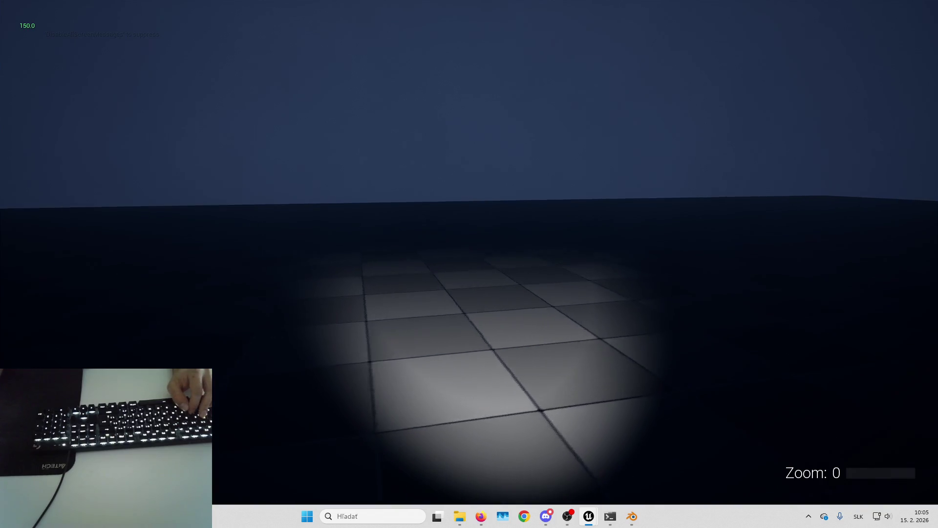
{"action": "key", "text": "w"}
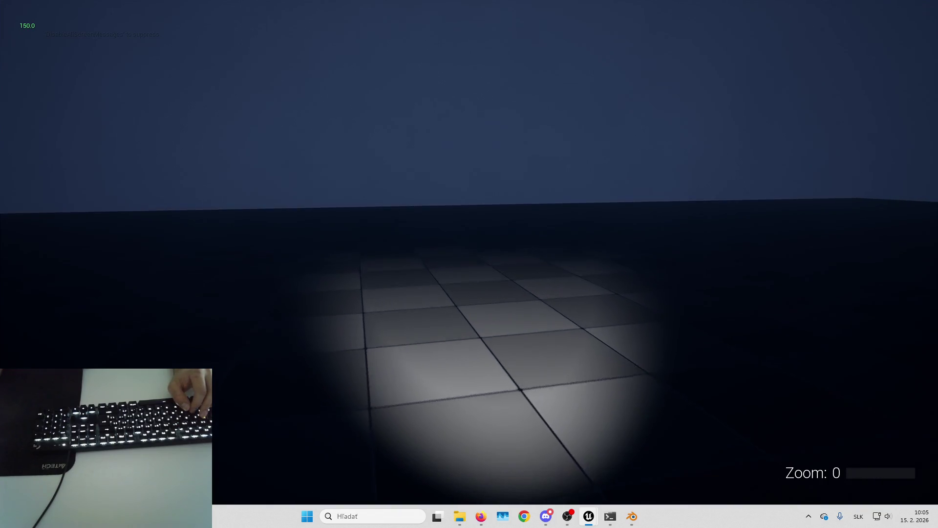
- Move left across the floor while stamina recovers, then end the play session
{"action": "key", "text": "a"}
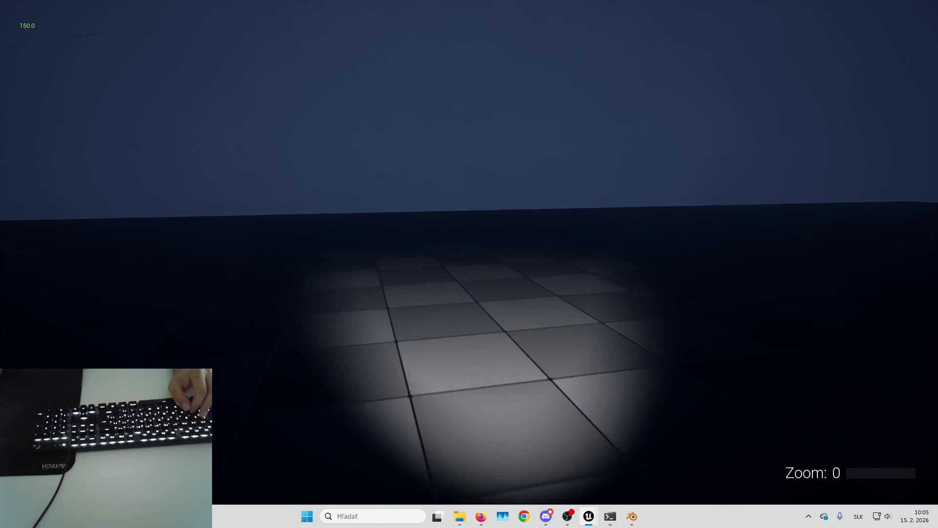
{"action": "key", "text": "a"}
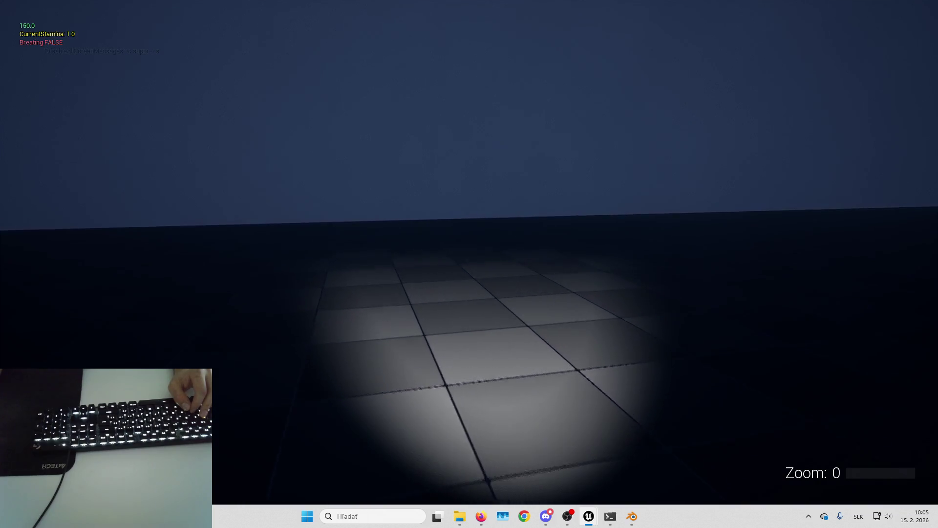
{"action": "key", "text": "a"}
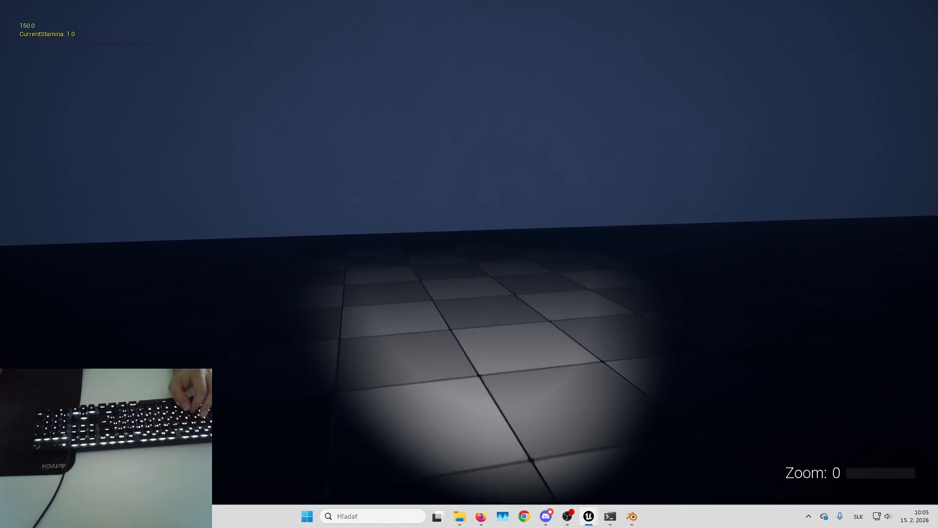
{"action": "key", "text": "a"}
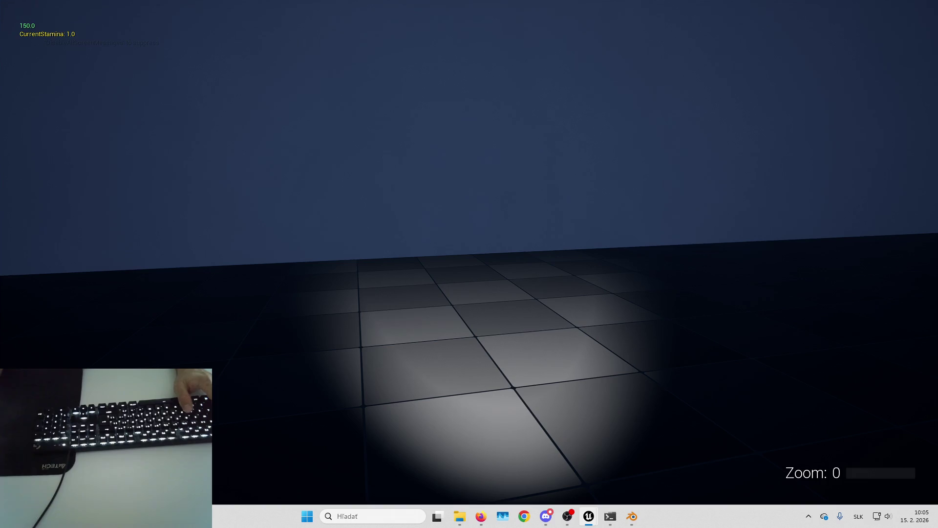
{"action": "key", "text": "Escape"}
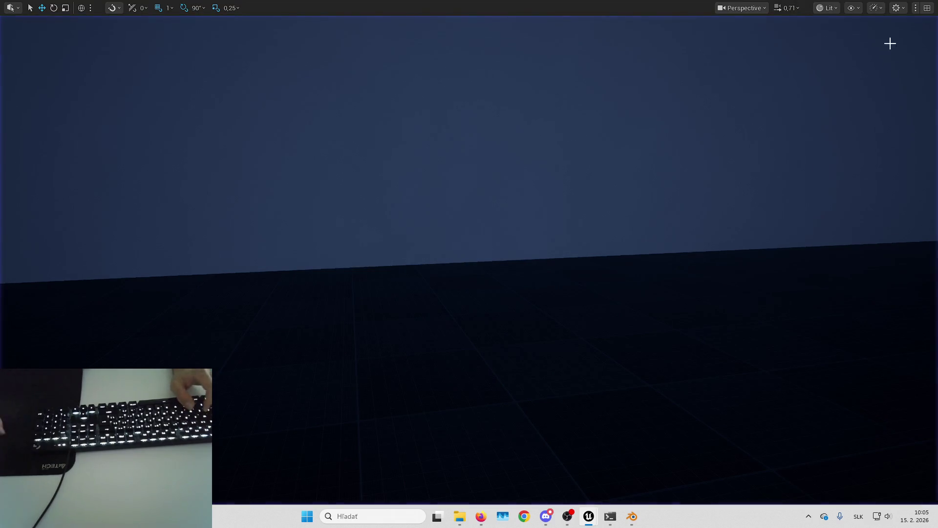
- In B_StaminaComponent, change the Set Stamina node's Current Stamina value to 0,1, then return to the level
{"action": "mouse_move", "coordinate": [589, 516]}
{"action": "left_click", "coordinate": [544, 472]}
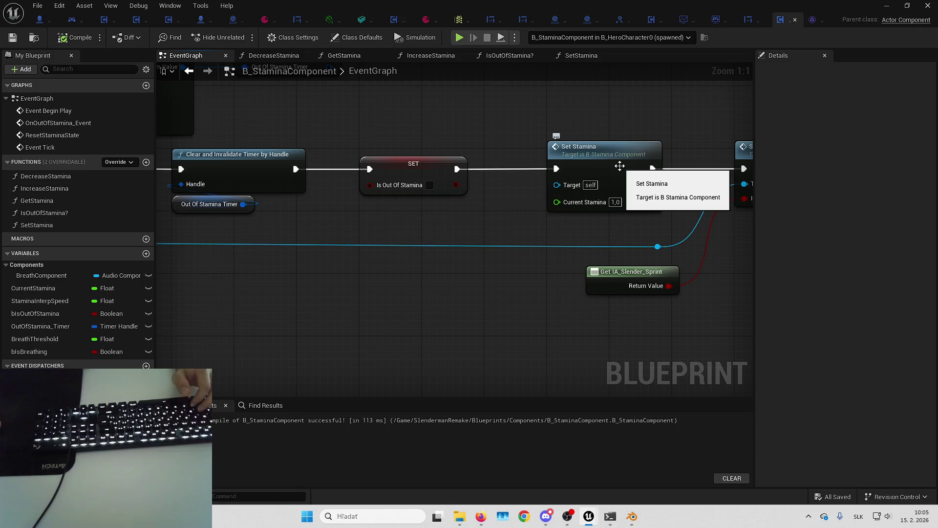
{"action": "left_click_drag", "start_coordinate": [620, 166], "coordinate": [563, 183]}
{"action": "left_click", "coordinate": [567, 220]}
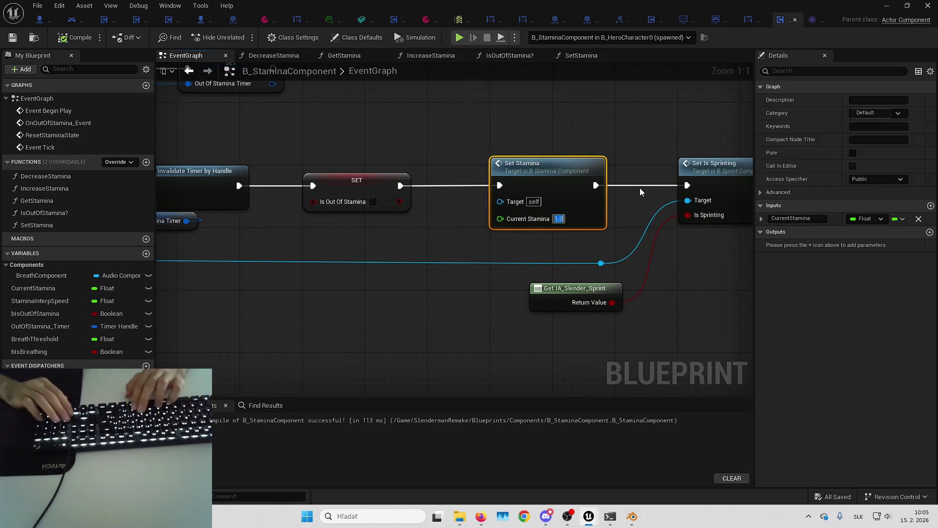
{"action": "type", "text": "0,1"}
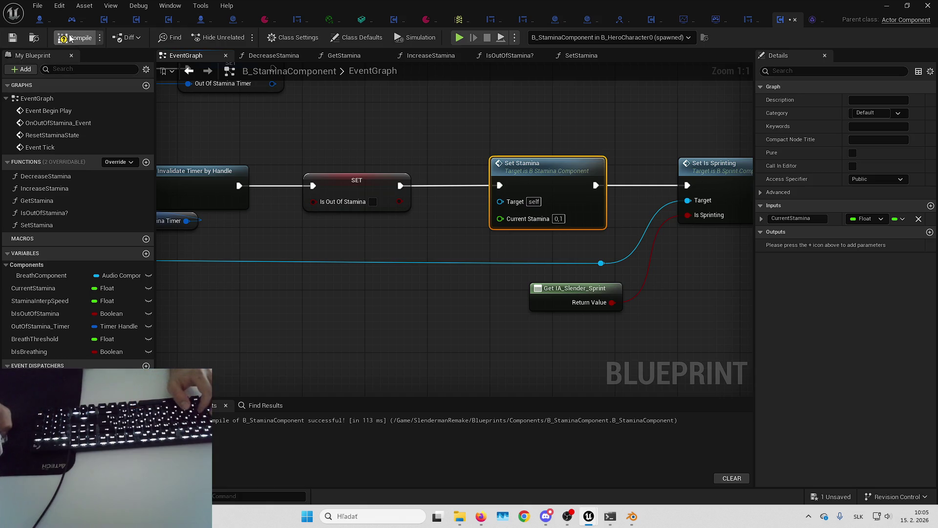
{"action": "left_click", "coordinate": [888, 5]}
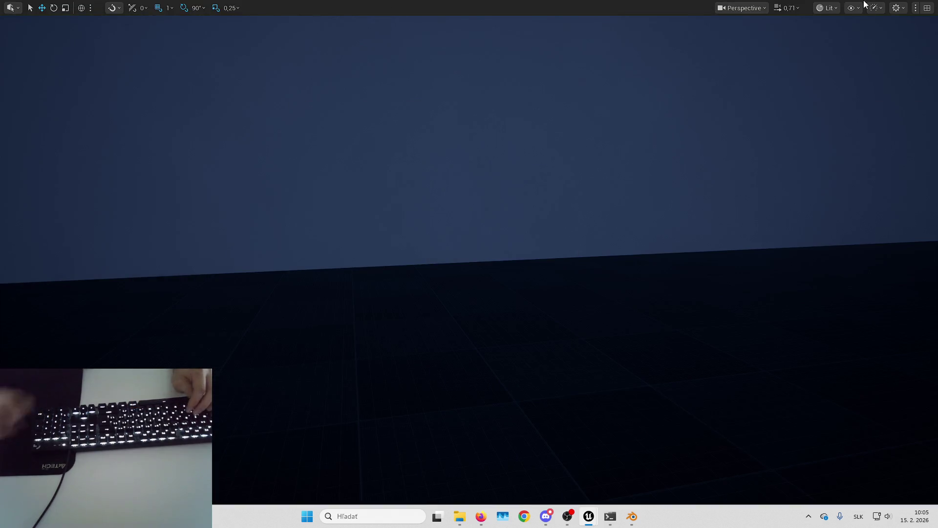
{"action": "key", "text": "shift+w"}
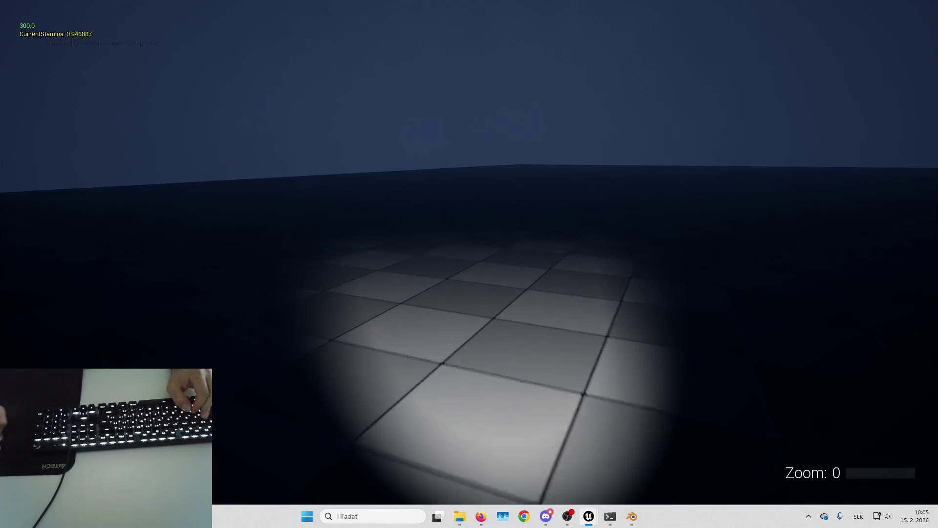
{"action": "key", "text": "shift+w"}
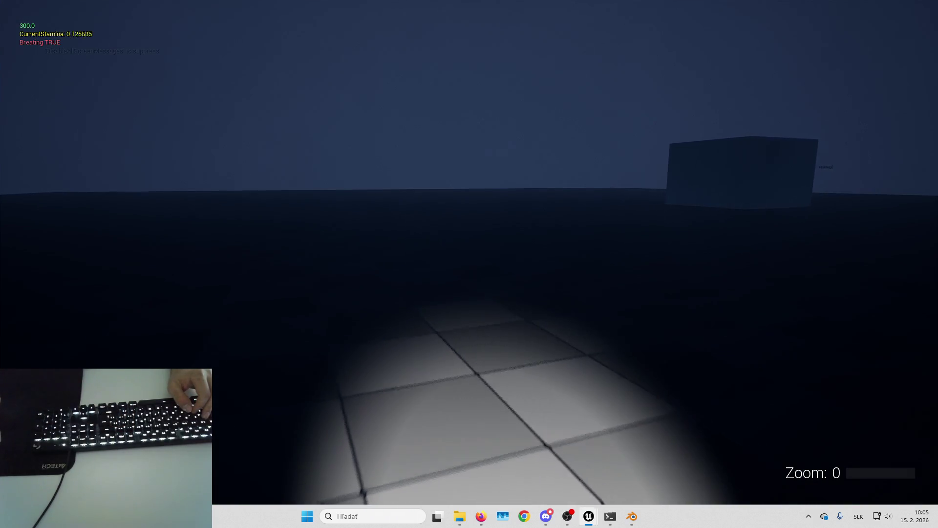
{"action": "key", "text": "w"}
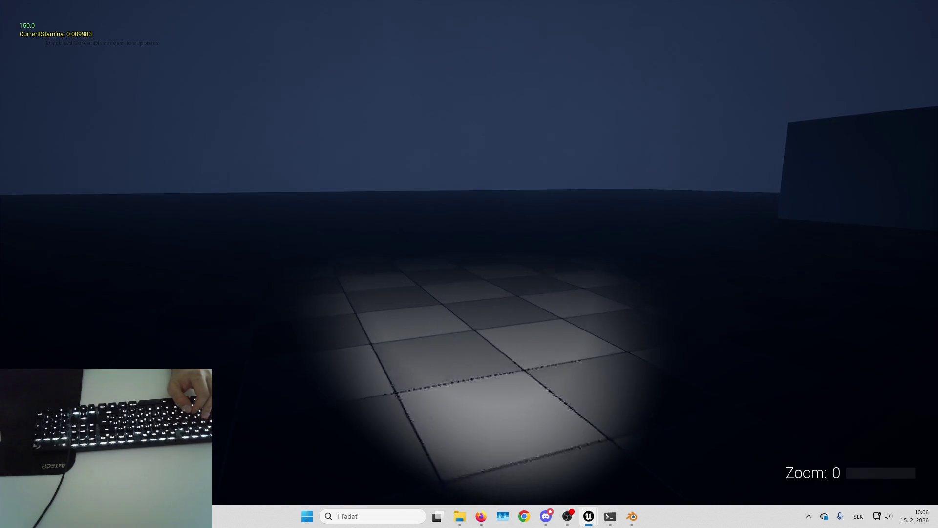
{"action": "key", "text": "w"}
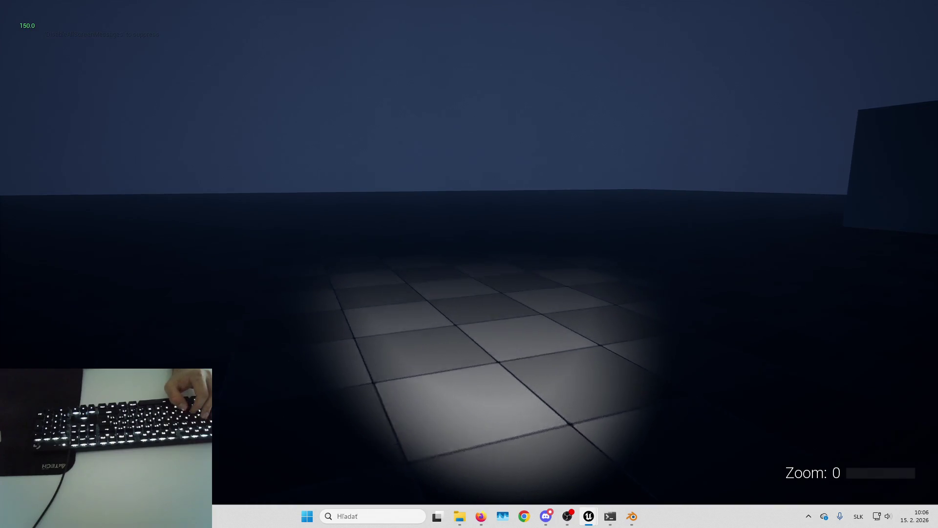
{"action": "key", "text": "w"}
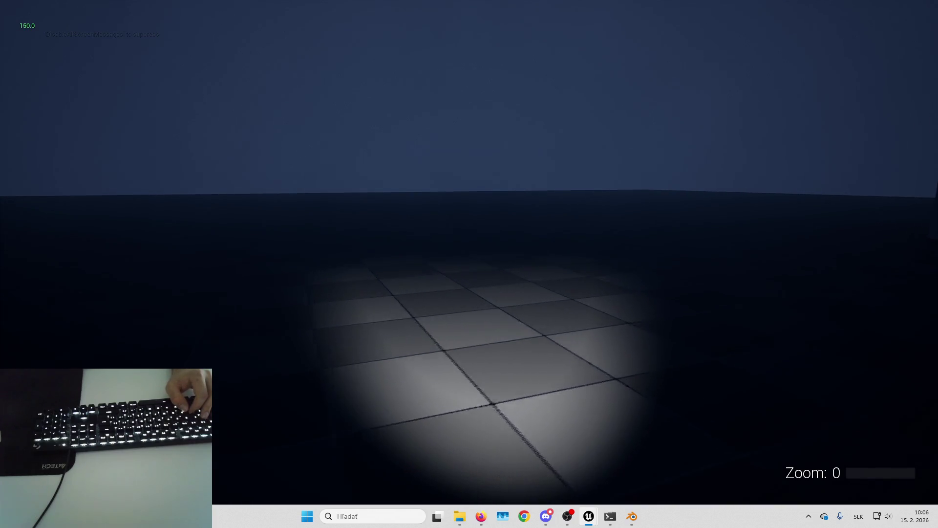
{"action": "key", "text": "w"}
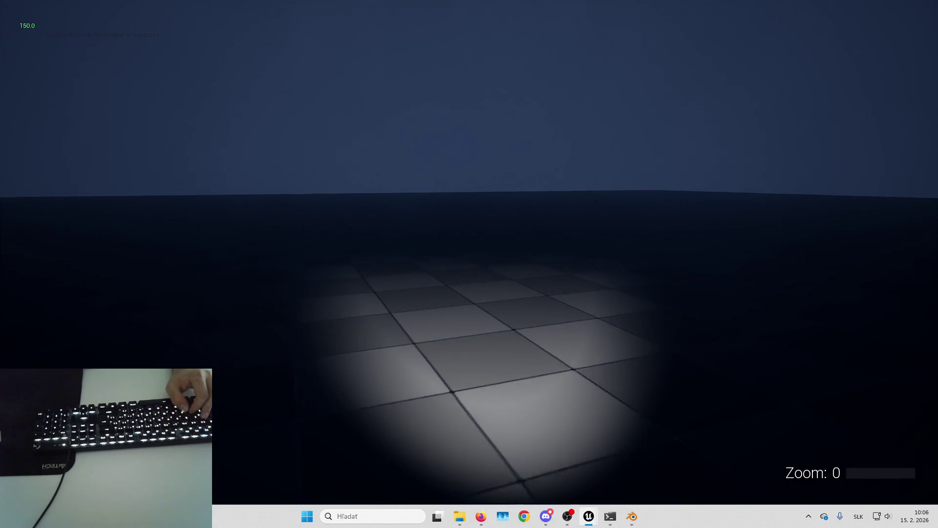
{"action": "key", "text": "w"}
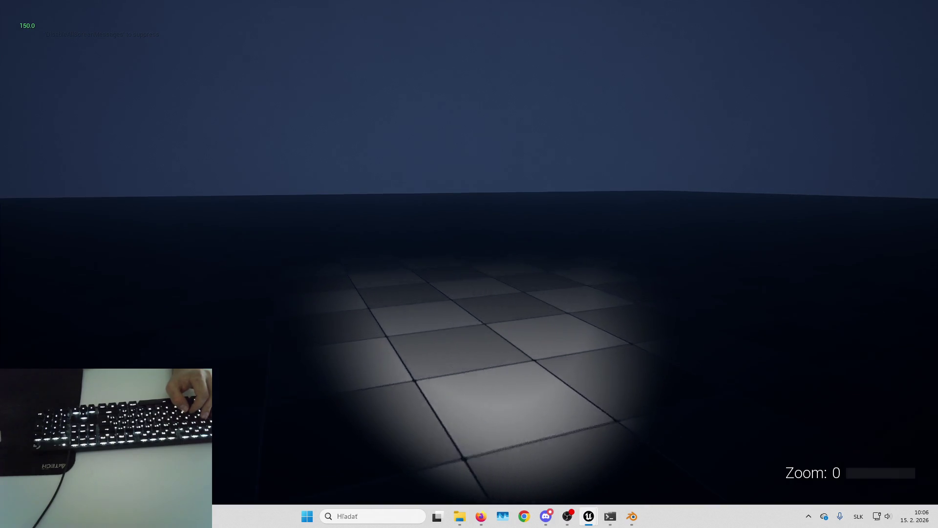
{"action": "key", "text": "shift+w"}
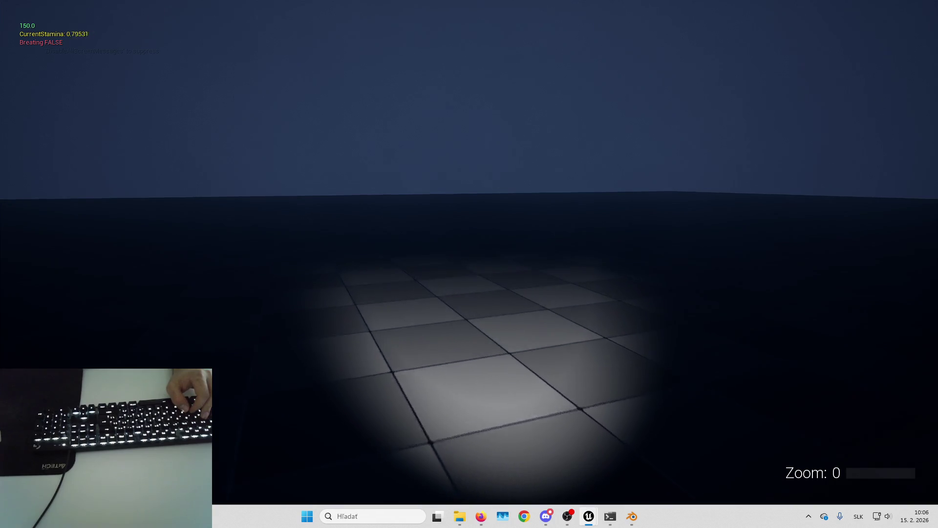
{"action": "key", "text": "shift+w"}
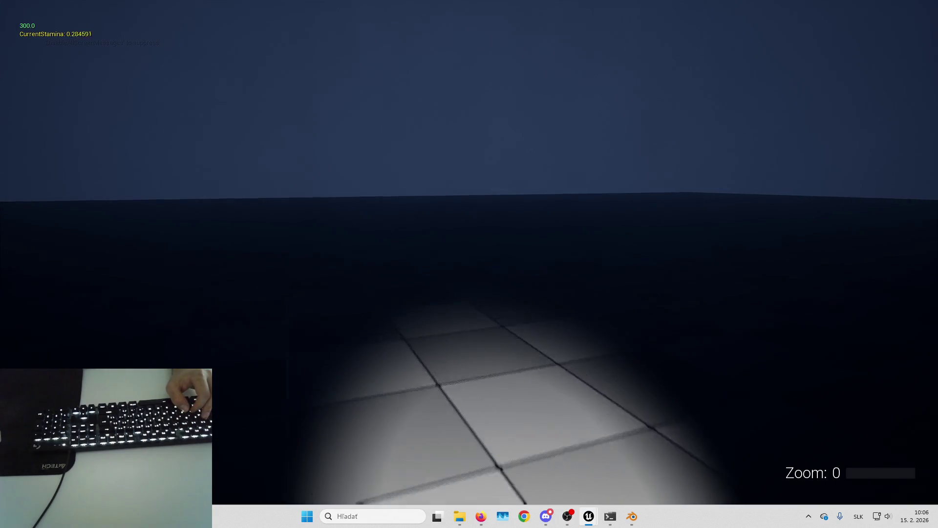
{"action": "key", "text": "Escape"}
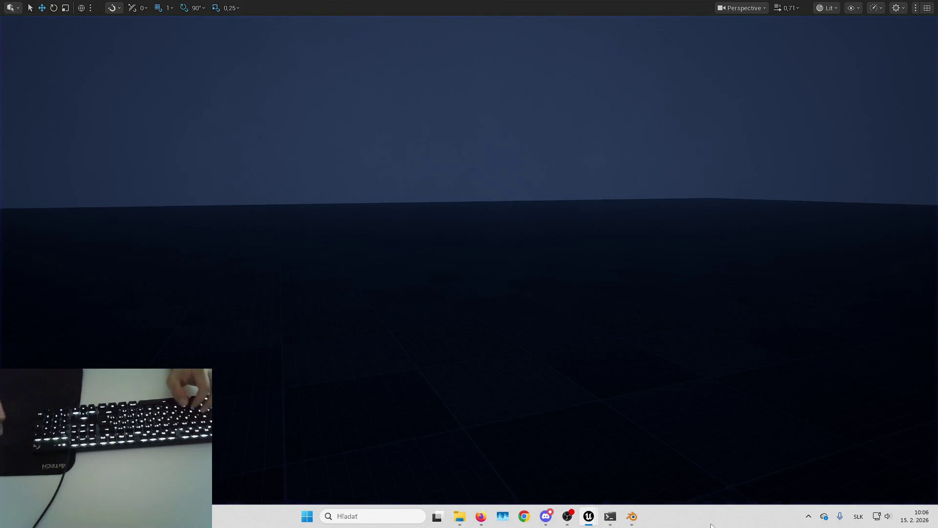
- Check B_StaminaComponent's Class Defaults, then minimize it and start Play in Editor with Alt+P
{"action": "mouse_move", "coordinate": [589, 519]}
{"action": "left_click", "coordinate": [604, 474]}
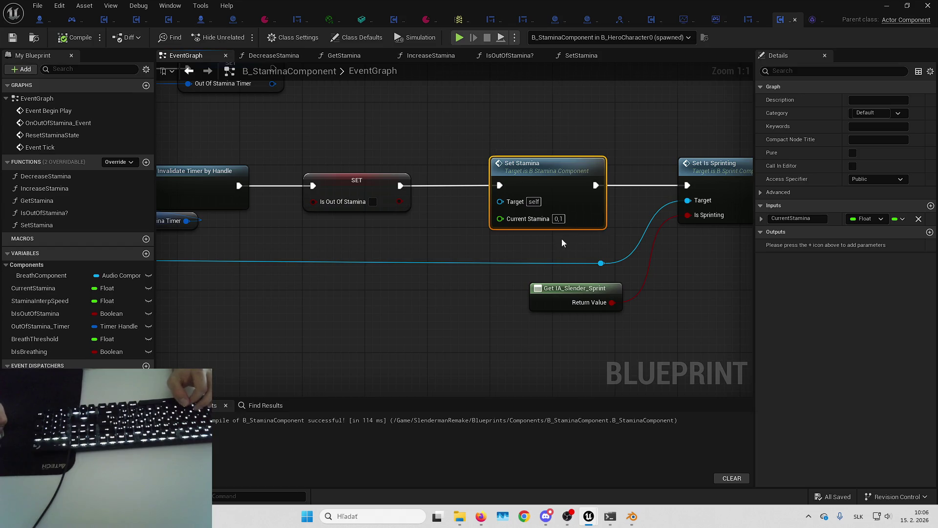
{"action": "left_click", "coordinate": [344, 41]}
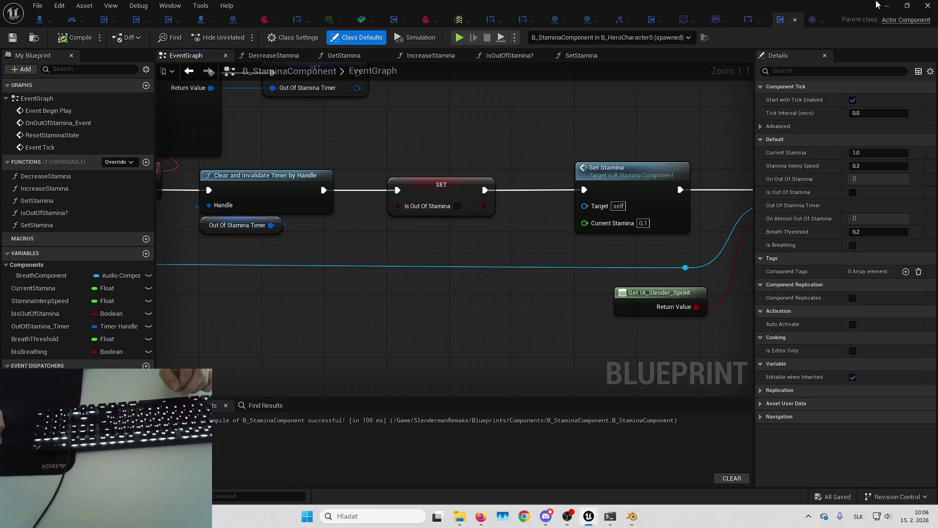
{"action": "left_click", "coordinate": [877, 5]}
{"action": "key", "text": "alt+p"}
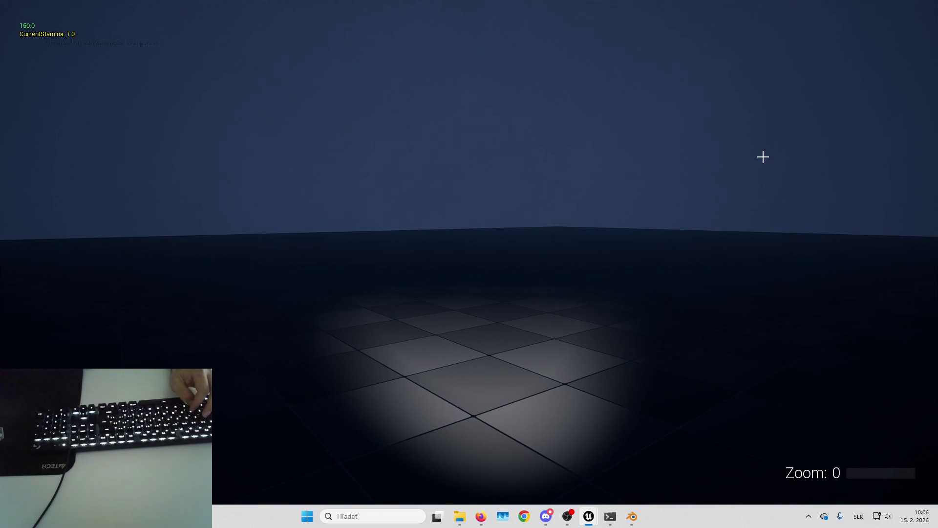
- Sprint to drain stamina, move sideways, sprint toward the box, then stop the playtest
{"action": "key", "text": "shift+w"}
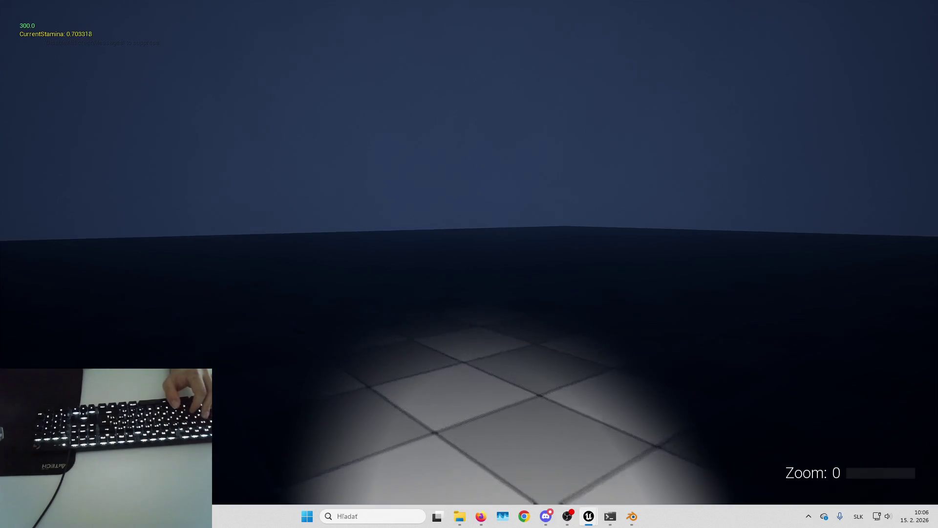
{"action": "mouse_move", "coordinate": [469, 264]}
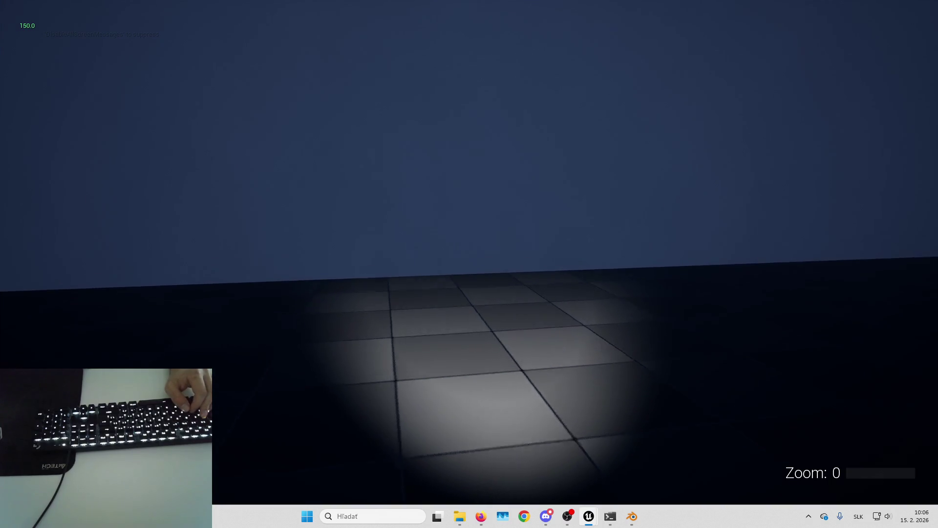
{"action": "key", "text": "a"}
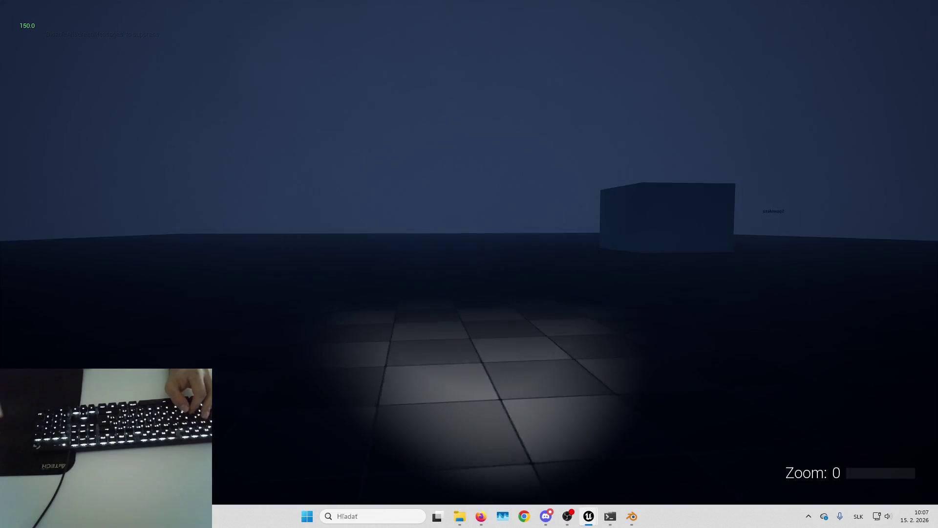
{"action": "key", "text": "w"}
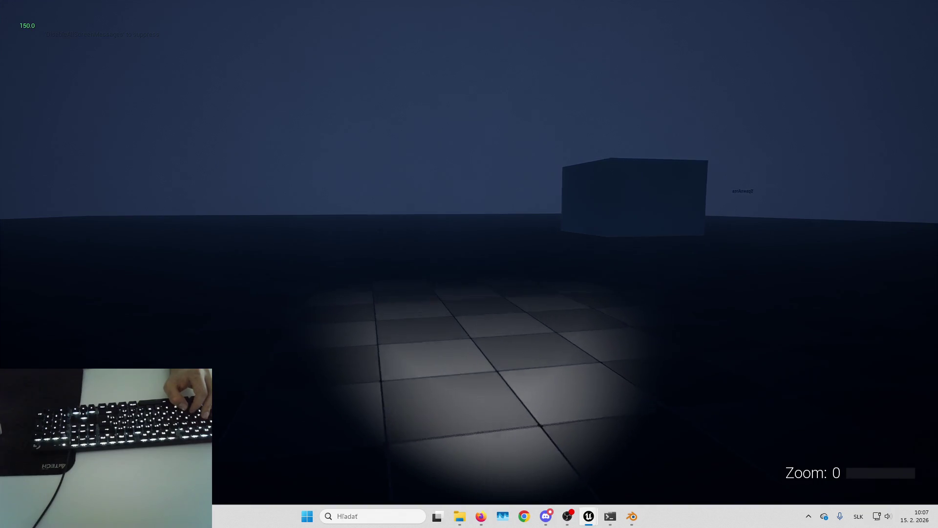
{"action": "key", "text": "shift"}
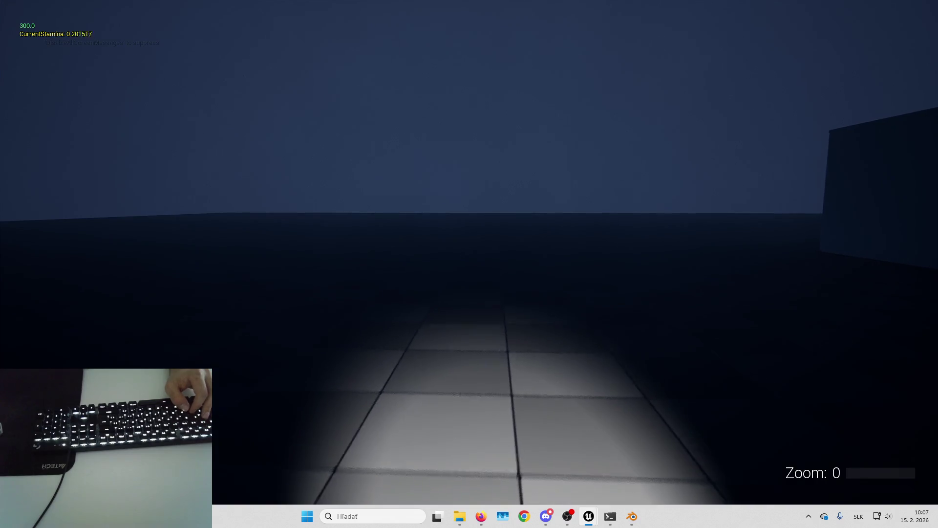
{"action": "key", "text": "Escape"}
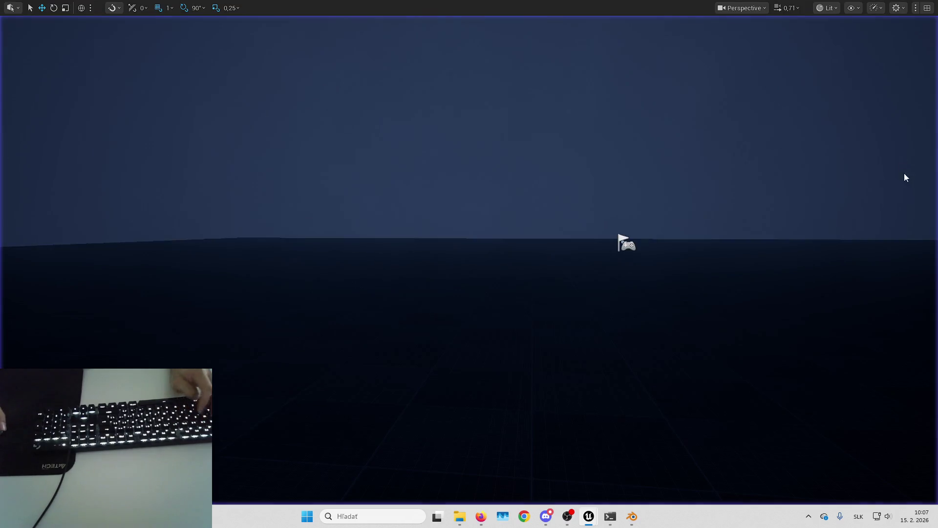
- Add a breakpoint on the Set Stamina node and start a new Play in Editor session
{"action": "mouse_move", "coordinate": [539, 174]}
{"action": "left_mouse_down"}
{"action": "mouse_move", "coordinate": [368, 172]}
{"action": "mouse_move", "coordinate": [539, 166]}
{"action": "mouse_move", "coordinate": [413, 207]}
{"action": "left_mouse_up"}
{"action": "mouse_move", "coordinate": [501, 213]}
{"action": "left_mouse_down"}
{"action": "mouse_move", "coordinate": [663, 190]}
{"action": "mouse_move", "coordinate": [507, 202]}
{"action": "left_mouse_up"}
{"action": "right_click", "coordinate": [497, 212]}
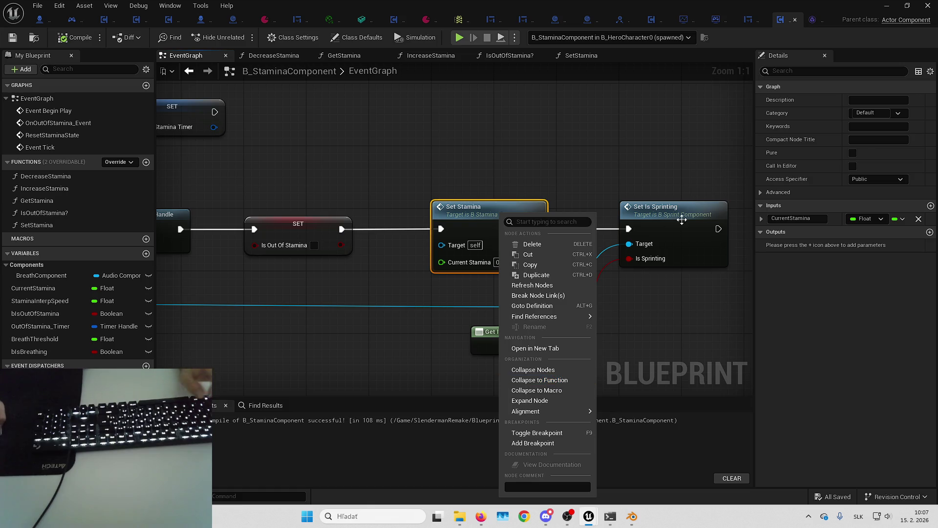
{"action": "left_click", "coordinate": [559, 438]}
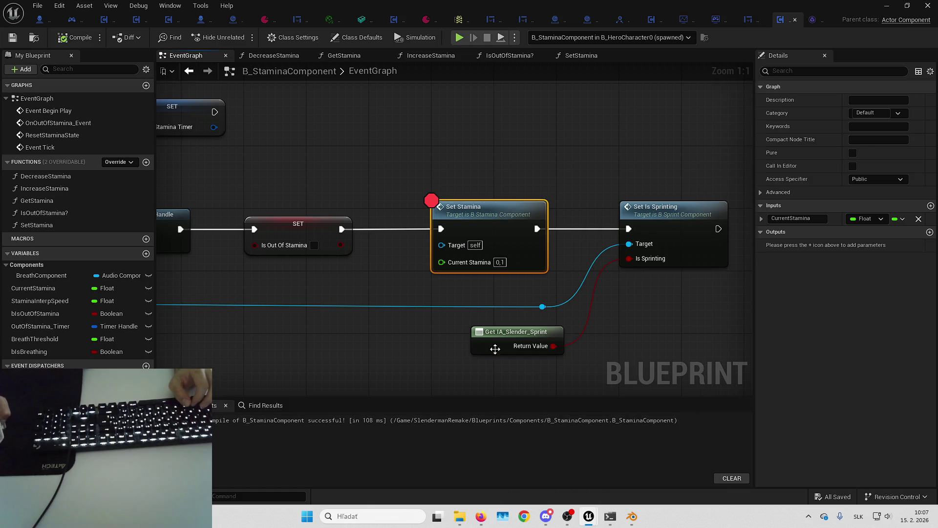
{"action": "left_click", "coordinate": [495, 348]}
{"action": "key", "text": "alt+p"}
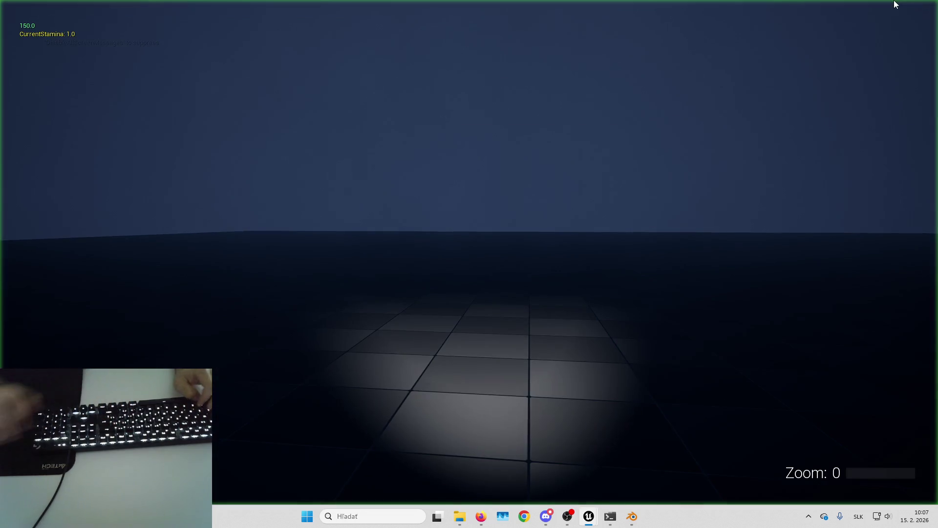
- Sprint with Shift+W toward the SpawnArea wall until stamina nears zero and the breakpoint hits
{"action": "key", "text": "shift+w"}
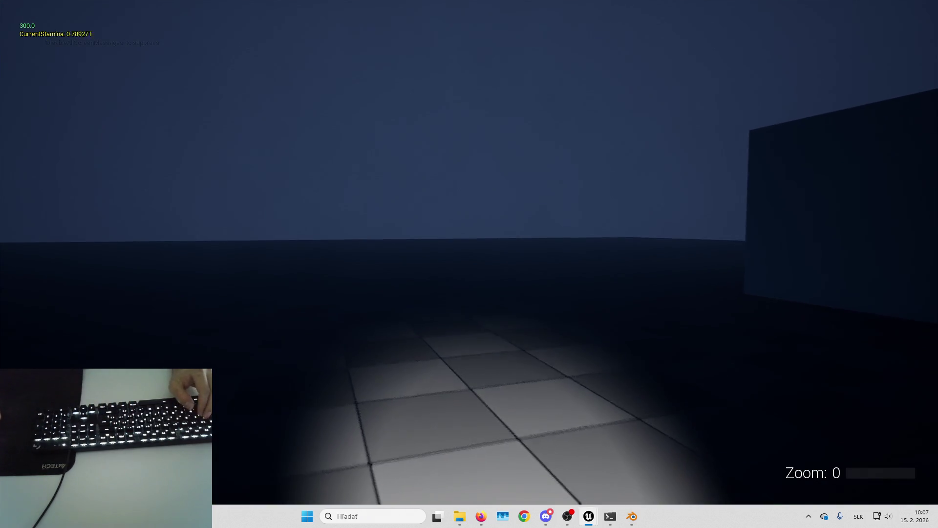
{"action": "key", "text": "shift+w"}
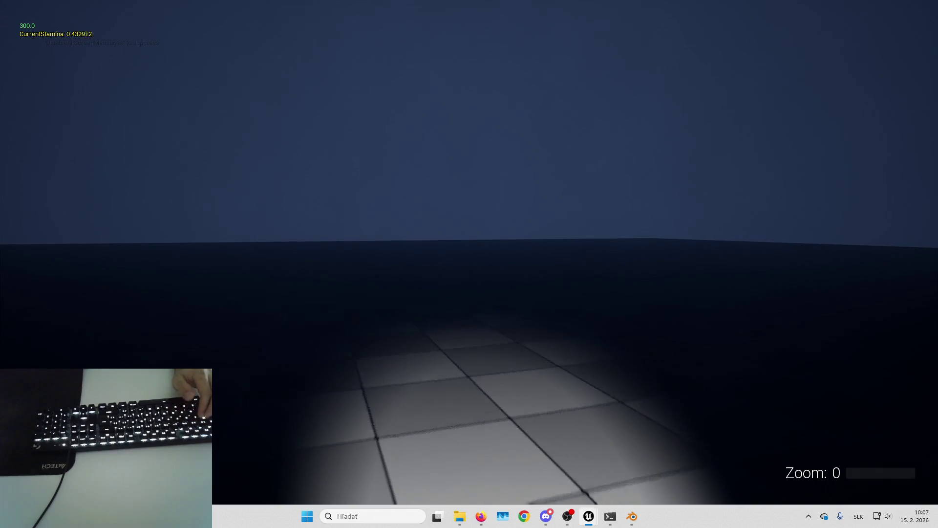
{"action": "key", "text": "shift+w"}
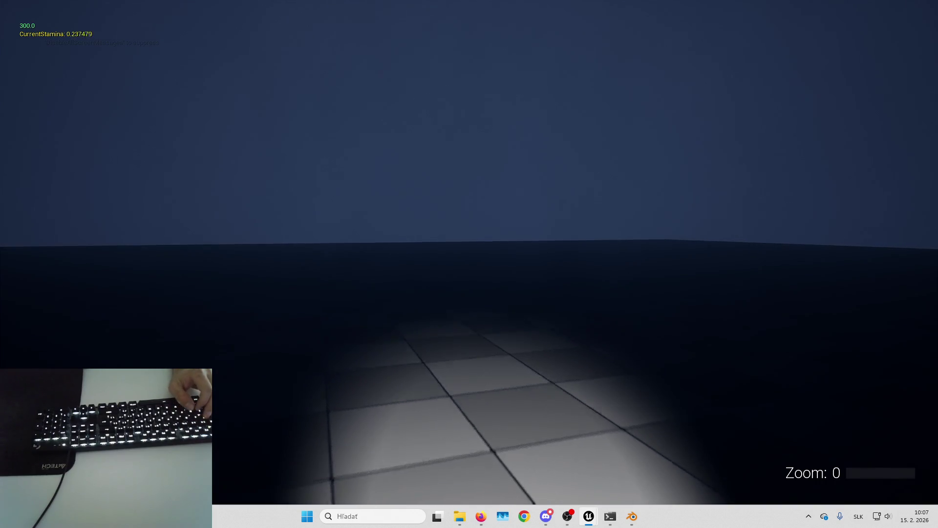
{"action": "key", "text": "shift+w"}
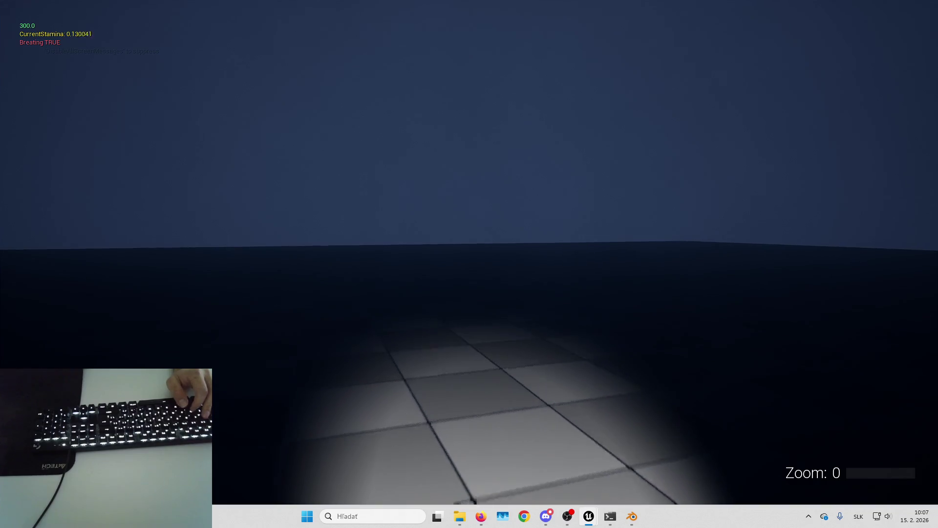
{"action": "key", "text": "shift+w"}
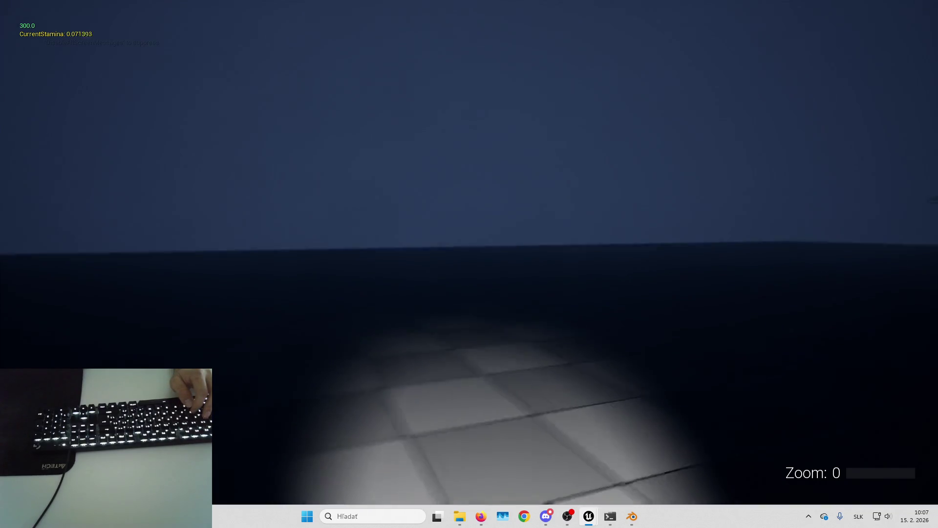
{"action": "key", "text": "shift+w"}
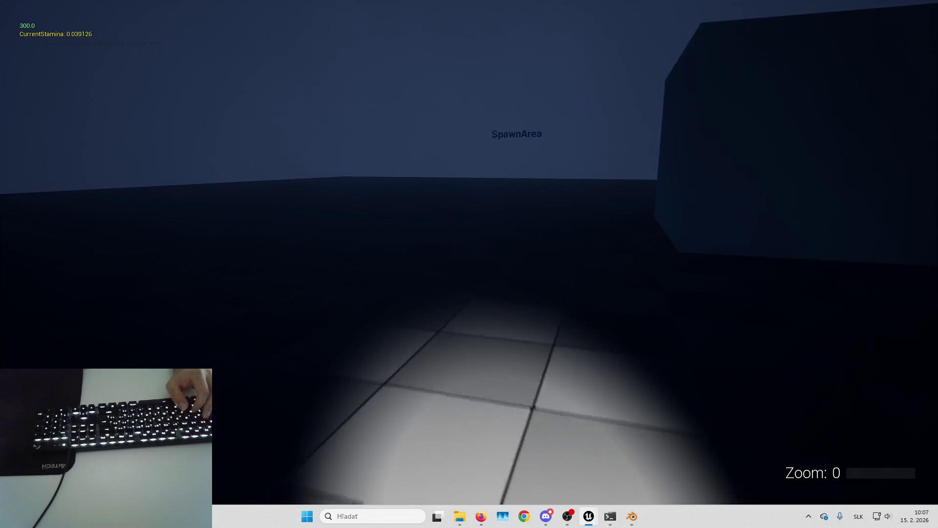
{"action": "key", "text": "shift+w"}
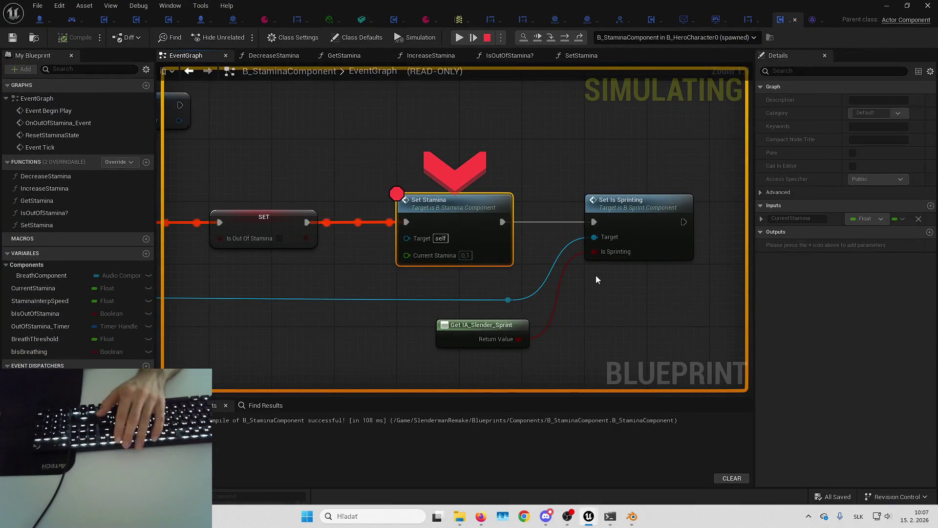
- Step from the breakpoint into the SetIsSprinting function with F10/F11, then stop the simulation
{"action": "key", "text": "F10"}
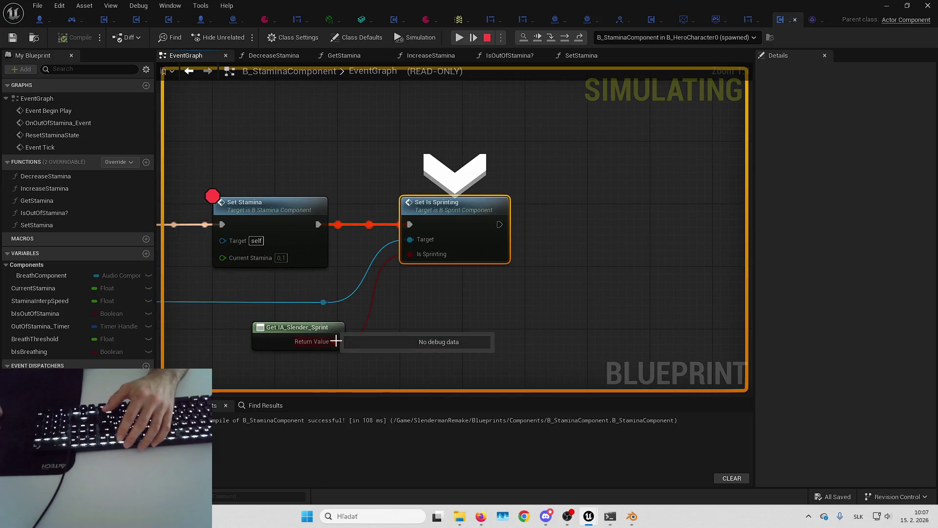
{"action": "mouse_move", "coordinate": [422, 254]}
{"action": "key", "text": "F11"}
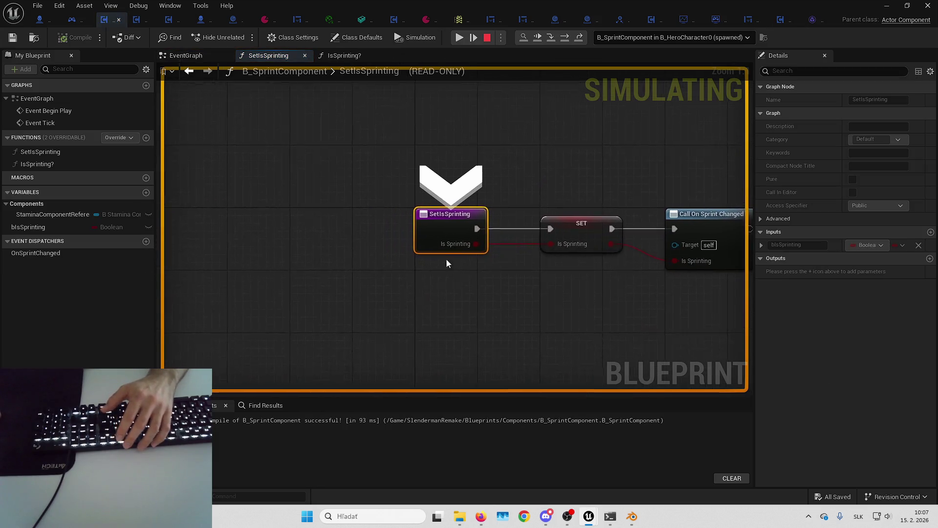
{"action": "key", "text": "F11"}
{"action": "mouse_move", "coordinate": [326, 242]}
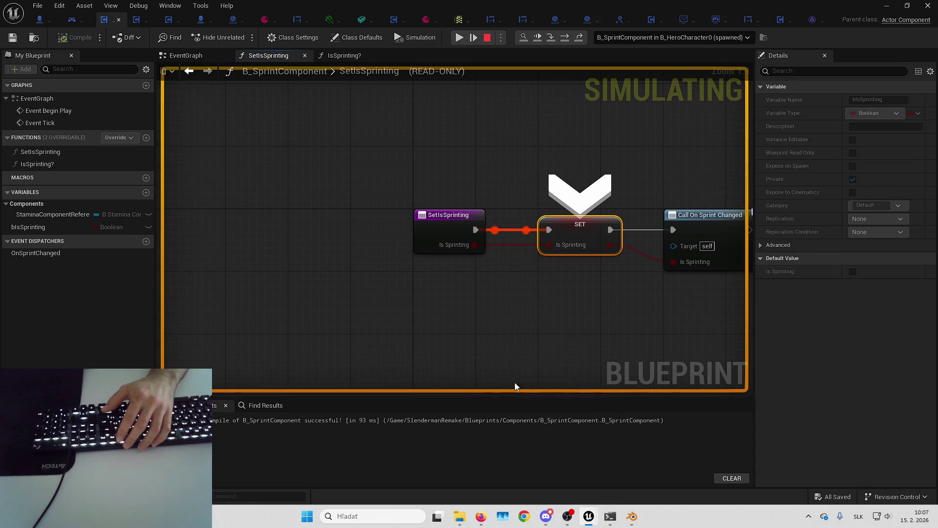
{"action": "left_click", "coordinate": [488, 37]}
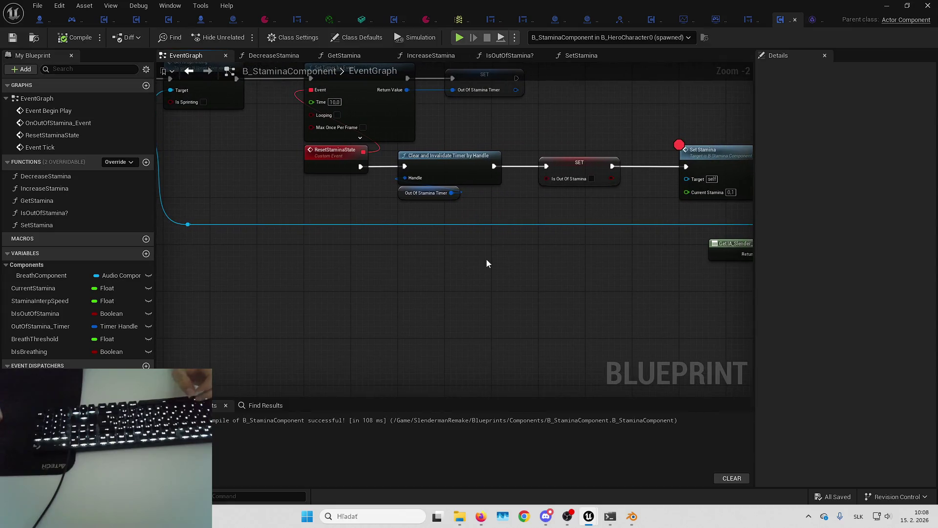
- Add a 'get comp' node from Get Owner and delete the Set Is Sprinting and Get IA_Slender_Sprint nodes
{"action": "left_click_drag", "start_coordinate": [291, 155], "coordinate": [332, 265]}
{"action": "type", "text": "get comp"}
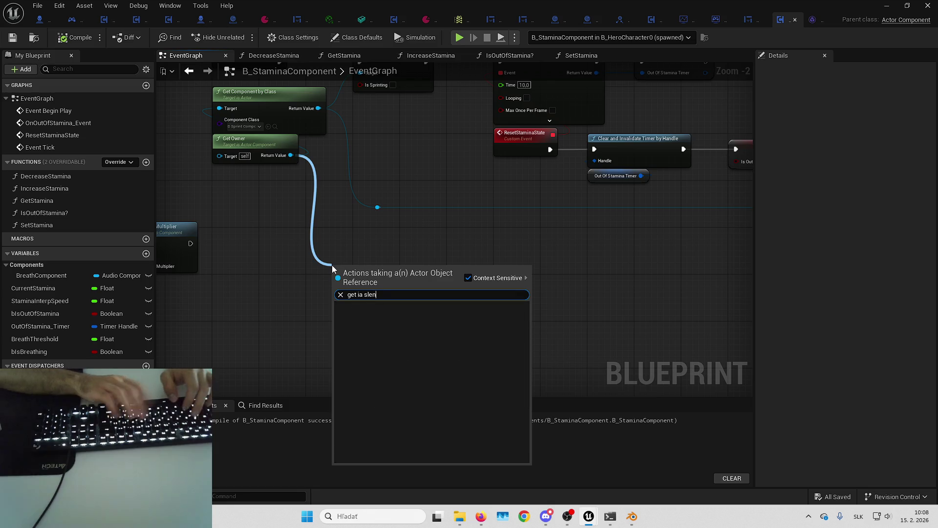
{"action": "key", "text": "Return"}
{"action": "mouse_move", "coordinate": [446, 242]}
{"action": "left_mouse_down"}
{"action": "mouse_move", "coordinate": [434, 267]}
{"action": "mouse_move", "coordinate": [491, 287]}
{"action": "mouse_move", "coordinate": [450, 286]}
{"action": "left_mouse_up"}
{"action": "left_click", "coordinate": [501, 268]}
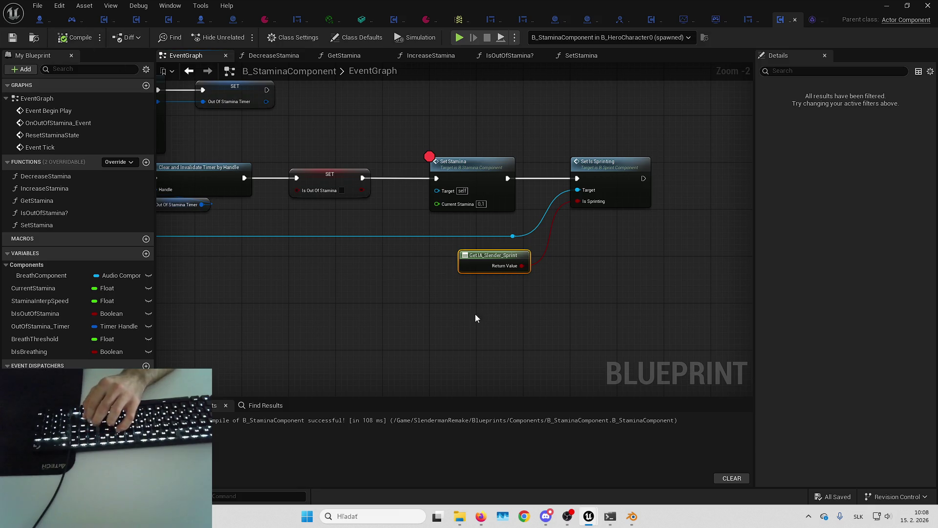
{"action": "left_click_drag", "start_coordinate": [475, 314], "coordinate": [504, 318]}
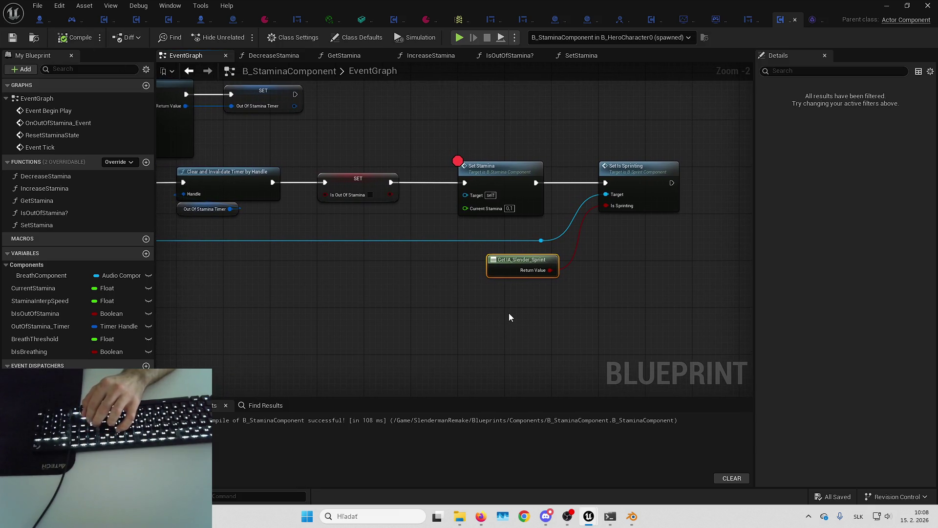
{"action": "key", "text": "Delete"}
{"action": "left_click", "coordinate": [636, 169]}
{"action": "key", "text": "Delete"}
{"action": "left_click", "coordinate": [541, 240]}
{"action": "key", "text": "Delete"}
- Compile and save B_StaminaComponent, then switch to the B_HeroCharacter graph
{"action": "left_click_drag", "start_coordinate": [241, 225], "coordinate": [525, 241]}
{"action": "left_click_drag", "start_coordinate": [241, 227], "coordinate": [138, 278]}
{"action": "left_click", "coordinate": [75, 37]}
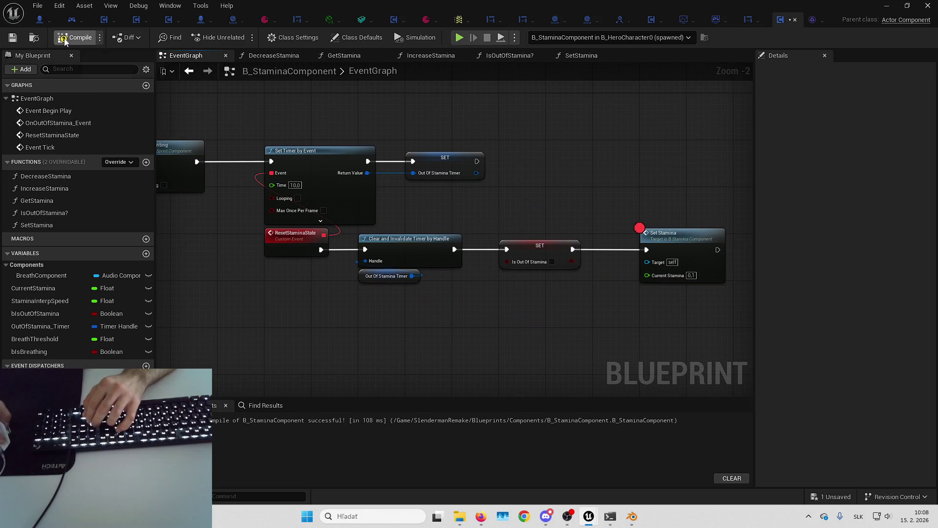
{"action": "left_click", "coordinate": [12, 38]}
{"action": "left_click", "coordinate": [39, 20]}
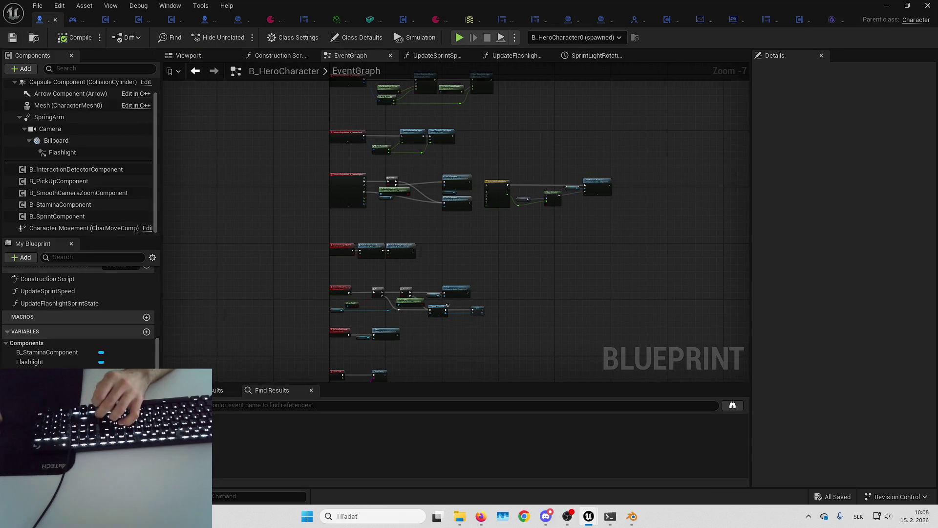
- Move the SprintLightRotationAnim timeline, variable, reroute and Lerp nodes up and to the right
{"action": "left_click_drag", "start_coordinate": [498, 196], "coordinate": [468, 188]}
{"action": "scroll", "coordinate": [468, 189], "scroll_direction": "up", "scroll_amount": 4}
{"action": "left_click_drag", "start_coordinate": [503, 129], "coordinate": [671, 231]}
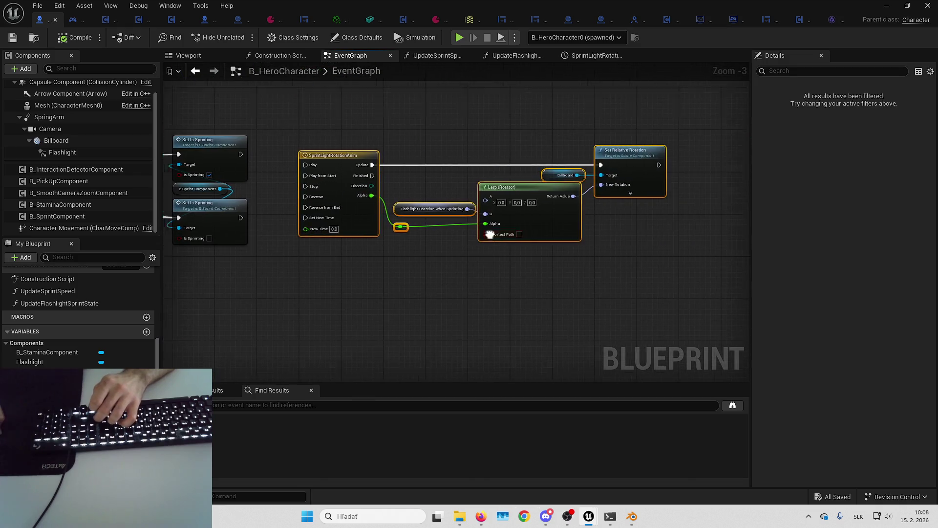
{"action": "scroll", "coordinate": [506, 203], "scroll_direction": "up", "scroll_amount": 2}
{"action": "mouse_move", "coordinate": [528, 250]}
{"action": "left_mouse_down"}
{"action": "mouse_move", "coordinate": [579, 230]}
{"action": "mouse_move", "coordinate": [575, 223]}
{"action": "left_mouse_up"}
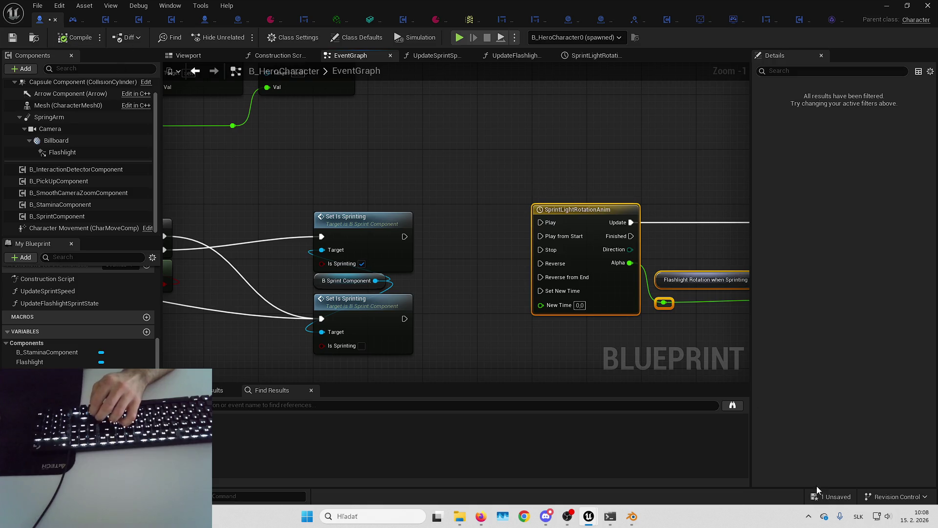
- Save B_HeroCharacter and bring up the Slenderman Remake Miro board in Firefox
{"action": "left_click", "coordinate": [830, 502]}
{"action": "key", "text": "Return"}
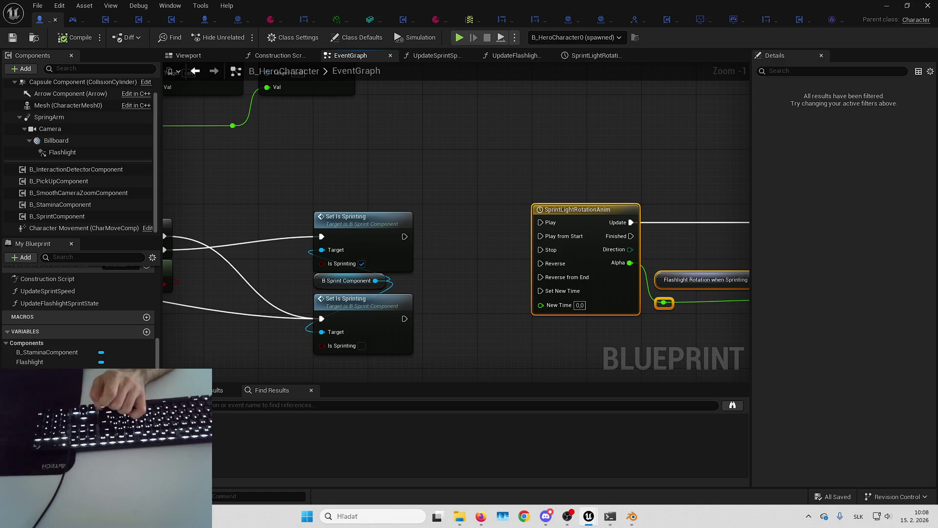
{"action": "key", "text": "alt+Tab"}
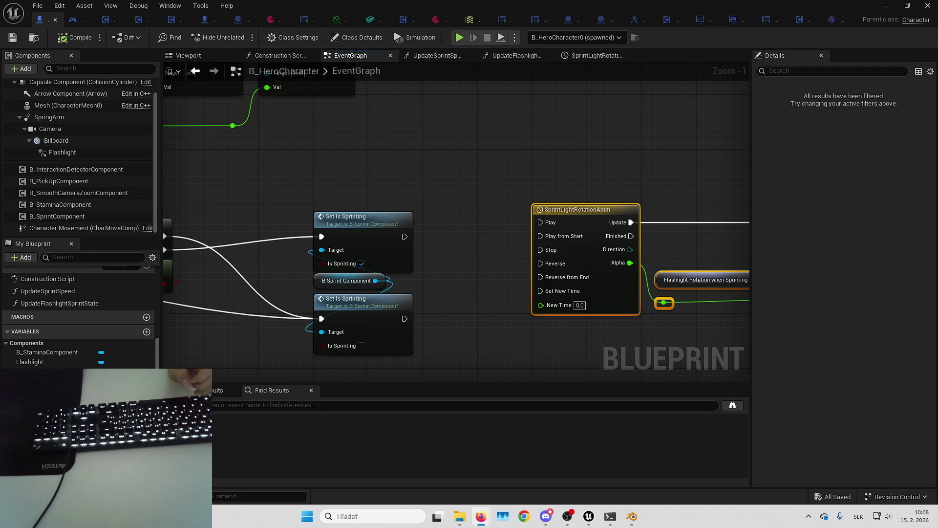
{"action": "left_click", "coordinate": [481, 516]}
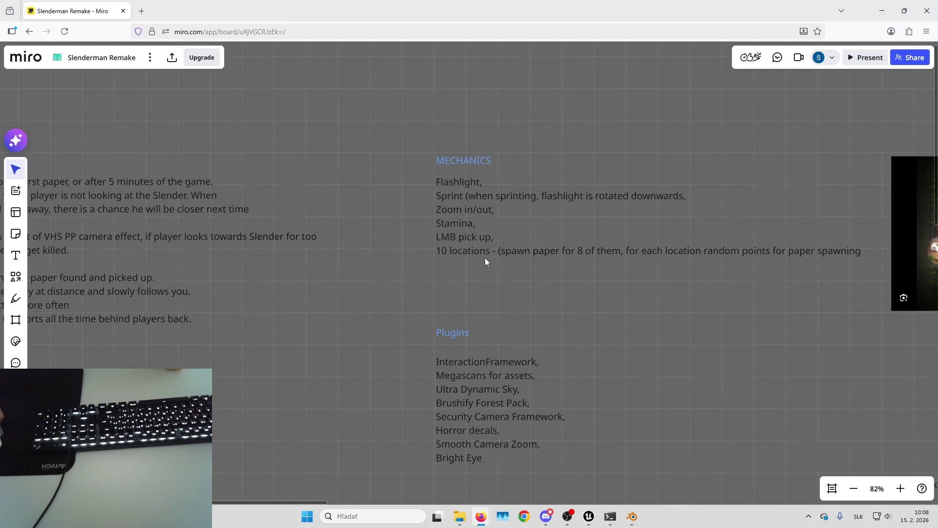
- Pan the Miro board left and down until the SLENDERMAN ENEMY notes are centred
{"action": "scroll", "coordinate": [594, 265], "scroll_direction": "left", "scroll_amount": 2}
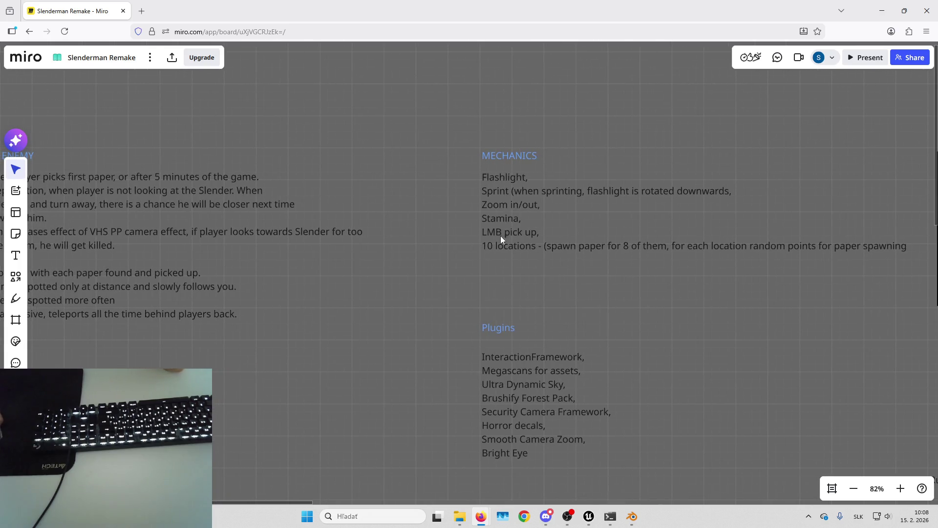
{"action": "scroll", "coordinate": [596, 155], "scroll_direction": "left", "scroll_amount": 6}
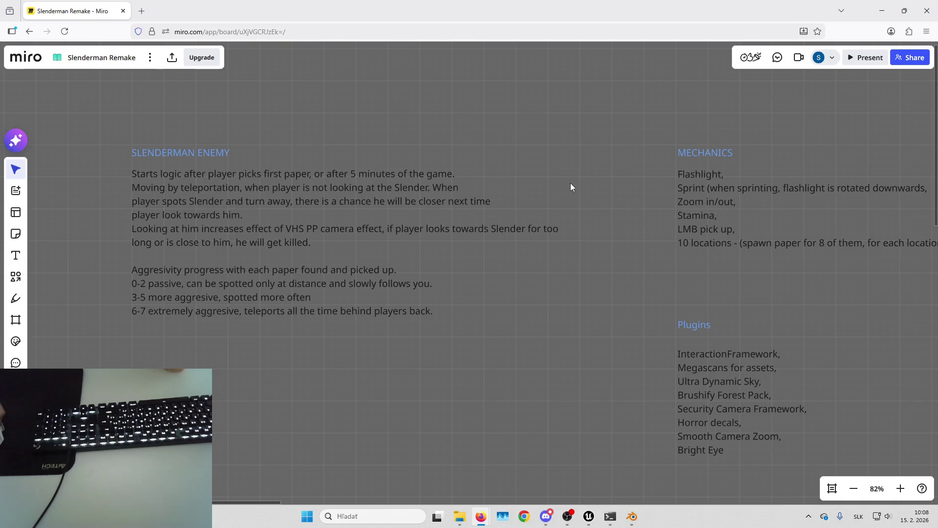
{"action": "scroll", "coordinate": [571, 187], "scroll_direction": "left", "scroll_amount": 1}
{"action": "scroll", "coordinate": [564, 215], "scroll_direction": "left", "scroll_amount": 8}
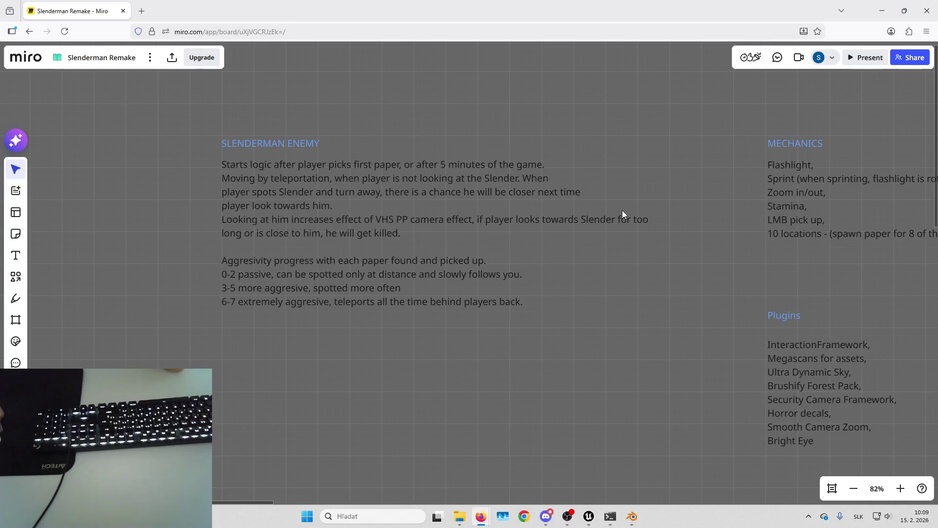
{"action": "scroll", "coordinate": [623, 210], "scroll_direction": "down", "scroll_amount": 1}
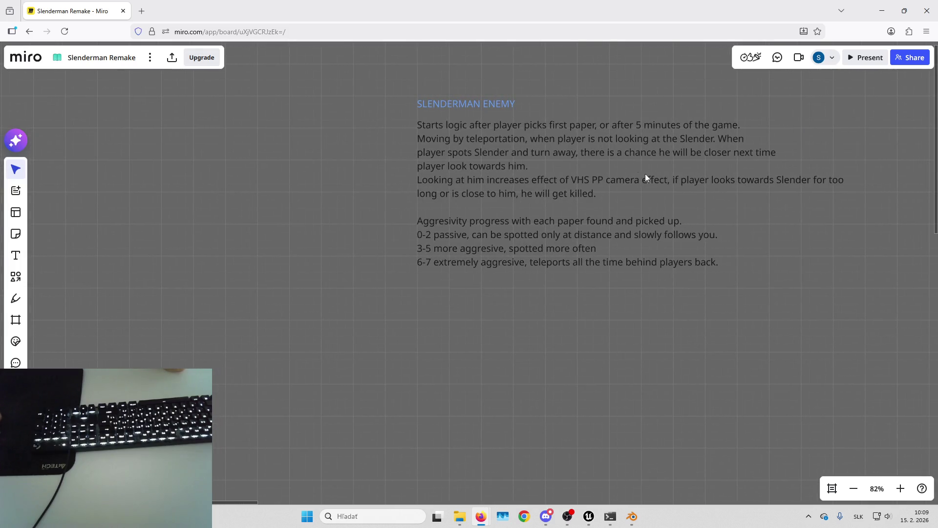
{"action": "scroll", "coordinate": [597, 175], "scroll_direction": "right", "scroll_amount": 2}
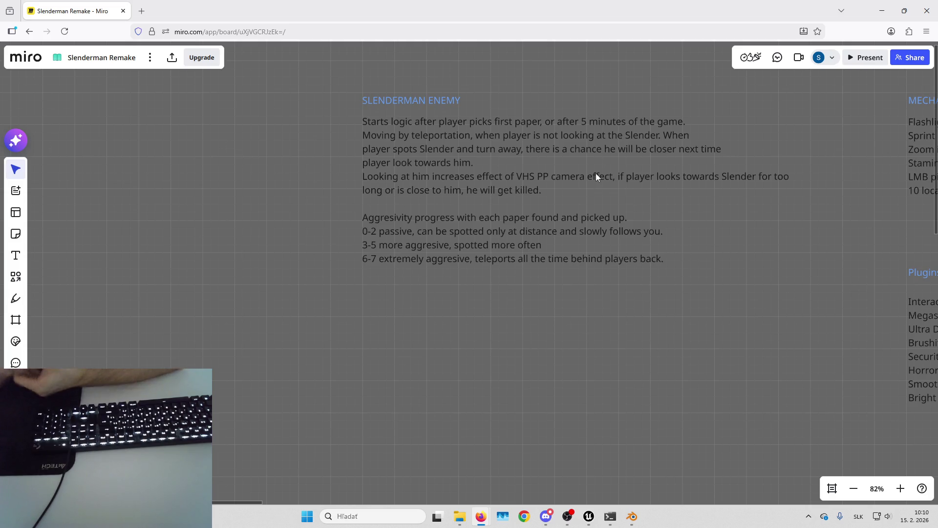
{"action": "left_click", "coordinate": [882, 10]}
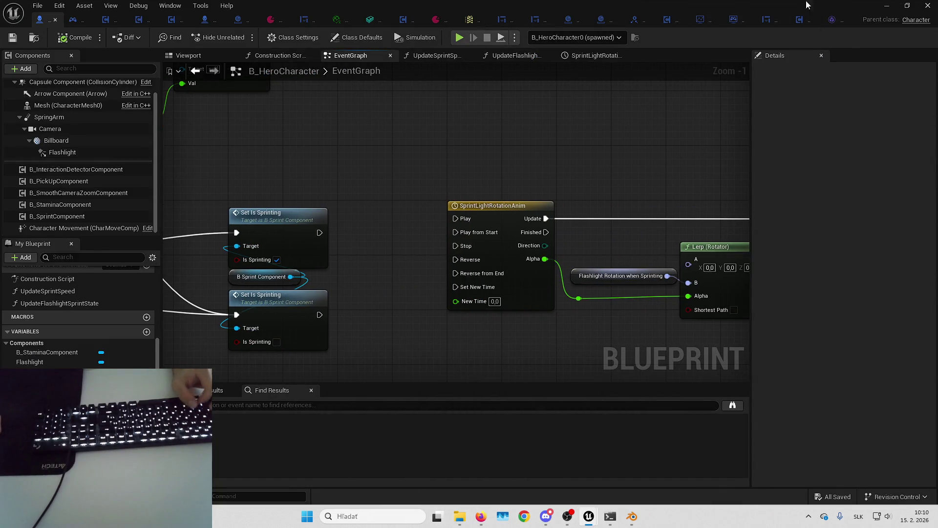
- Close the B_HeroCharacter editor, leave full-screen view and open the project's Blueprints folder
{"action": "left_click", "coordinate": [885, 6]}
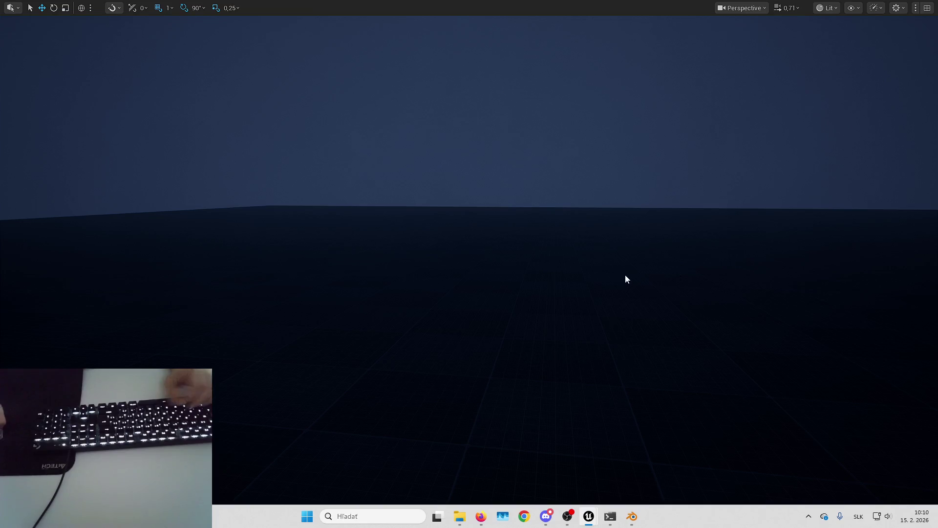
{"action": "left_click", "coordinate": [614, 206]}
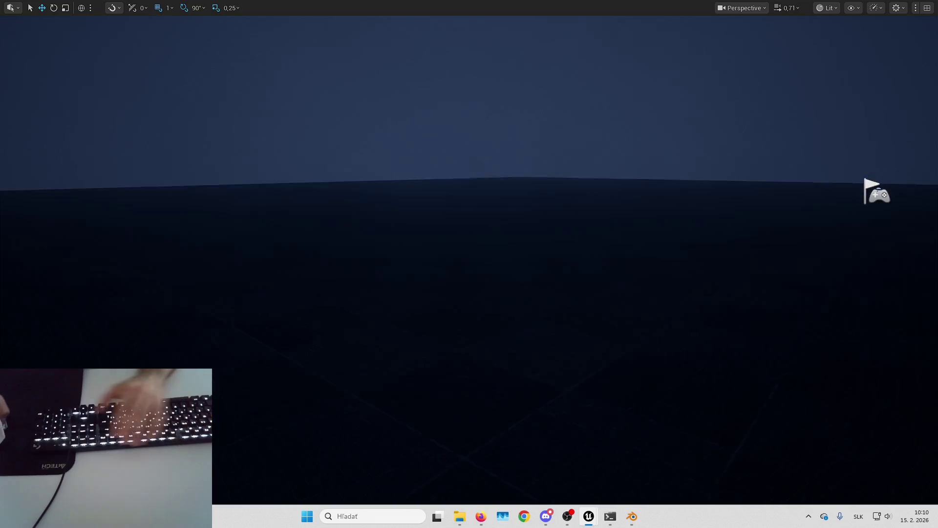
{"action": "key", "text": "F11"}
{"action": "left_click", "coordinate": [412, 346]}
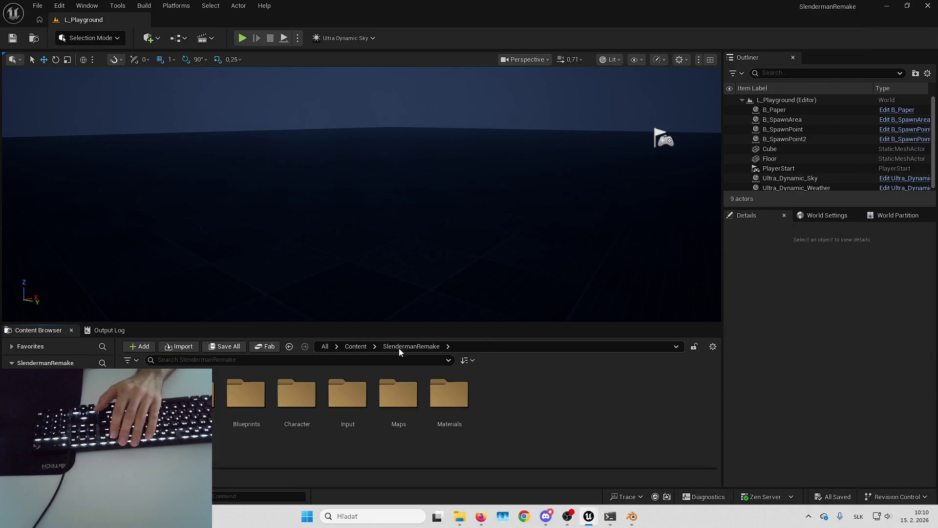
{"action": "right_click", "coordinate": [609, 391]}
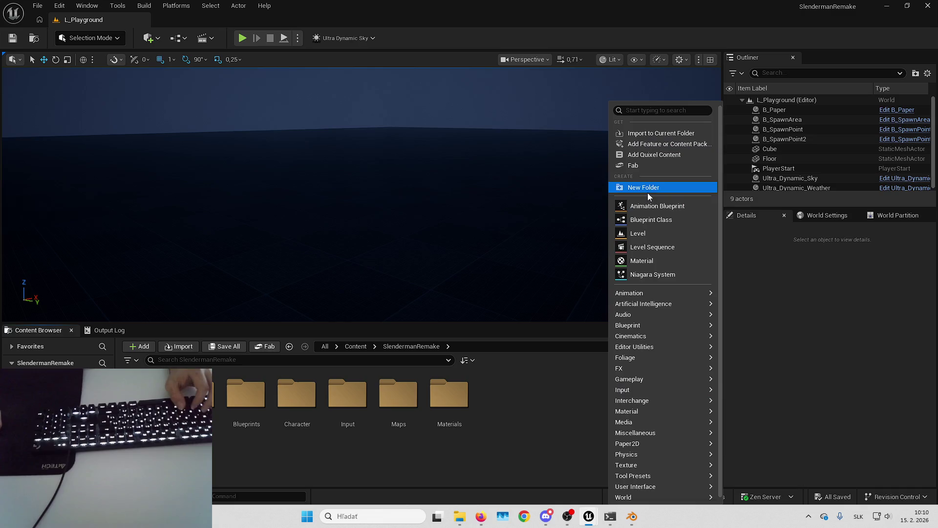
{"action": "double_click", "coordinate": [245, 395]}
- Create a new folder named AI inside Blueprints
{"action": "right_click", "coordinate": [541, 431]}
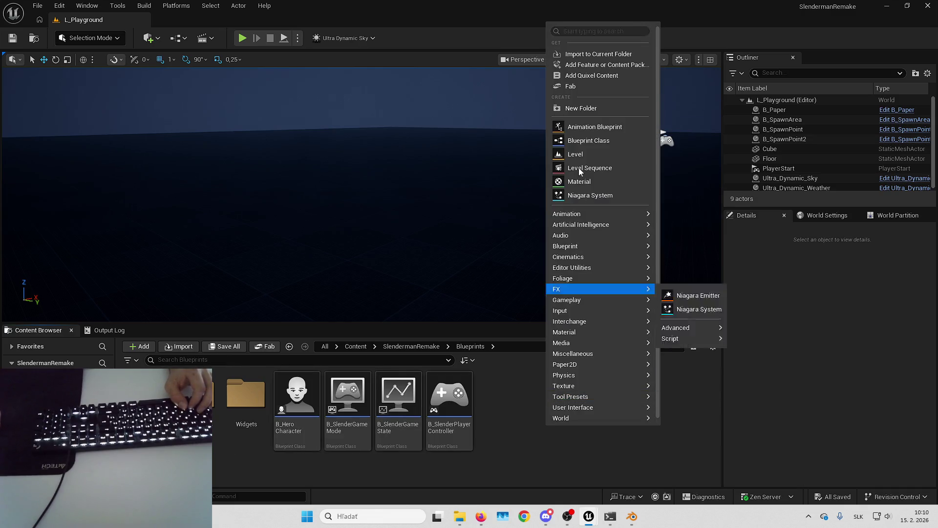
{"action": "left_click", "coordinate": [594, 109]}
{"action": "type", "text": "A"}
{"action": "key", "text": "Return"}
{"action": "key", "text": "Return"}
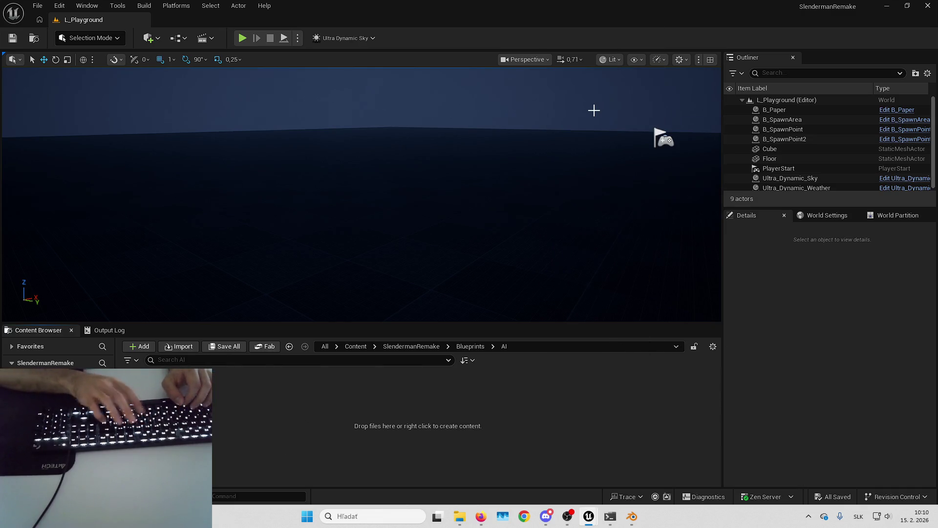
- Start a new Blueprint class inside AI, then cancel the parent class picker
{"action": "right_click", "coordinate": [297, 437]}
{"action": "mouse_move", "coordinate": [339, 253]}
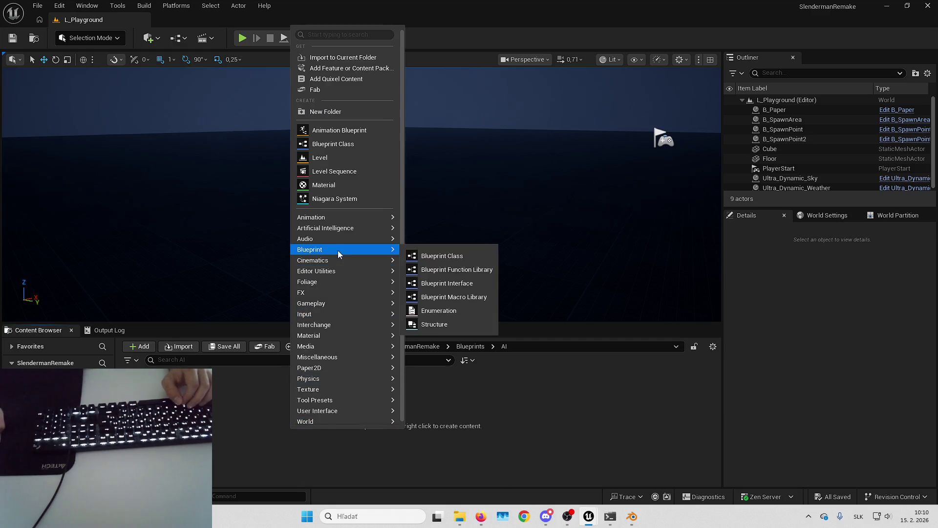
{"action": "left_click", "coordinate": [354, 142]}
{"action": "type", "text": "B"}
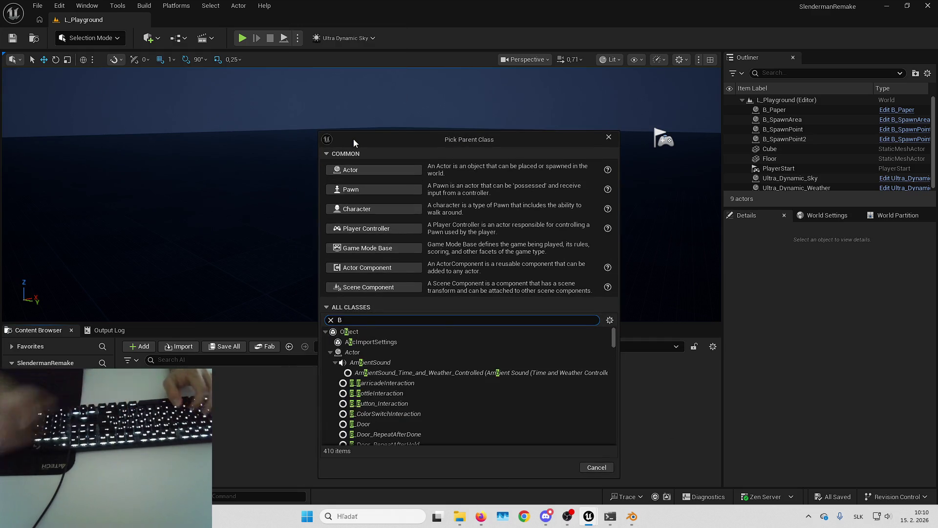
{"action": "key", "text": "Escape"}
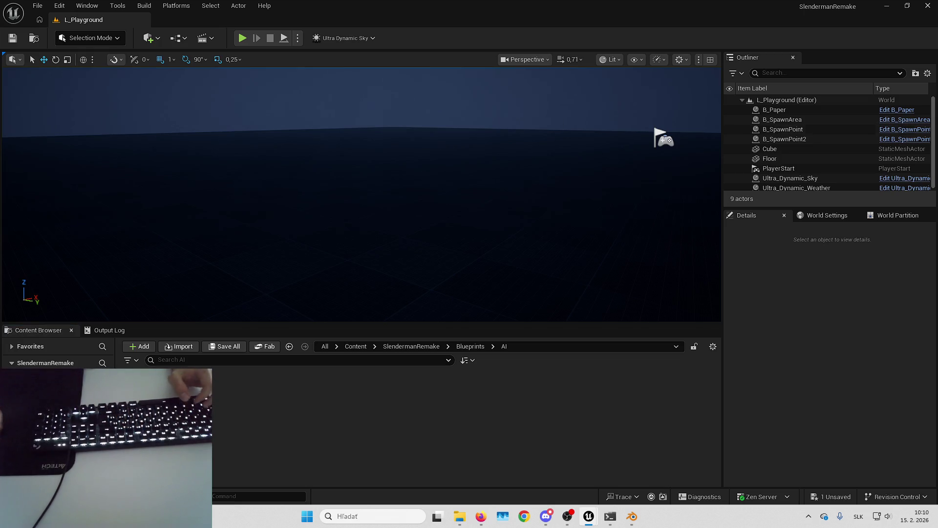
- Assign the SlendermanCharacter skeletal mesh to B_SlendermanCharacter's Mesh component
{"action": "key", "text": "alt+Tab"}
{"action": "left_click", "coordinate": [72, 119]}
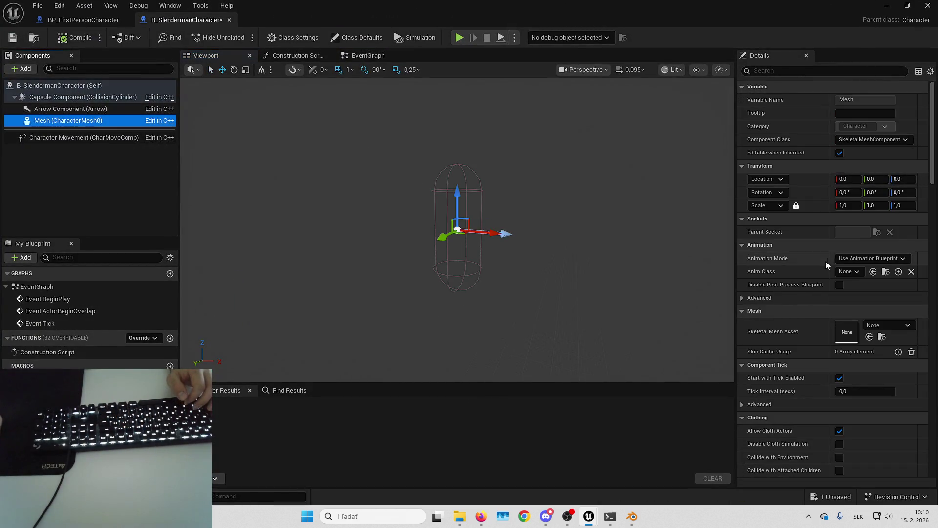
{"action": "left_click", "coordinate": [875, 325]}
{"action": "type", "text": "slender"}
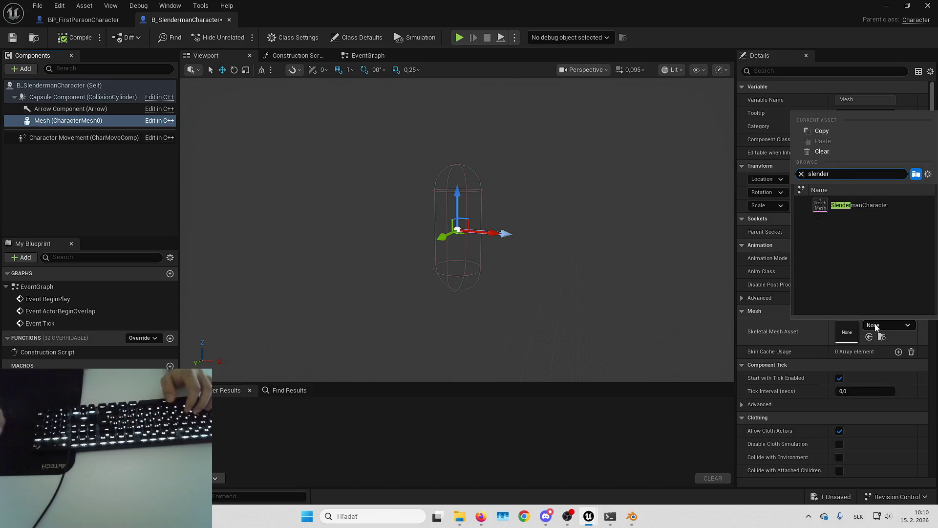
{"action": "left_click", "coordinate": [848, 208]}
{"action": "key", "text": "f"}
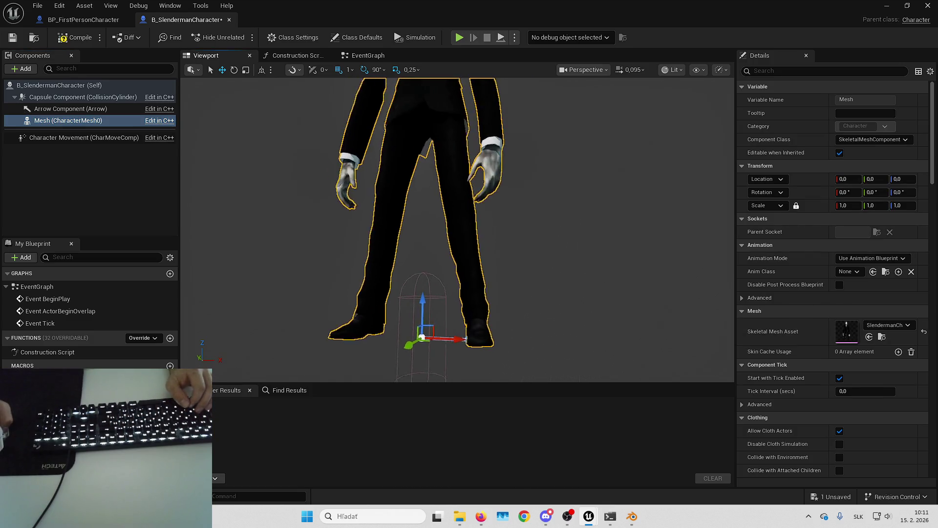
{"action": "left_click_drag", "start_coordinate": [616, 232], "coordinate": [616, 303]}
- Set the mesh to scale 0,3, location Z -88 and yaw -90, then compile and save
{"action": "left_click", "coordinate": [844, 205]}
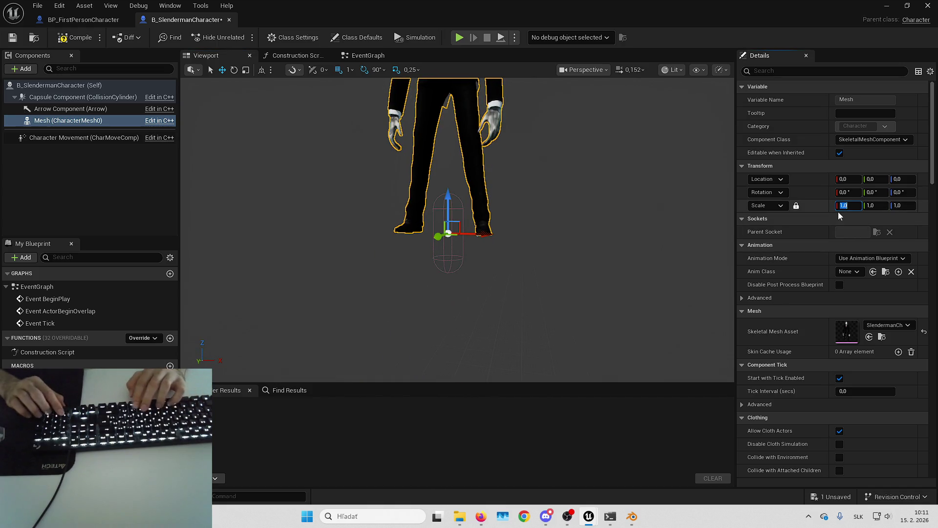
{"action": "type", "text": "0,3"}
{"action": "key", "text": "Return"}
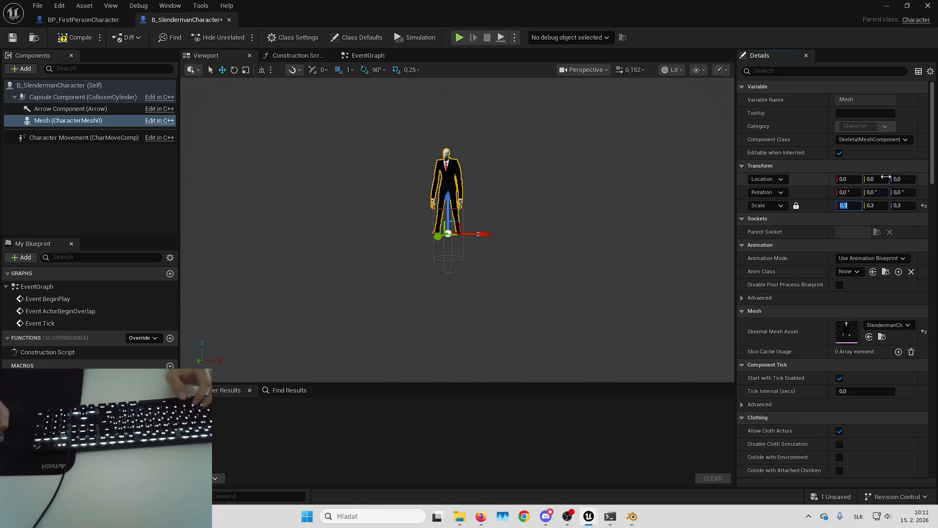
{"action": "type", "text": "-88"}
{"action": "key", "text": "Return"}
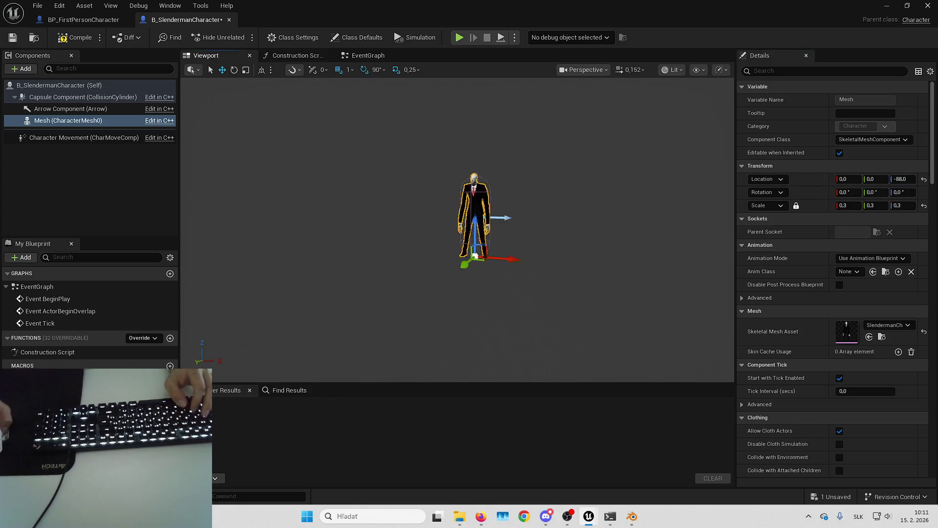
{"action": "left_click", "coordinate": [911, 193]}
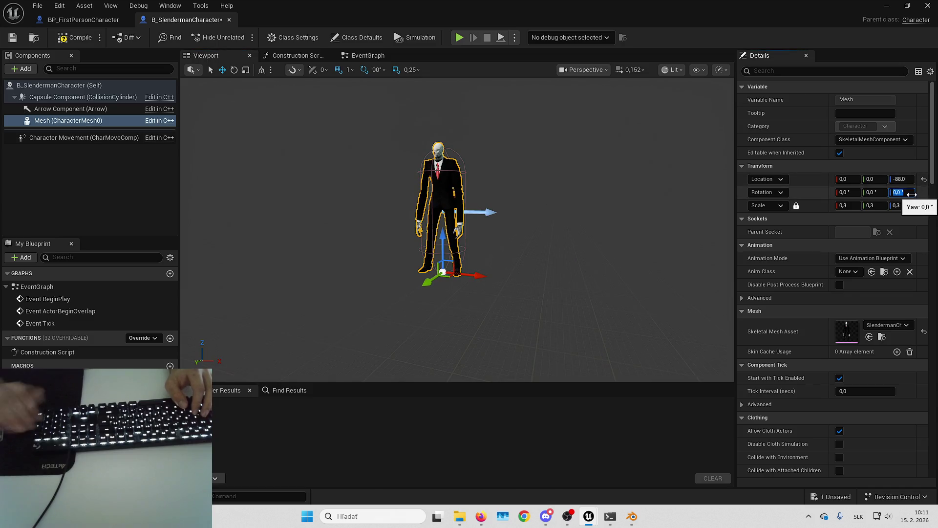
{"action": "type", "text": "-90"}
{"action": "key", "text": "Return"}
{"action": "left_click", "coordinate": [73, 37]}
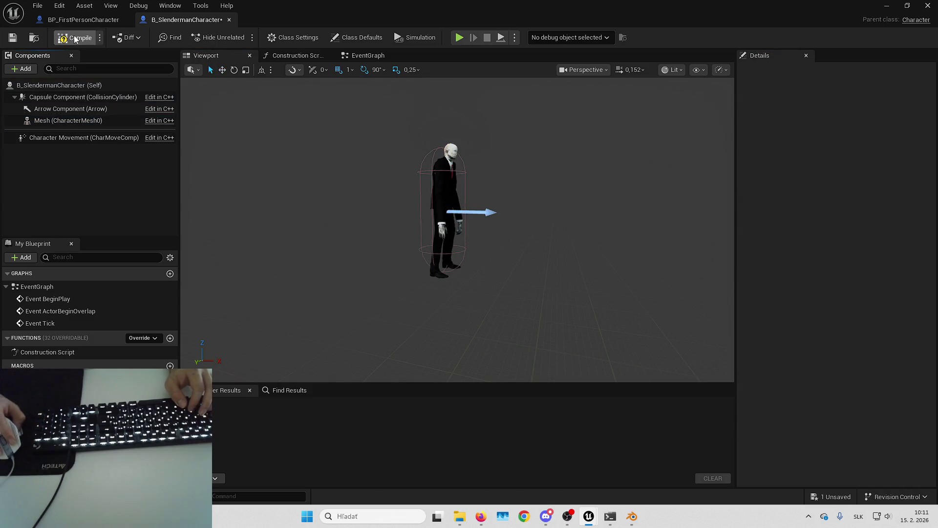
{"action": "left_click", "coordinate": [19, 38]}
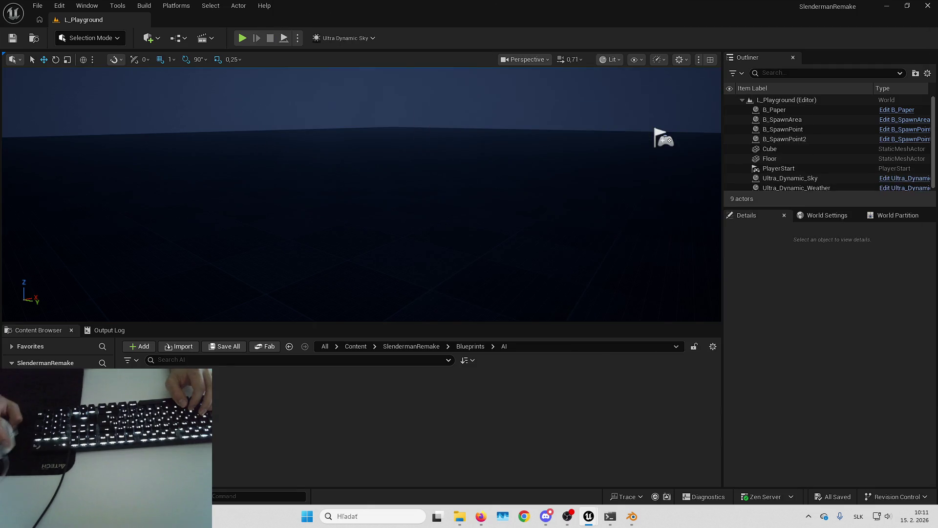
- Place a B_SlendermanCharacter in L_Playground and start a full-screen play session
{"action": "mouse_move", "coordinate": [147, 391]}
{"action": "left_mouse_down"}
{"action": "mouse_move", "coordinate": [482, 252]}
{"action": "mouse_move", "coordinate": [520, 220]}
{"action": "mouse_move", "coordinate": [474, 222]}
{"action": "left_mouse_up"}
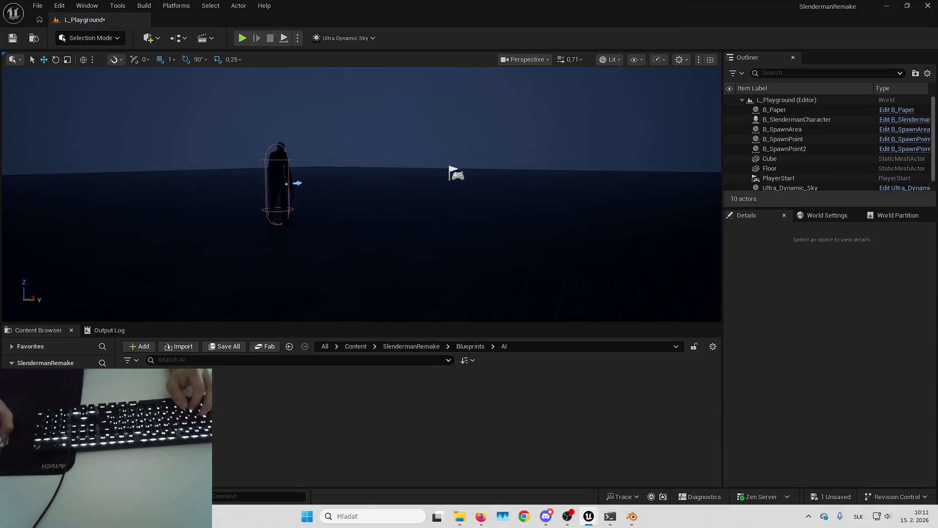
{"action": "key", "text": "alt+p"}
{"action": "key", "text": "F11"}
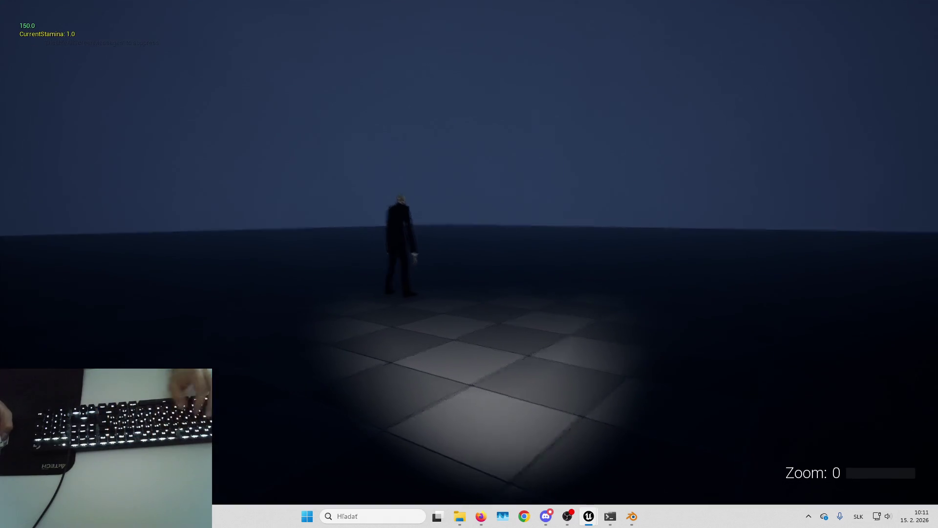
- Walk around Slenderman in the playtest, stop it, and return to the Blueprint editor
{"action": "key", "text": "shift+w"}
{"action": "key", "text": "shift+w"}
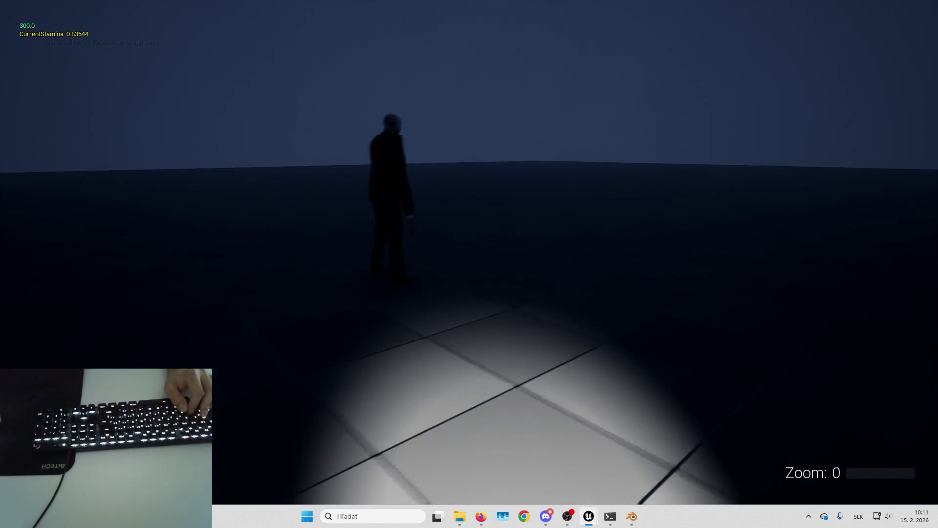
{"action": "key", "text": "s"}
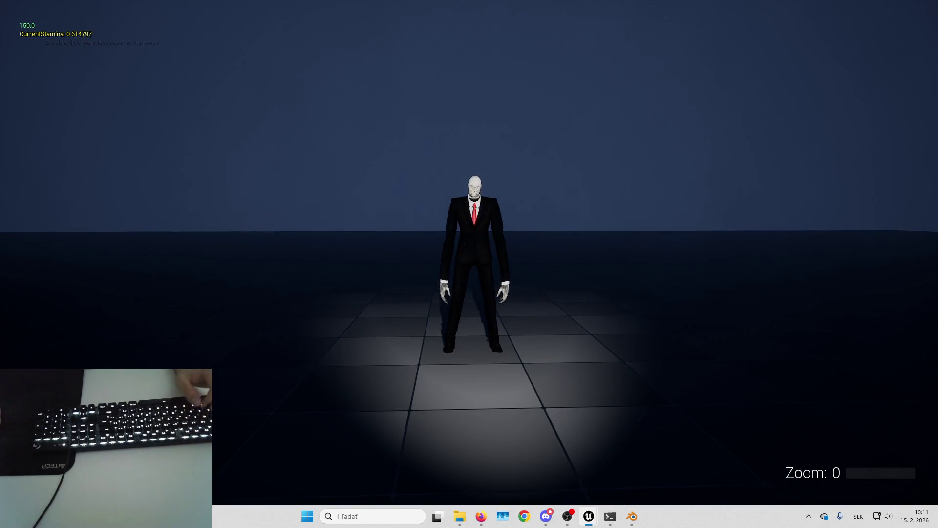
{"action": "key", "text": "a"}
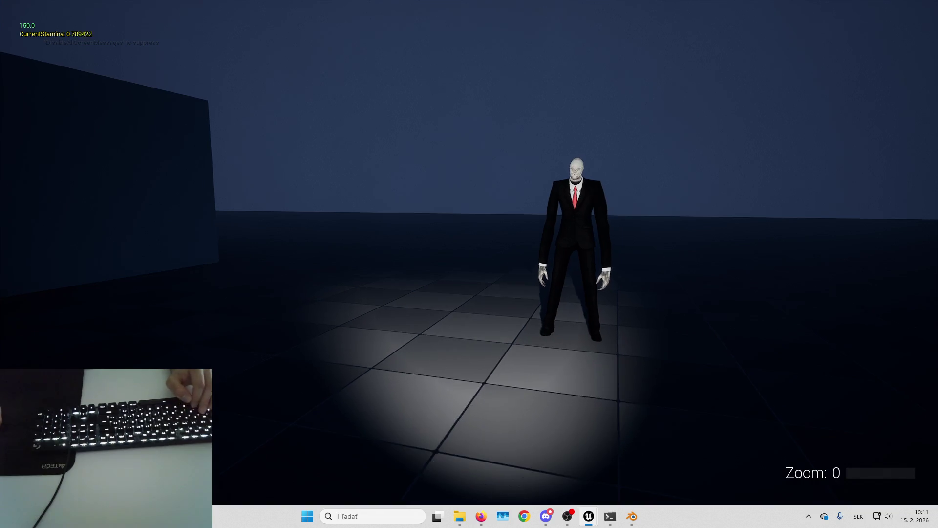
{"action": "key", "text": "d"}
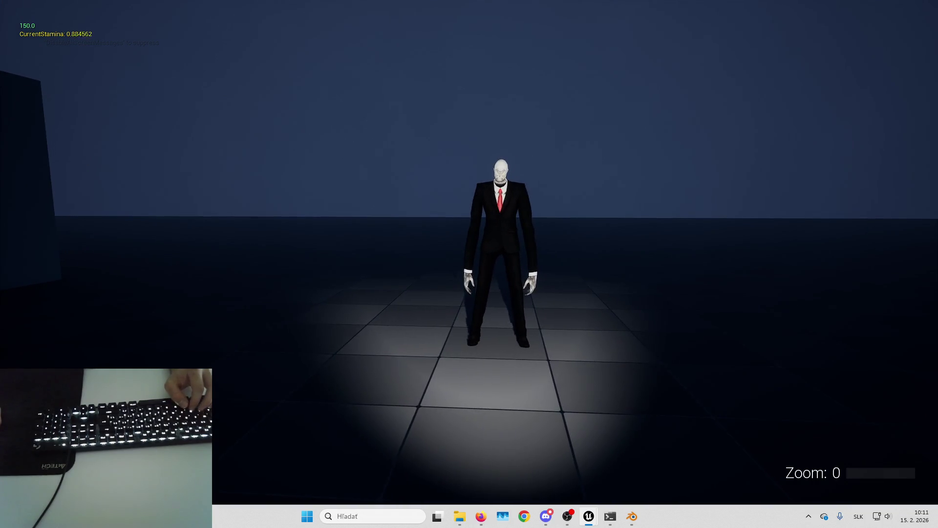
{"action": "key", "text": "d"}
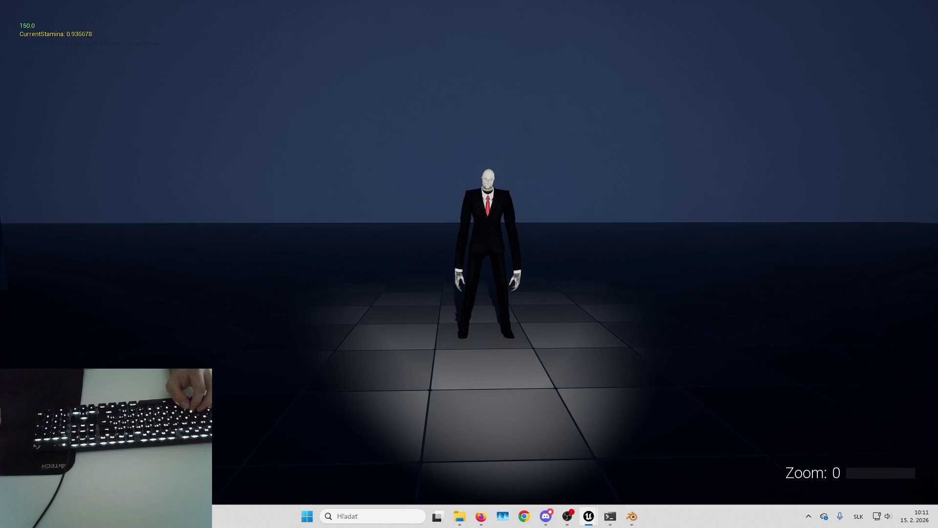
{"action": "key", "text": "Escape"}
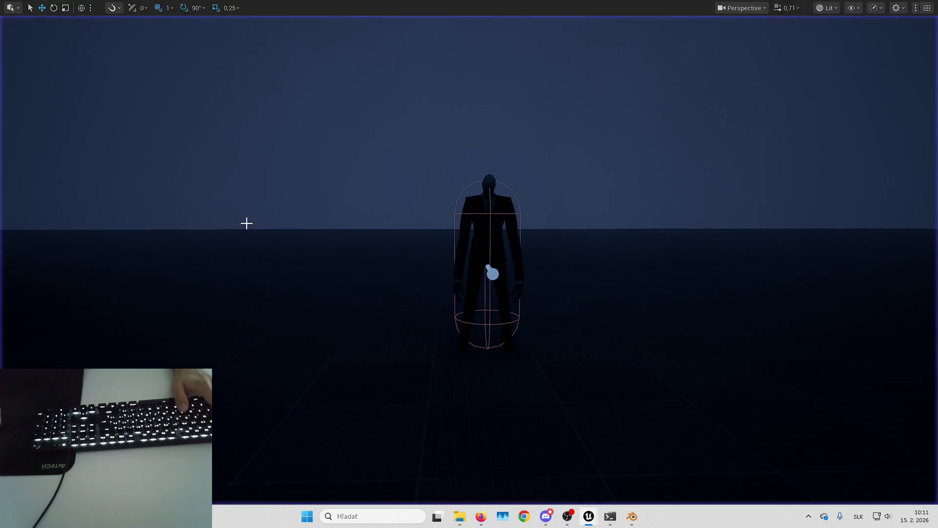
{"action": "key", "text": "alt+Tab"}
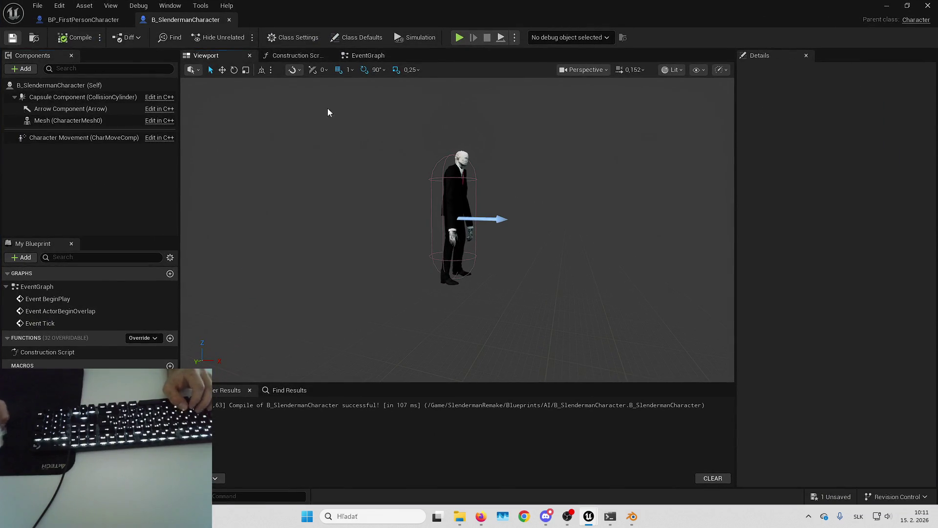
- Create a new Blueprint Class with parent AIController in the Blueprints/AI folder, keeping the default name
{"action": "scroll", "coordinate": [328, 113], "scroll_direction": "up", "scroll_amount": 3}
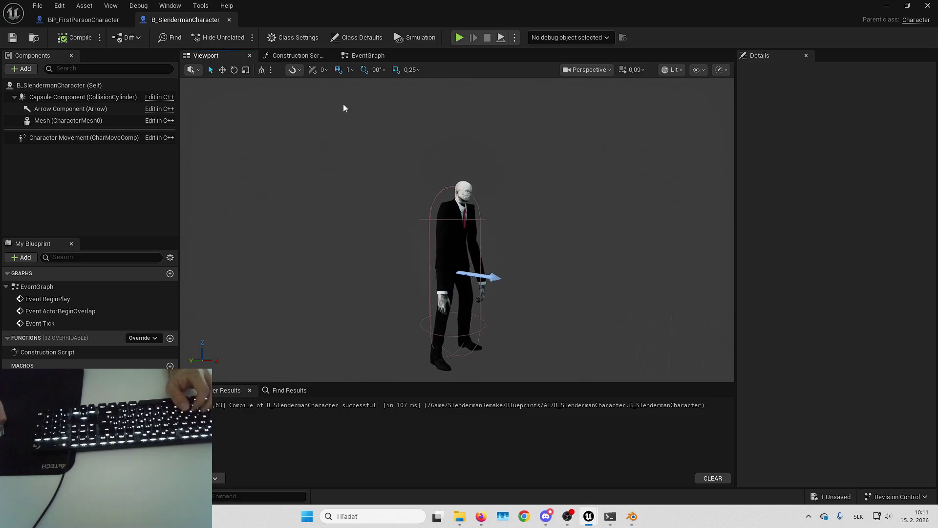
{"action": "key", "text": "alt+Tab"}
{"action": "key", "text": "F11"}
{"action": "right_click", "coordinate": [278, 415]}
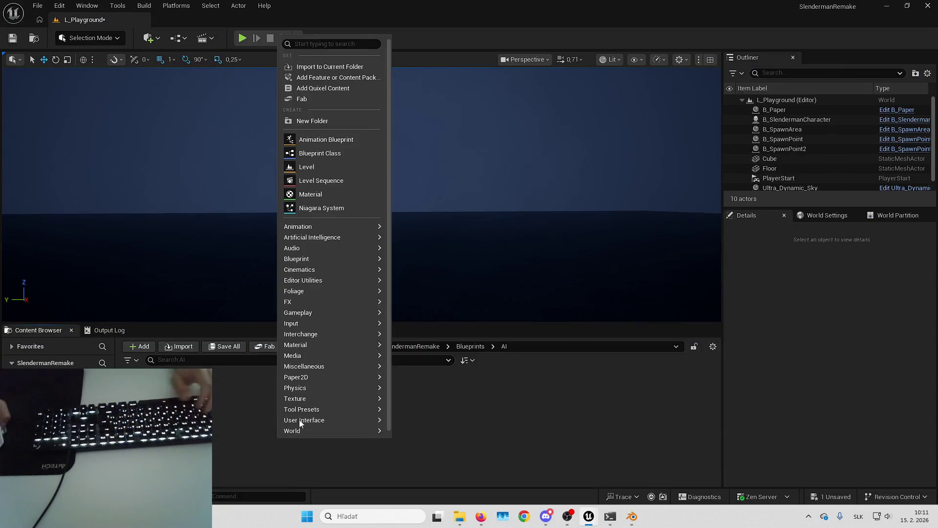
{"action": "left_click", "coordinate": [330, 153]}
{"action": "type", "text": "aicon"}
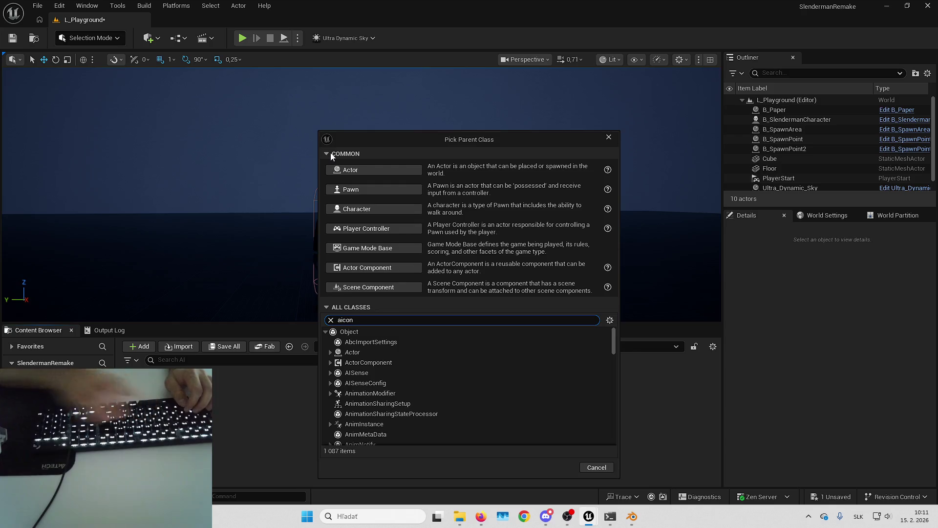
{"action": "left_click", "coordinate": [371, 362]}
{"action": "left_click", "coordinate": [552, 432]}
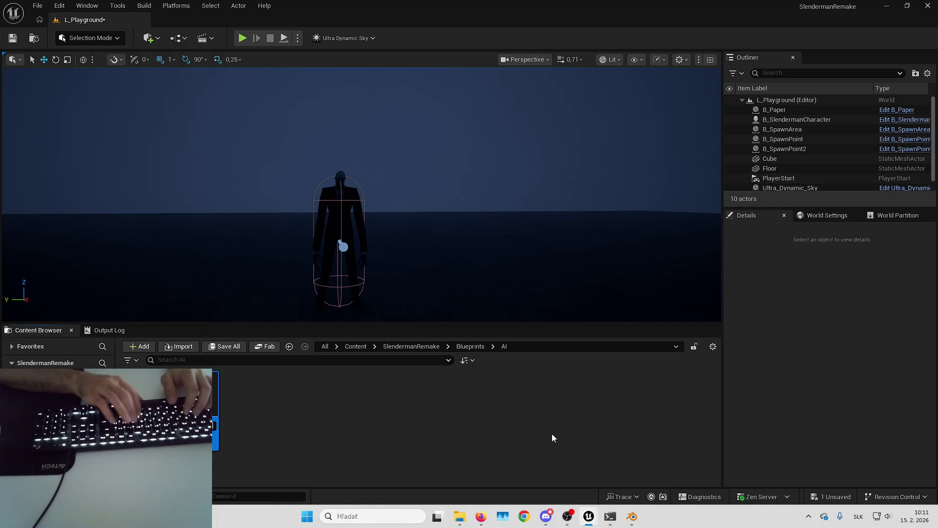
{"action": "key", "text": "Return"}
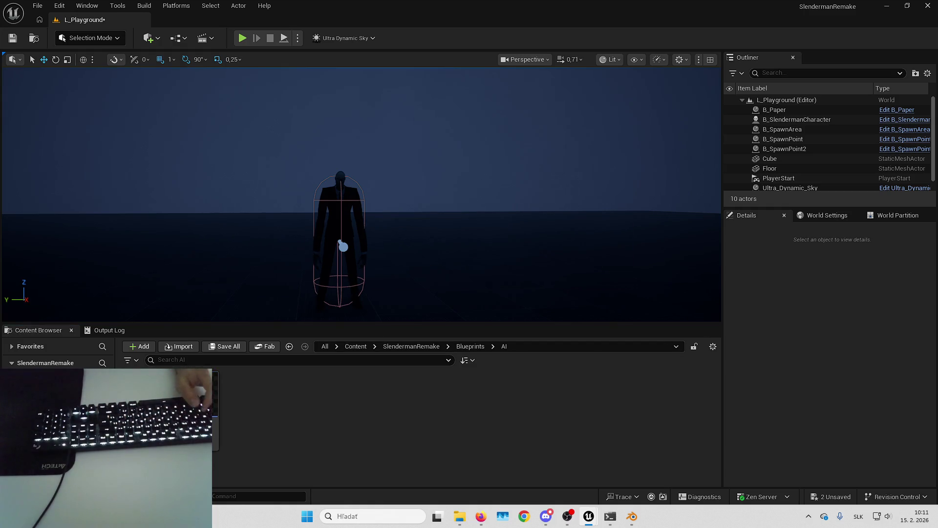
- Set B_SlendermanCharacter's Auto Possess AI to Placed in World or Spawned and save it
{"action": "double_click", "coordinate": [193, 406]}
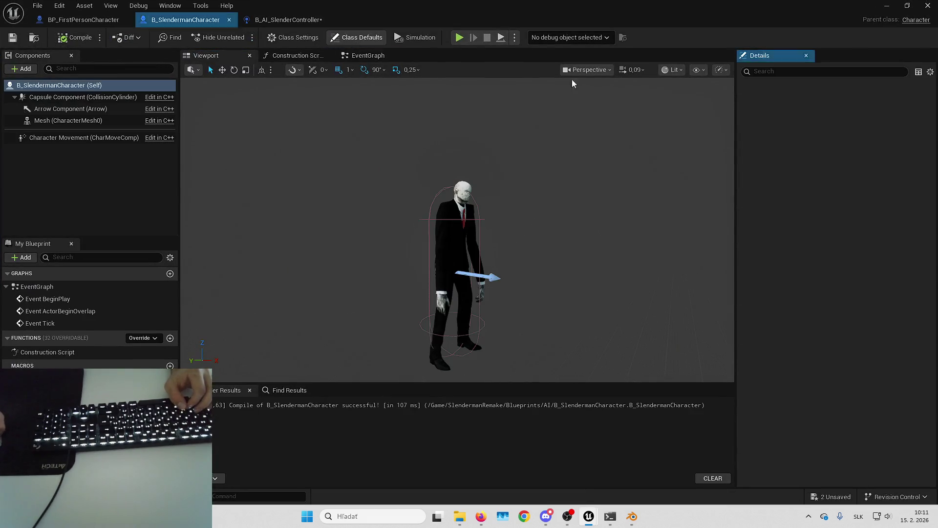
{"action": "left_click", "coordinate": [825, 73]}
{"action": "type", "text": "ai contr"}
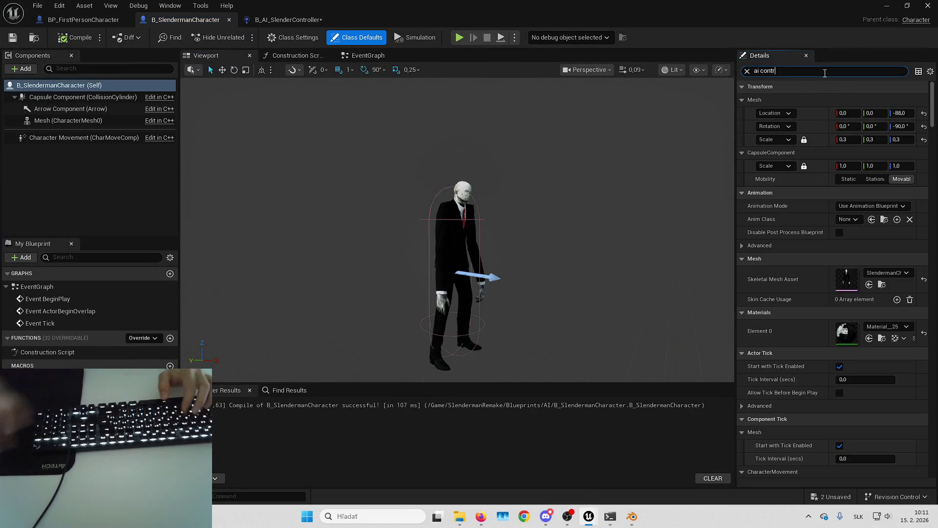
{"action": "left_click", "coordinate": [749, 72]}
{"action": "type", "text": "posse"}
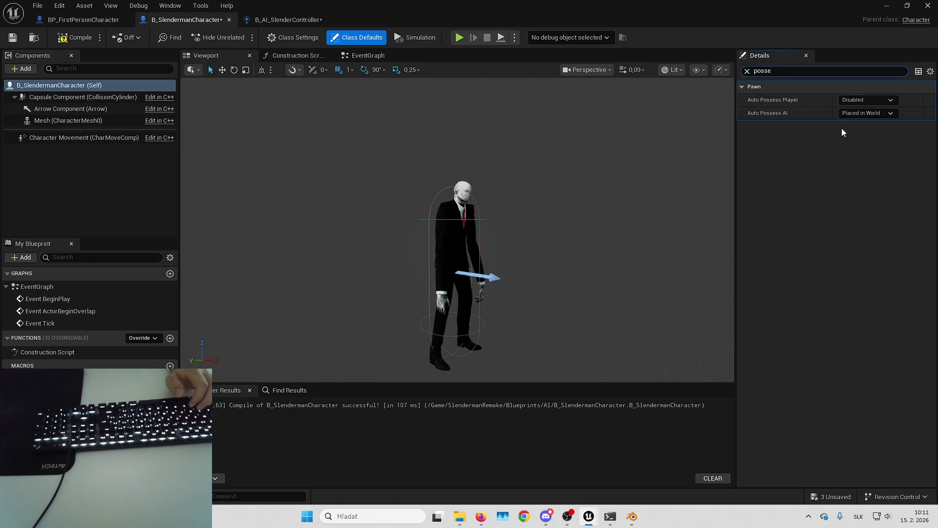
{"action": "left_click", "coordinate": [866, 113]}
{"action": "left_click", "coordinate": [862, 150]}
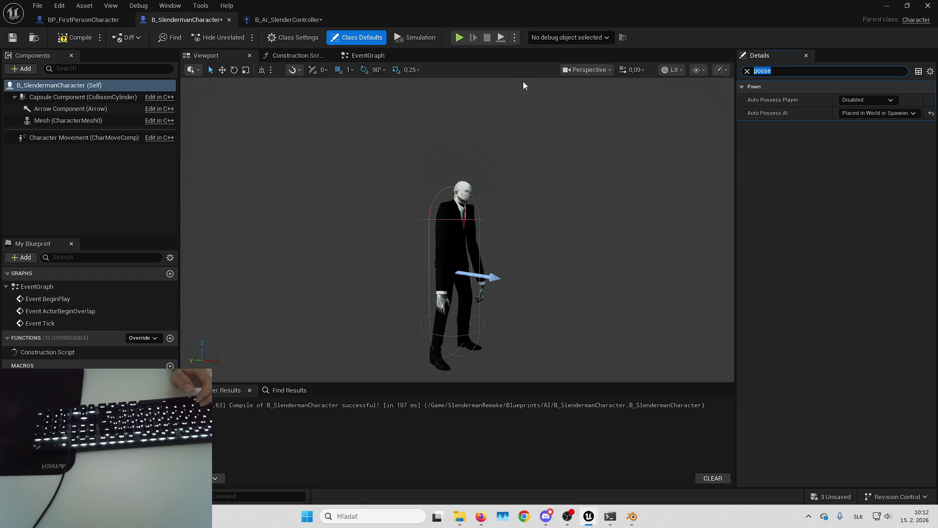
{"action": "key", "text": "ctrl+s"}
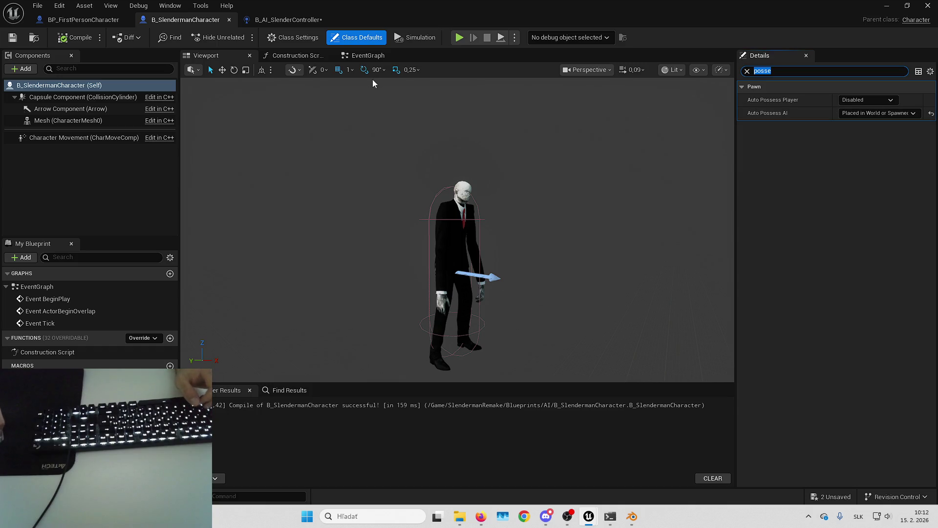
{"action": "key", "text": "alt+Tab"}
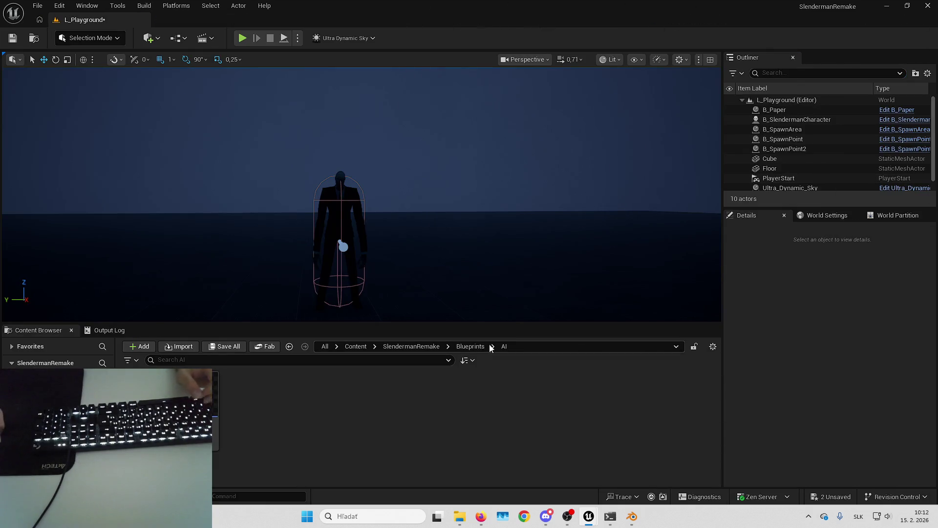
- Create a Blackboard asset named BB_Slender in the AI folder
{"action": "right_click", "coordinate": [337, 408]}
{"action": "mouse_move", "coordinate": [404, 208]}
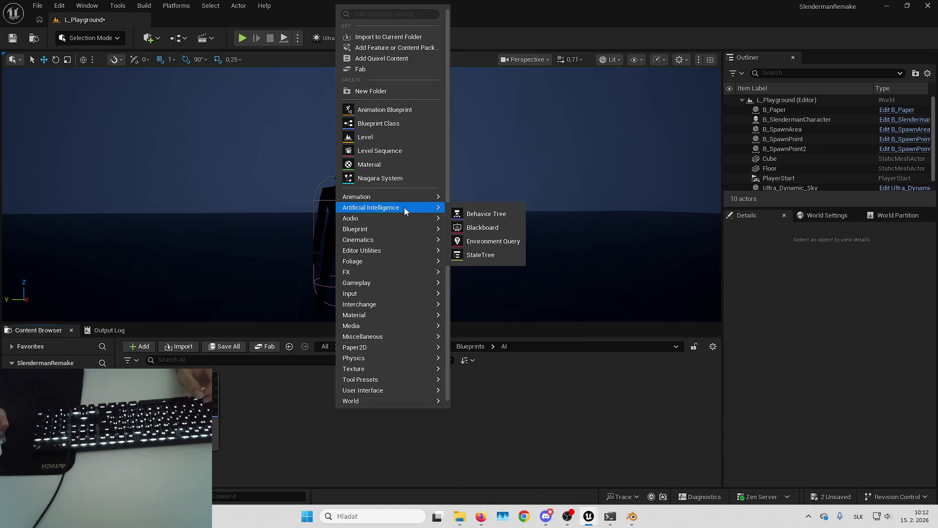
{"action": "left_click", "coordinate": [486, 228]}
{"action": "type", "text": "BB_"}
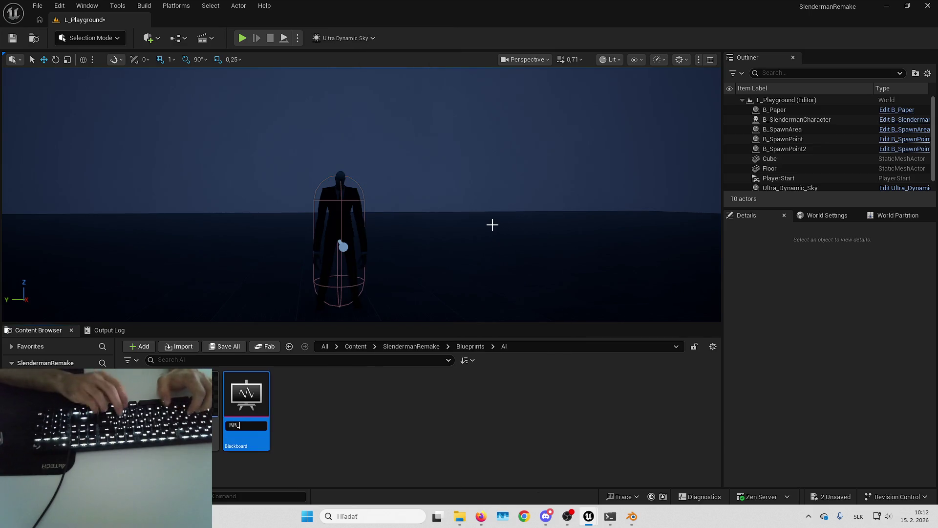
{"action": "type", "text": "Slender"}
{"action": "key", "text": "Return"}
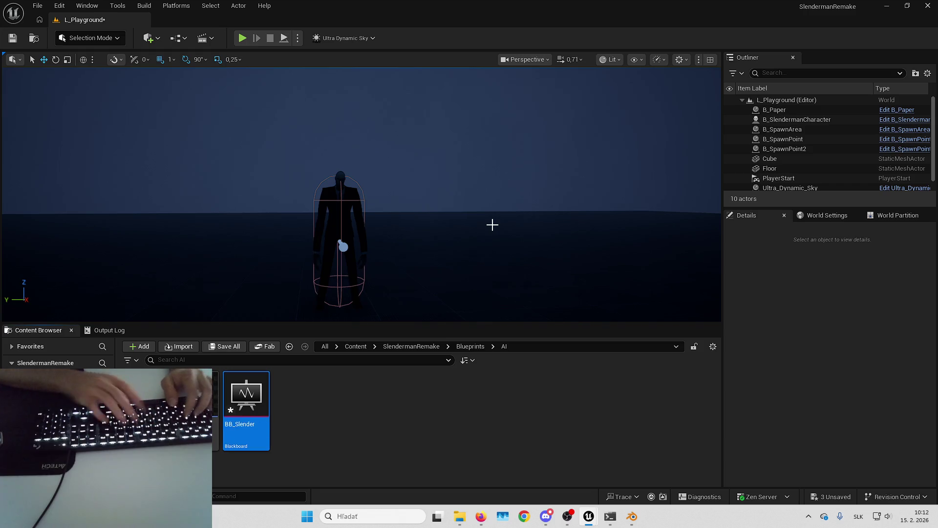
- Create a Behavior Tree named BT_Slender and open it in its editor
{"action": "right_click", "coordinate": [336, 422]}
{"action": "mouse_move", "coordinate": [406, 221]}
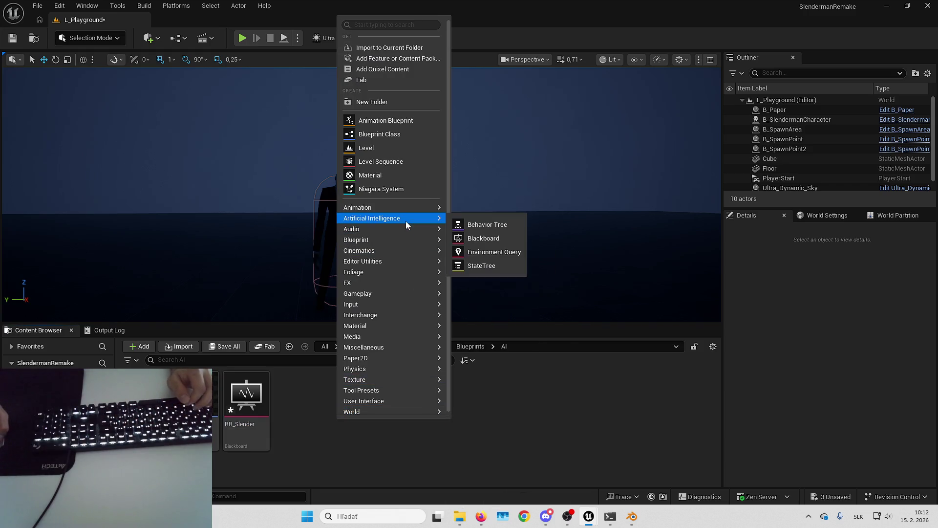
{"action": "left_click", "coordinate": [492, 225]}
{"action": "type", "text": "BT_Slender"}
{"action": "key", "text": "Return"}
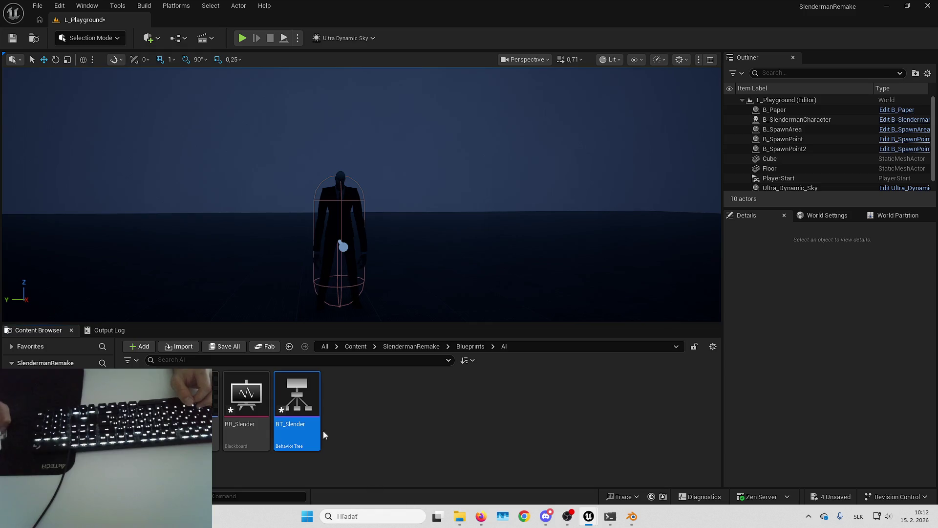
{"action": "key", "text": "Return"}
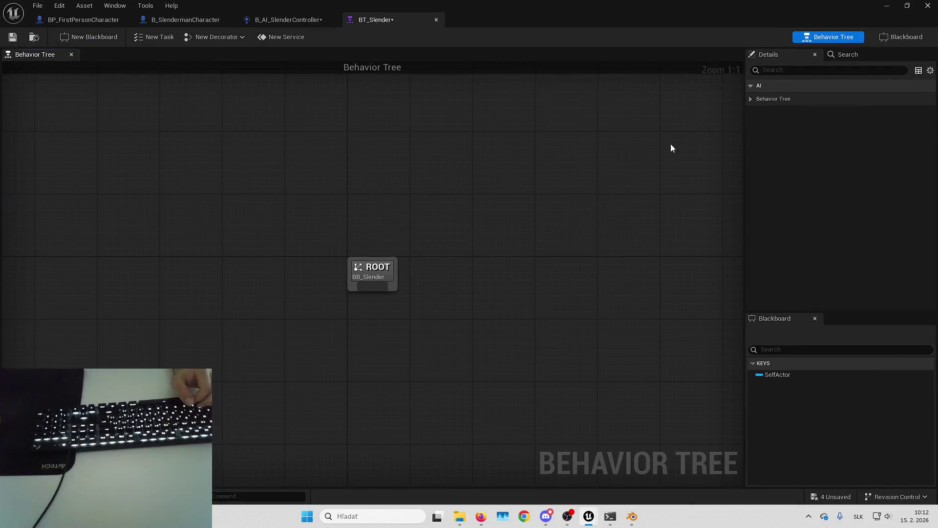
- Confirm BT_Slender's Blackboard Asset is BB_Slender, then go back to the level editor
{"action": "left_click", "coordinate": [910, 113]}
{"action": "left_click", "coordinate": [858, 245]}
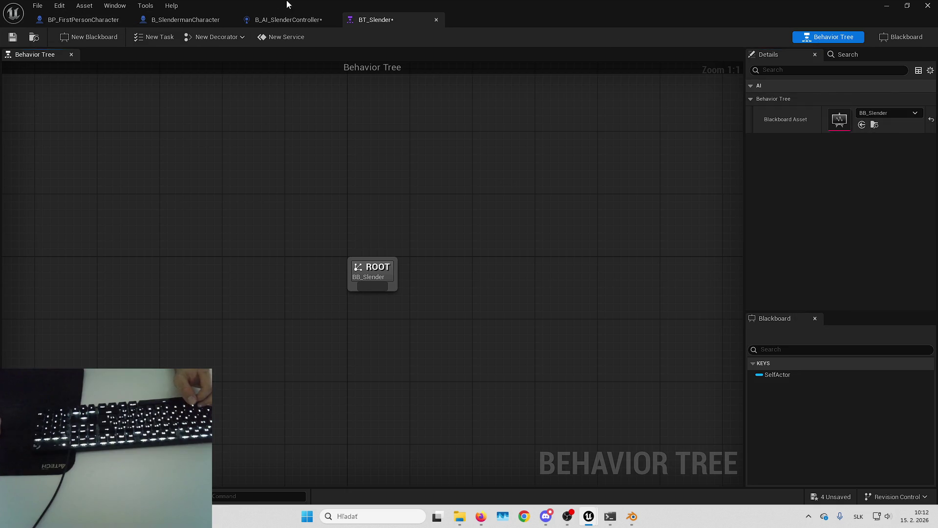
{"action": "key", "text": "alt+Tab"}
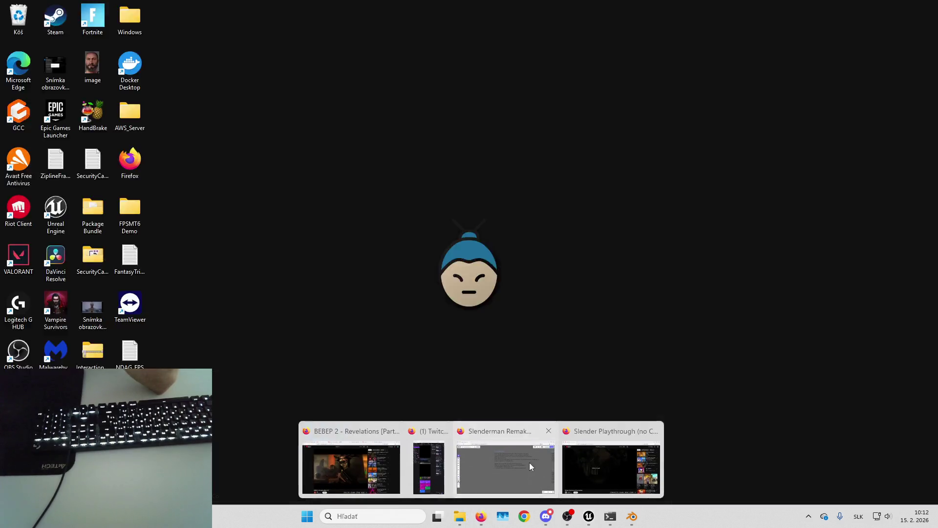
- Review the Slenderman Enemy design notes on the Miro board, then return to Unreal
{"action": "left_click", "coordinate": [489, 459]}
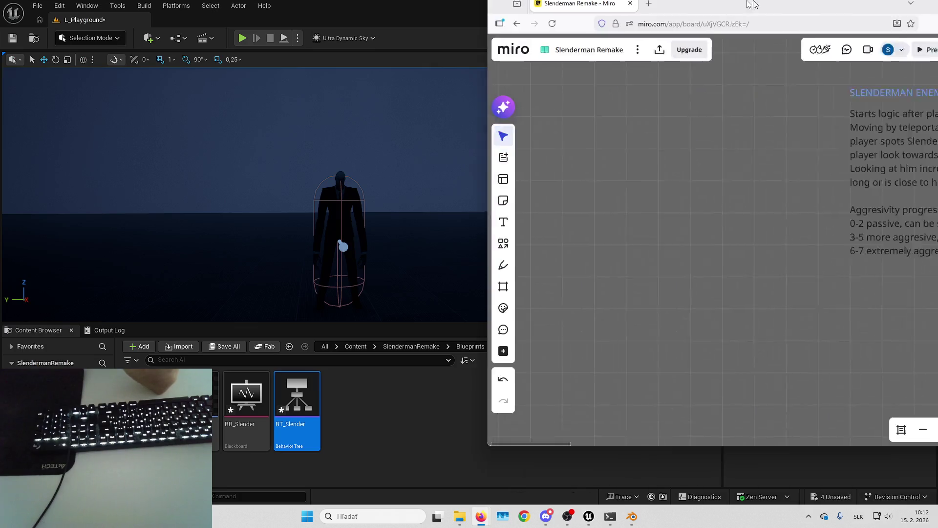
{"action": "scroll", "coordinate": [489, 327], "scroll_direction": "right", "scroll_amount": 2}
{"action": "scroll", "coordinate": [488, 327], "scroll_direction": "up", "scroll_amount": 1}
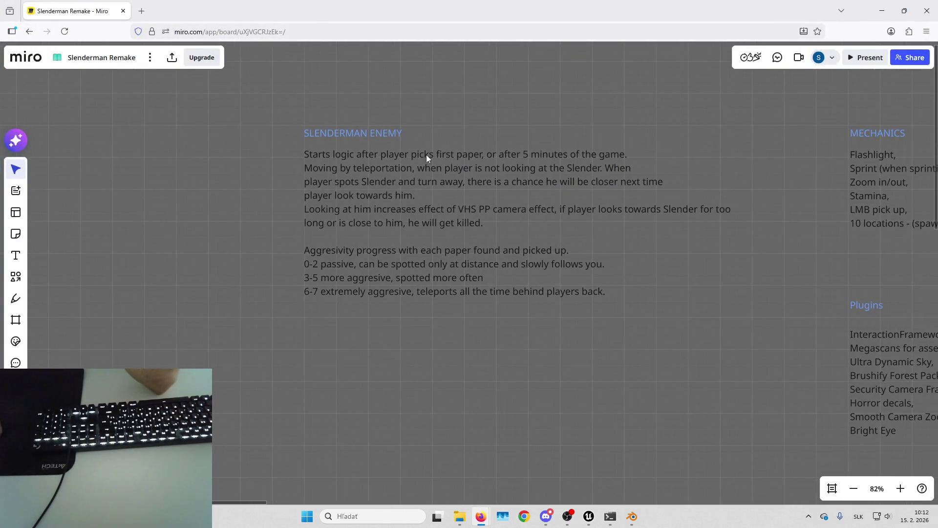
{"action": "left_click_drag", "start_coordinate": [614, 353], "coordinate": [581, 348]}
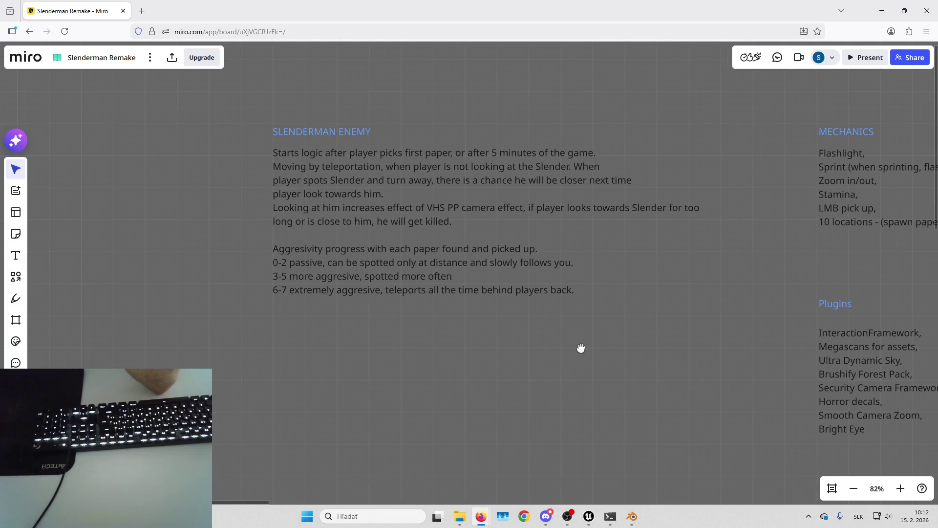
{"action": "scroll", "coordinate": [621, 313], "scroll_direction": "down", "scroll_amount": 1}
{"action": "scroll", "coordinate": [621, 313], "scroll_direction": "right", "scroll_amount": 1}
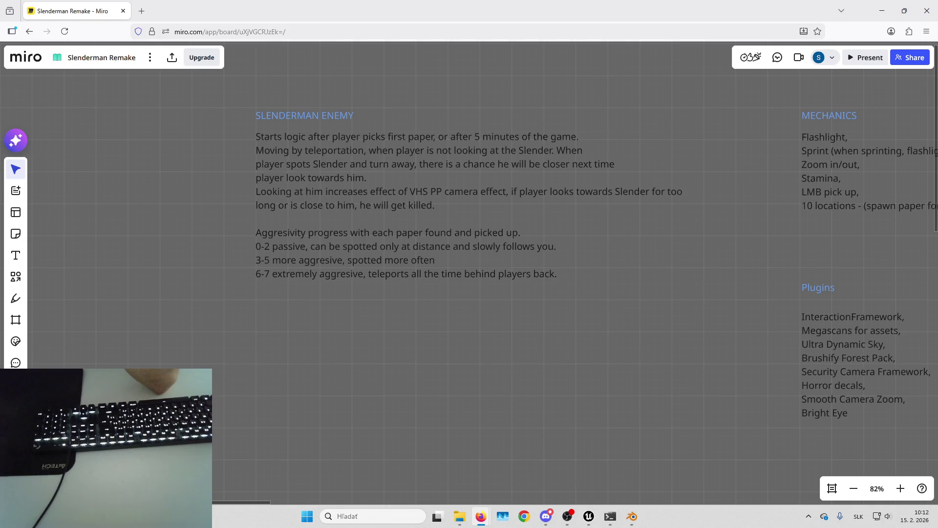
{"action": "key", "text": "alt+Tab"}
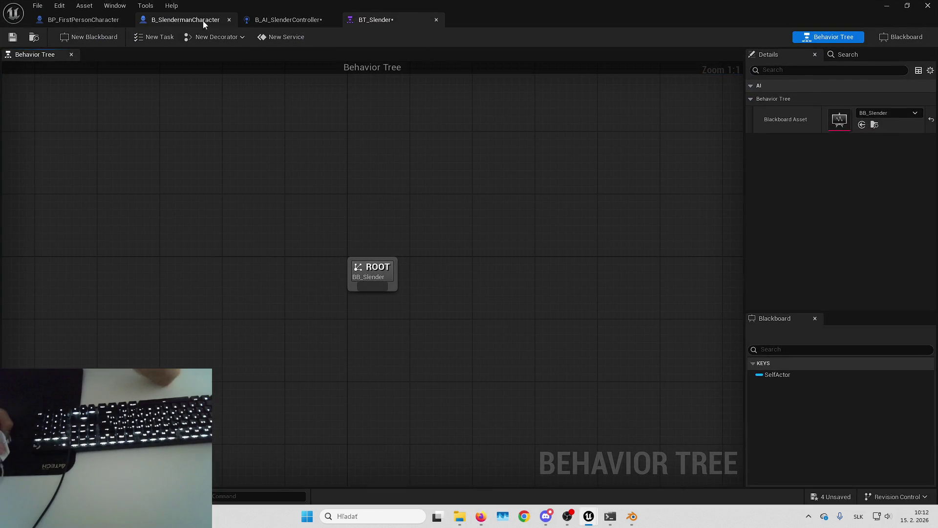
- Delete the Event Tick node from B_AI_SlenderController's event graph
{"action": "left_click", "coordinate": [264, 19]}
{"action": "left_click", "coordinate": [368, 56]}
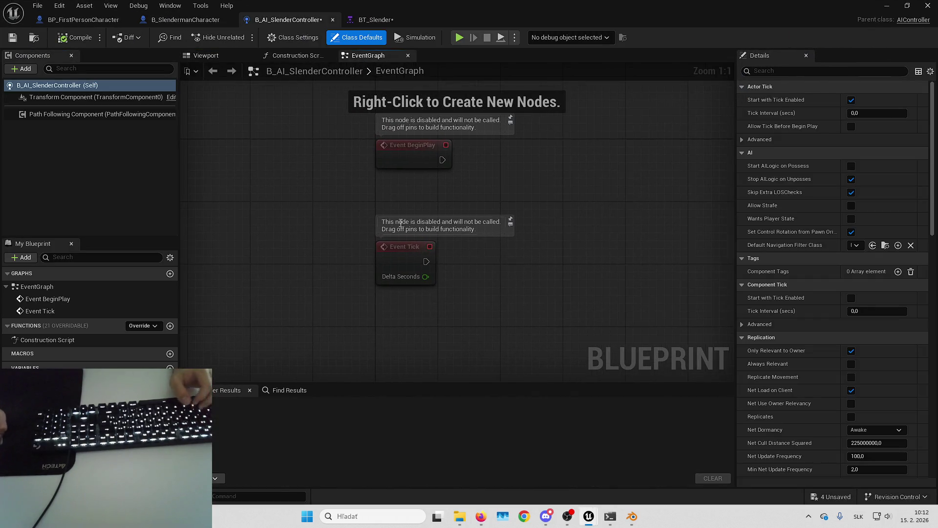
{"action": "left_click", "coordinate": [362, 274]}
{"action": "key", "text": "Delete"}
- Add a custom event named StartSlenderLogic to the event graph
{"action": "right_click", "coordinate": [428, 244]}
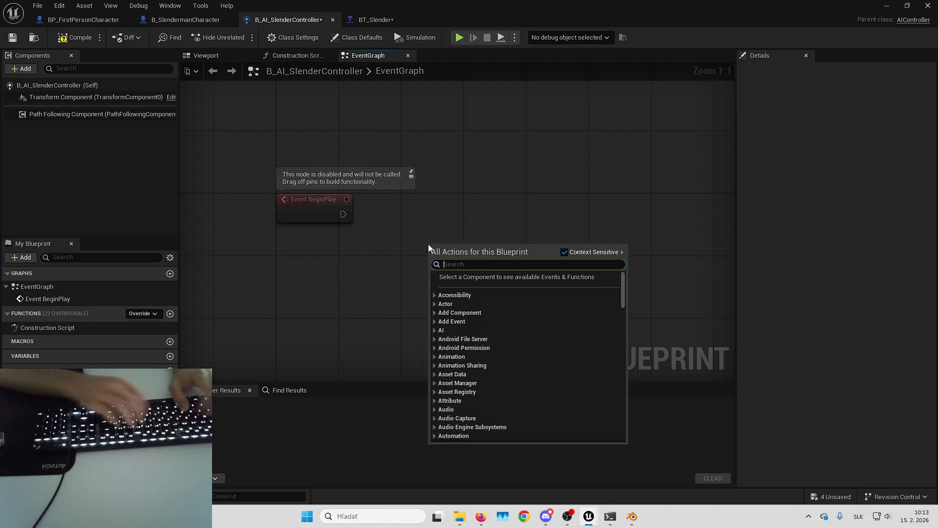
{"action": "key", "text": "Escape"}
{"action": "mouse_move", "coordinate": [450, 282]}
{"action": "left_mouse_down"}
{"action": "mouse_move", "coordinate": [490, 210]}
{"action": "mouse_move", "coordinate": [391, 194]}
{"action": "left_mouse_up"}
{"action": "right_click", "coordinate": [429, 238]}
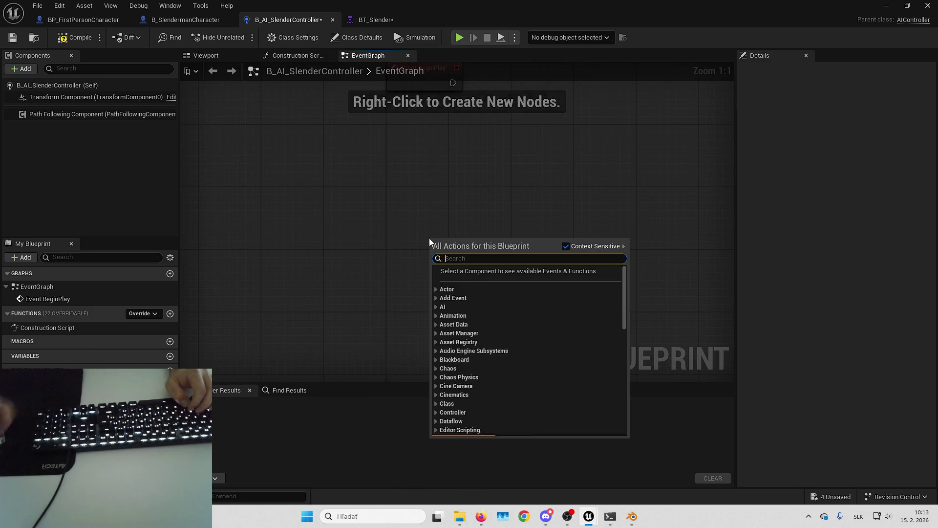
{"action": "type", "text": "custom event"}
{"action": "key", "text": "Return"}
{"action": "type", "text": "StartSlender"}
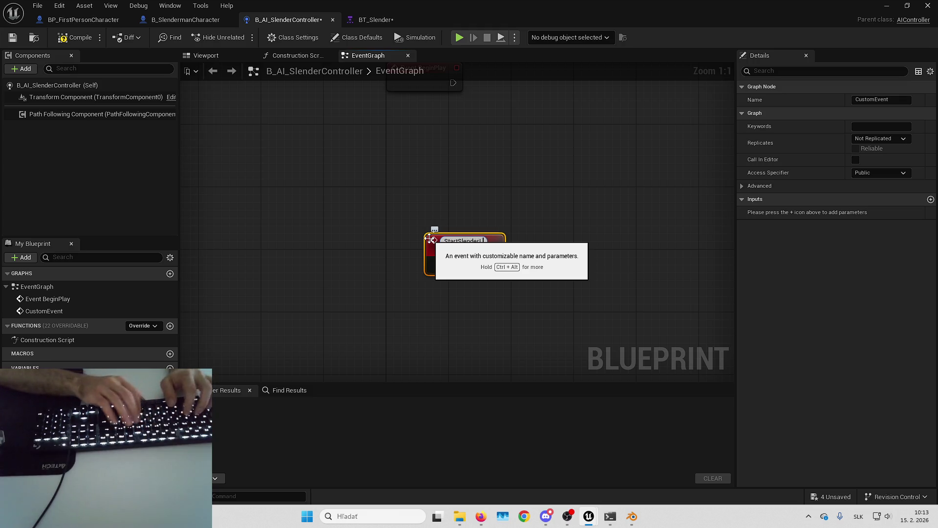
{"action": "type", "text": "ogic"}
{"action": "key", "text": "Return"}
{"action": "left_click_drag", "start_coordinate": [446, 262], "coordinate": [418, 275]}
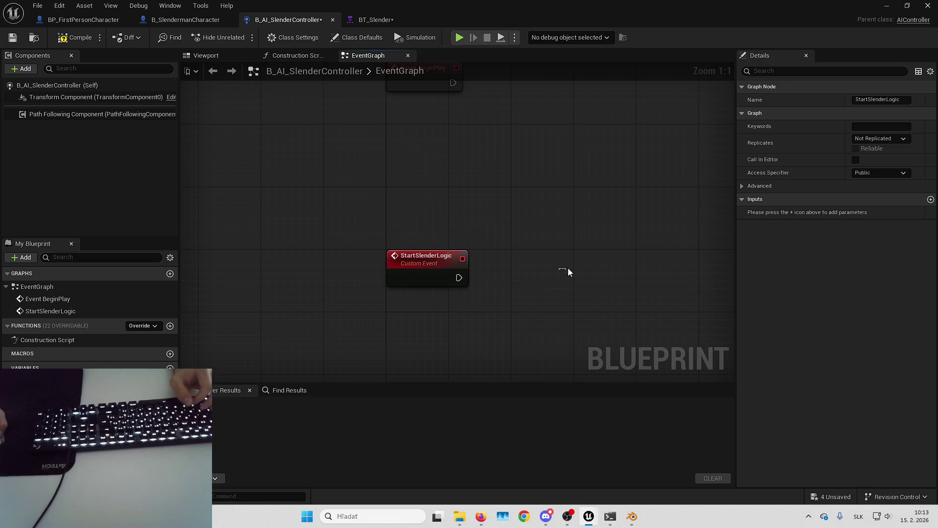
{"action": "mouse_move", "coordinate": [568, 271]}
{"action": "left_mouse_down"}
{"action": "mouse_move", "coordinate": [444, 213]}
{"action": "mouse_move", "coordinate": [365, 230]}
{"action": "mouse_move", "coordinate": [405, 213]}
{"action": "mouse_move", "coordinate": [418, 230]}
{"action": "left_mouse_up"}
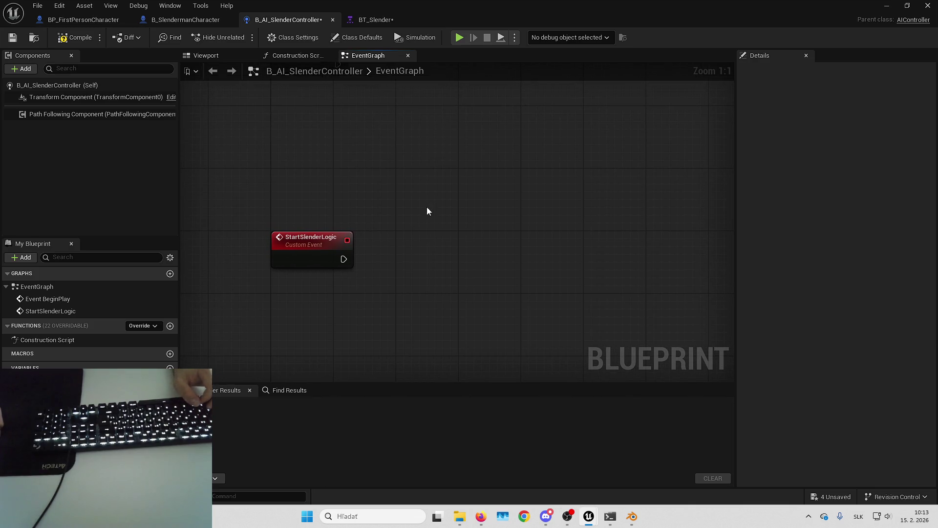
- Add Get Player Character feeding a Get Component by Class node near Event BeginPlay
{"action": "left_click_drag", "start_coordinate": [357, 168], "coordinate": [349, 213]}
{"action": "right_click", "coordinate": [346, 188]}
{"action": "type", "text": "ge"}
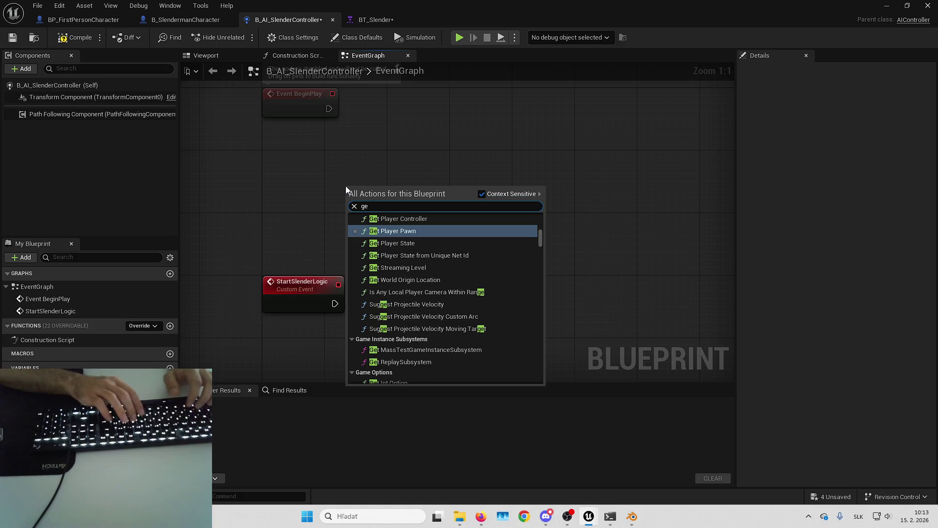
{"action": "type", "text": "t player char"}
{"action": "key", "text": "Return"}
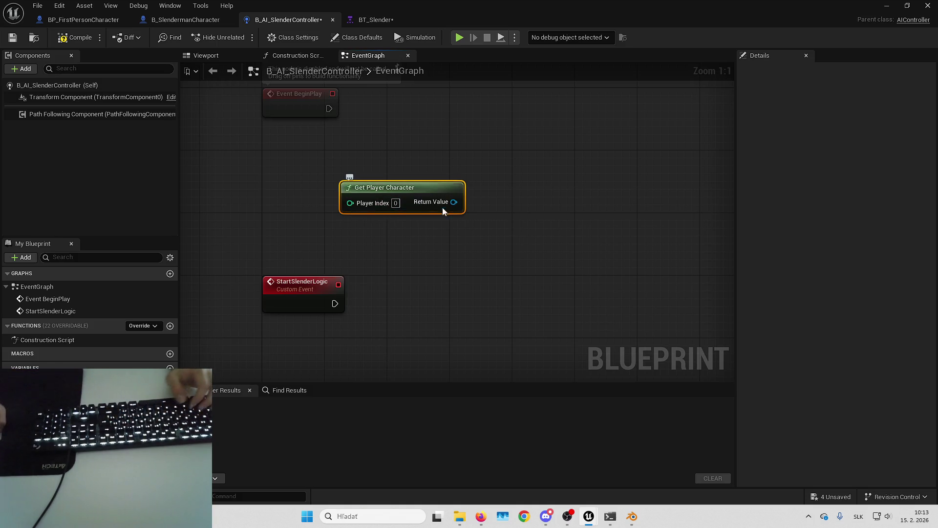
{"action": "left_click_drag", "start_coordinate": [454, 202], "coordinate": [504, 182]}
{"action": "type", "text": "get comp by clas"}
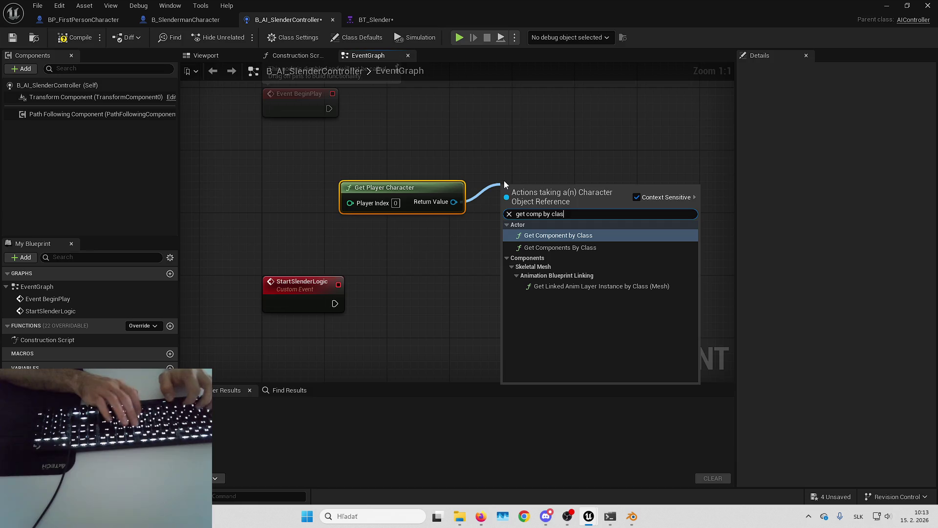
{"action": "key", "text": "Return"}
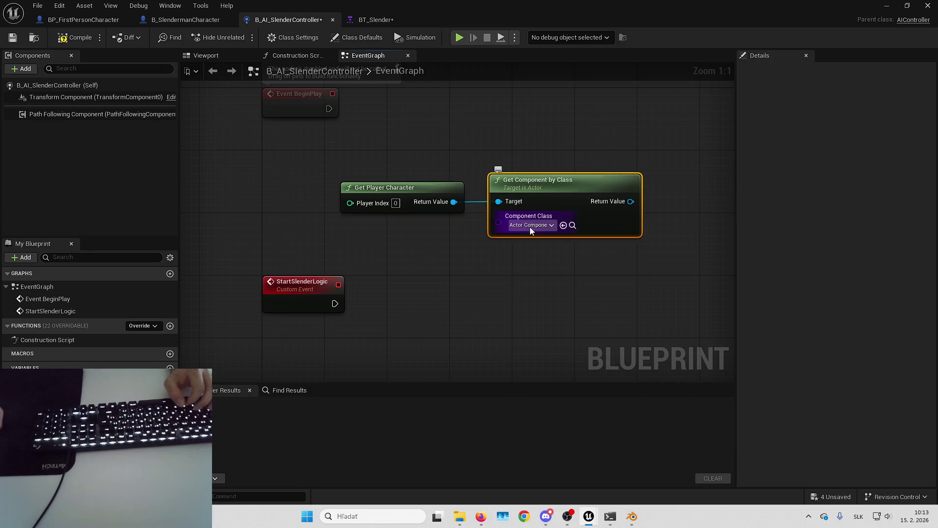
- Set Get Component by Class's component class to B_PickUpComponent
{"action": "left_click", "coordinate": [530, 227]}
{"action": "type", "text": "piu"}
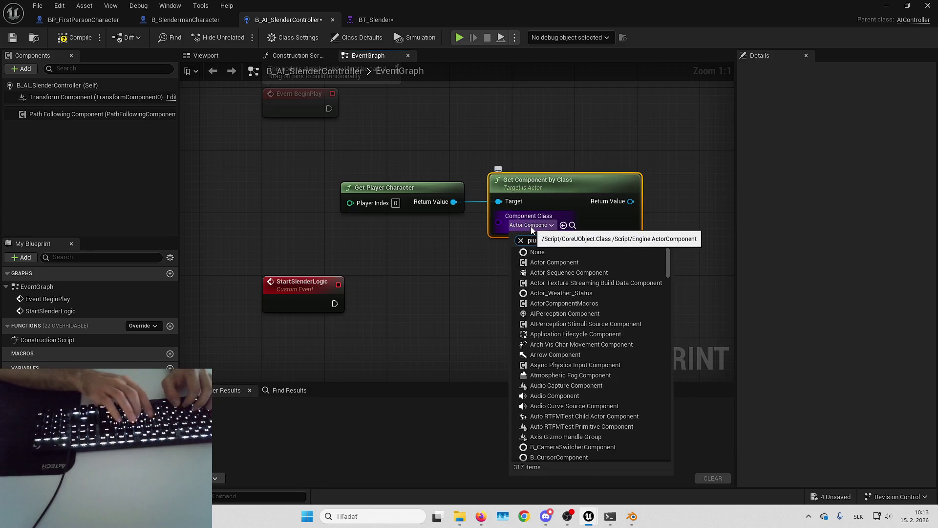
{"action": "key", "text": "BackSpace"}
{"action": "type", "text": "c"}
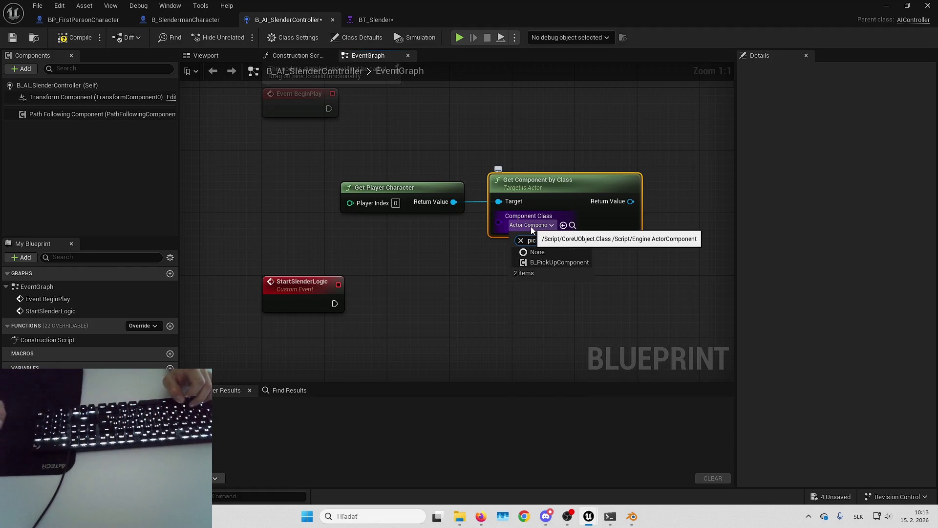
{"action": "type", "text": "kup"}
{"action": "left_click", "coordinate": [544, 263]}
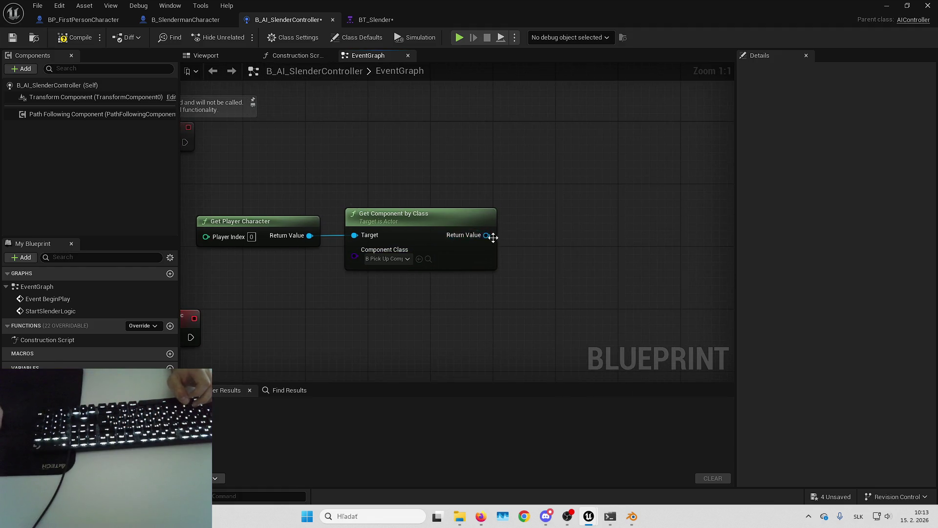
{"action": "mouse_move", "coordinate": [493, 237]}
{"action": "left_mouse_down"}
{"action": "mouse_move", "coordinate": [574, 182]}
{"action": "mouse_move", "coordinate": [509, 232]}
{"action": "mouse_move", "coordinate": [515, 236]}
{"action": "mouse_move", "coordinate": [565, 187]}
{"action": "left_mouse_up"}
- Add an Assign On Pick Up Paper binding, creating OnPickUpPaper_Event
{"action": "type", "text": "assi"}
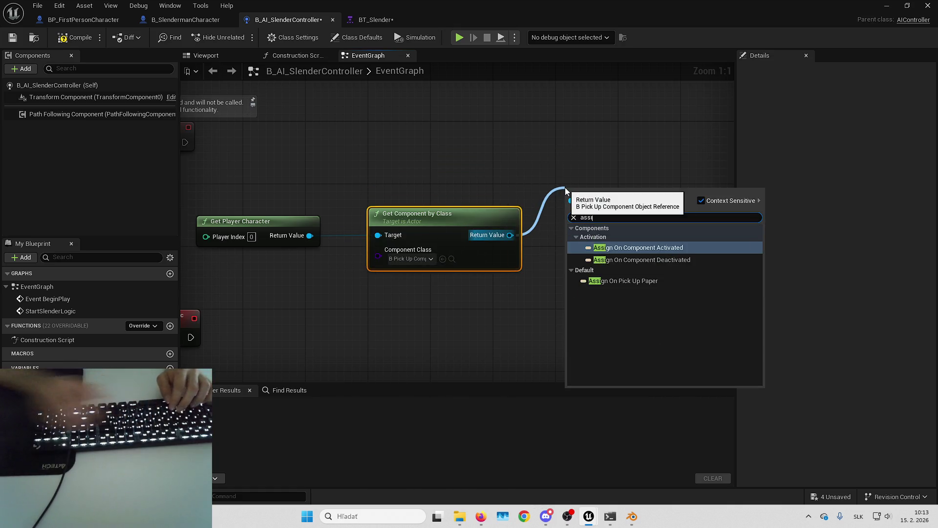
{"action": "key", "text": "Down"}
{"action": "key", "text": "Down"}
{"action": "key", "text": "Return"}
{"action": "mouse_move", "coordinate": [602, 260]}
{"action": "left_mouse_down"}
{"action": "mouse_move", "coordinate": [458, 254]}
{"action": "mouse_move", "coordinate": [527, 254]}
{"action": "mouse_move", "coordinate": [482, 227]}
{"action": "left_mouse_up"}
- Add an Unbind Event from On Pick Up Paper node after OnPickUpPaper_Event
{"action": "left_click_drag", "start_coordinate": [326, 202], "coordinate": [621, 238]}
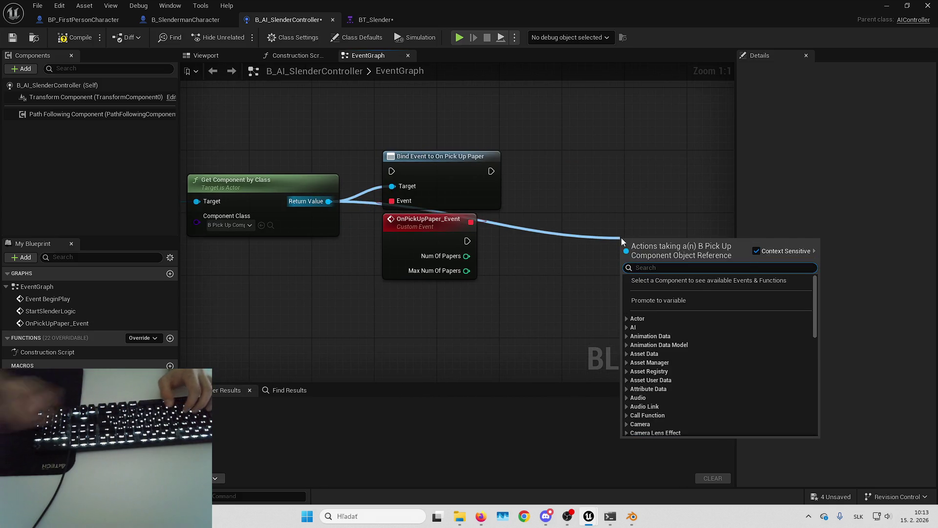
{"action": "type", "text": "unbio"}
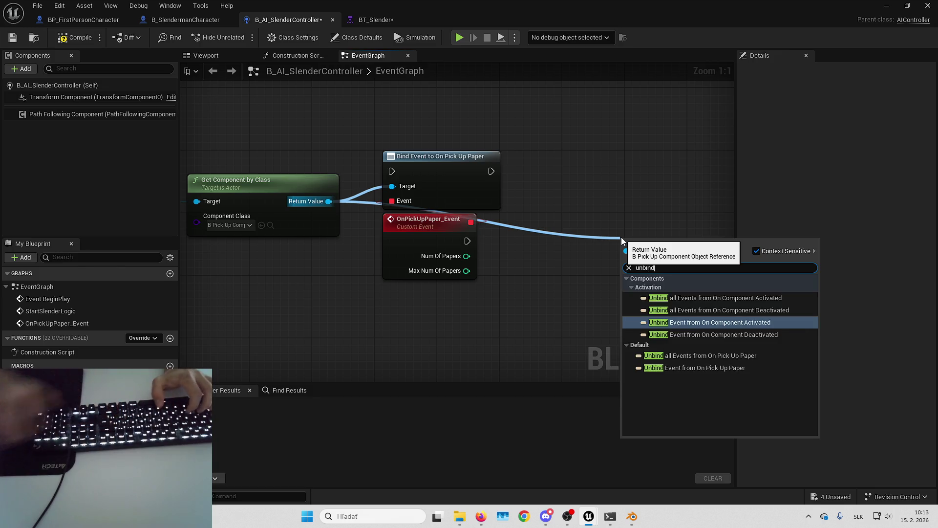
{"action": "left_click", "coordinate": [718, 365]}
{"action": "left_click_drag", "start_coordinate": [653, 254], "coordinate": [582, 222]}
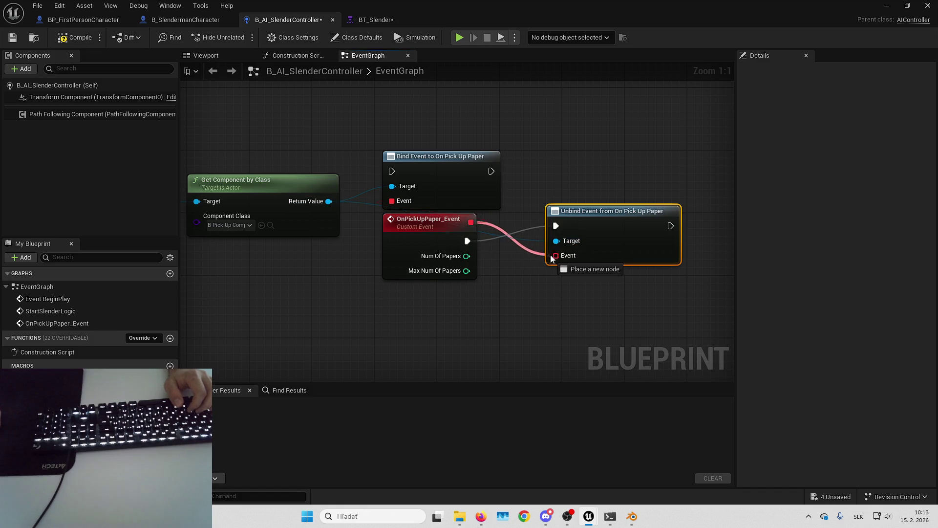
{"action": "left_click_drag", "start_coordinate": [587, 228], "coordinate": [538, 236]}
- Arrange the new nodes and run the bind node from Event BeginPlay
{"action": "left_click", "coordinate": [552, 183]}
{"action": "key", "text": "Home"}
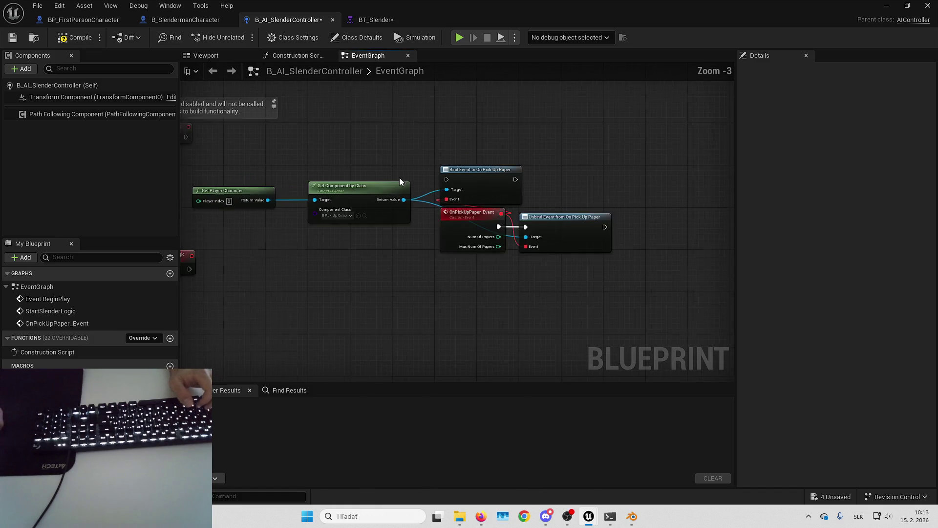
{"action": "left_click_drag", "start_coordinate": [343, 197], "coordinate": [461, 234]}
{"action": "left_click_drag", "start_coordinate": [418, 163], "coordinate": [731, 261]}
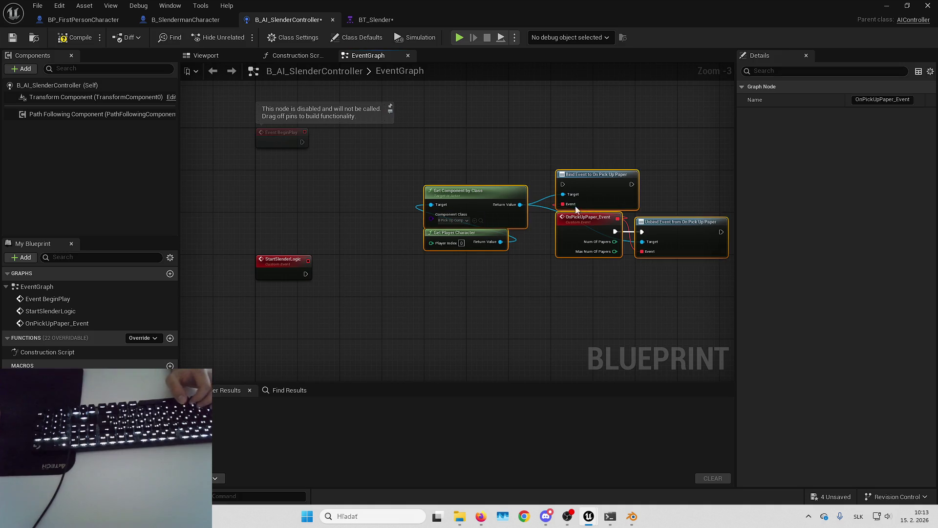
{"action": "mouse_move", "coordinate": [568, 187]}
{"action": "left_mouse_down"}
{"action": "mouse_move", "coordinate": [416, 142]}
{"action": "mouse_move", "coordinate": [515, 148]}
{"action": "mouse_move", "coordinate": [492, 145]}
{"action": "left_mouse_up"}
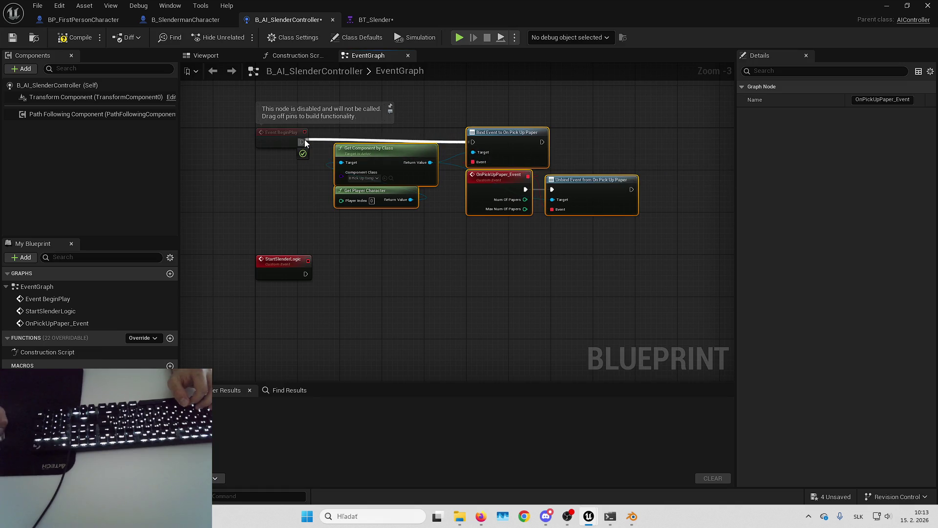
{"action": "left_click_drag", "start_coordinate": [304, 140], "coordinate": [303, 142]}
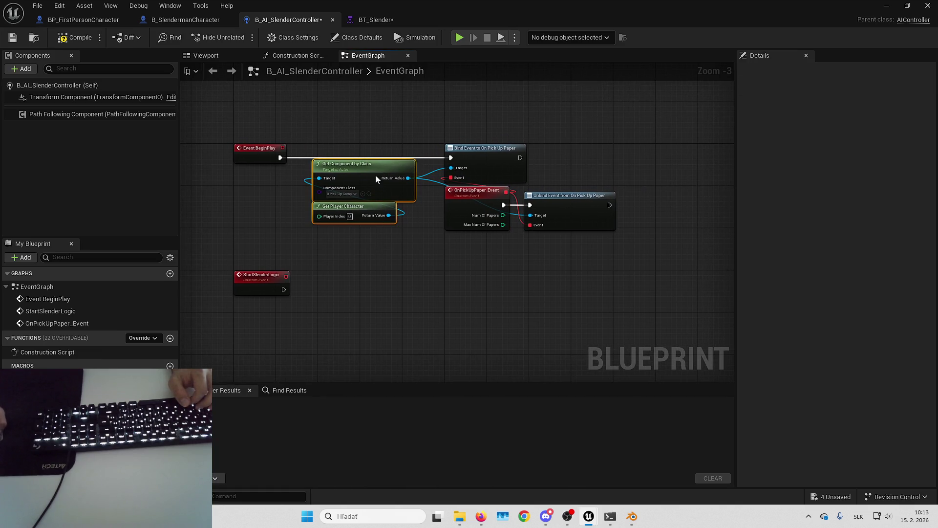
{"action": "left_click_drag", "start_coordinate": [375, 179], "coordinate": [383, 201]}
{"action": "left_click_drag", "start_coordinate": [450, 191], "coordinate": [398, 188]}
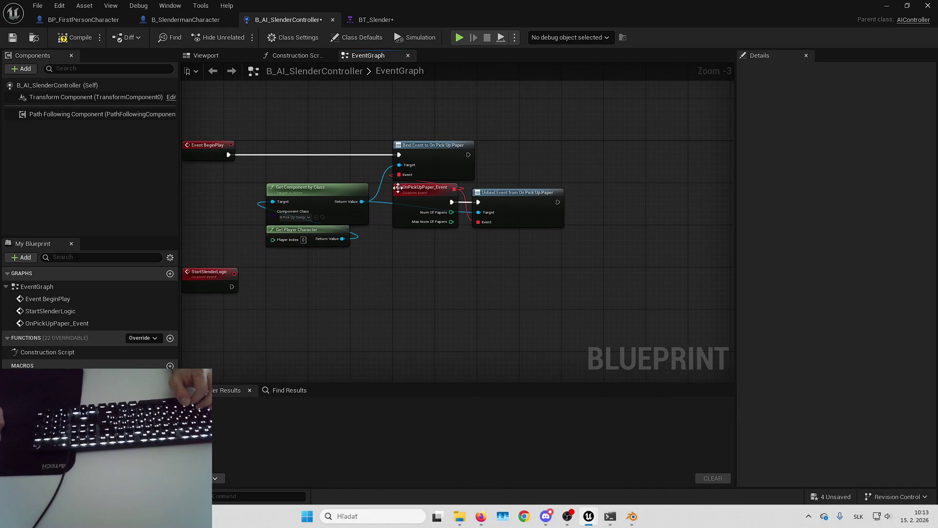
{"action": "scroll", "coordinate": [390, 190], "scroll_direction": "up", "scroll_amount": 2}
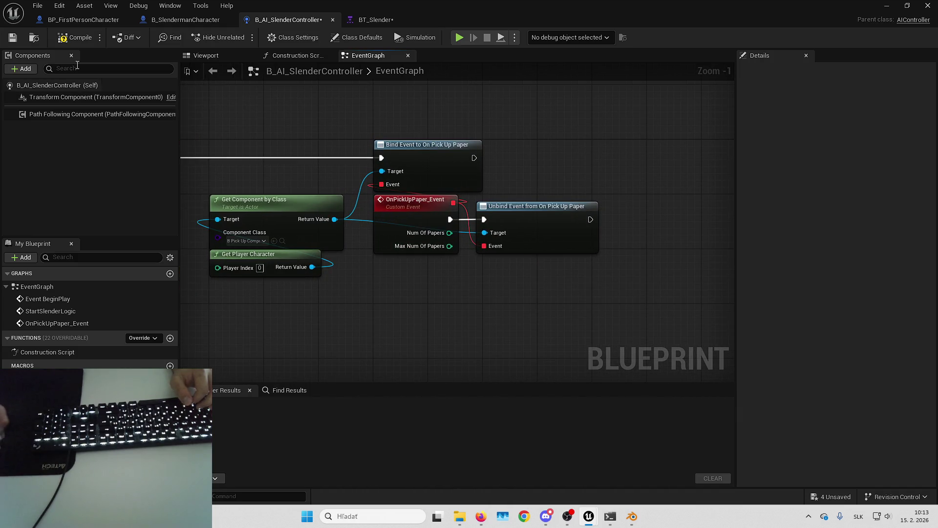
- Compile and save B_AI_SlenderController
{"action": "left_click", "coordinate": [74, 39]}
{"action": "key", "text": "ctrl+s"}
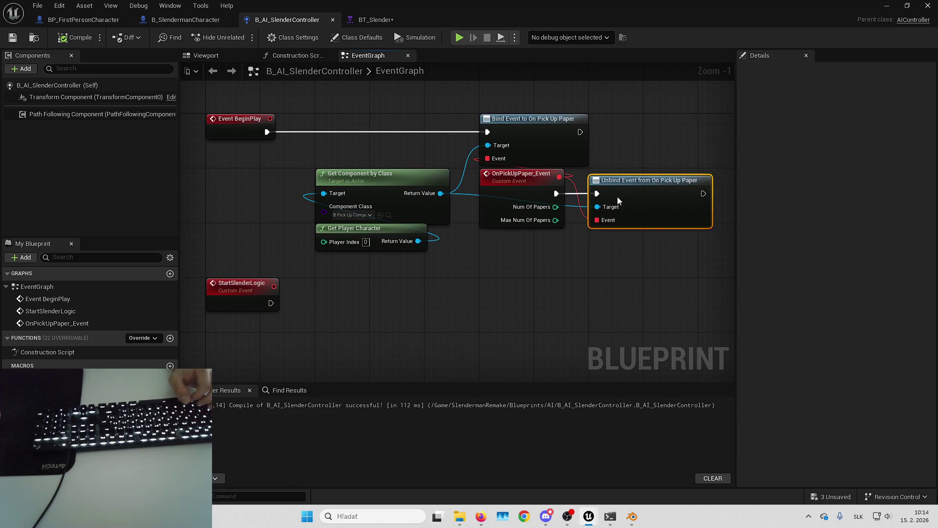
{"action": "left_click", "coordinate": [609, 157]}
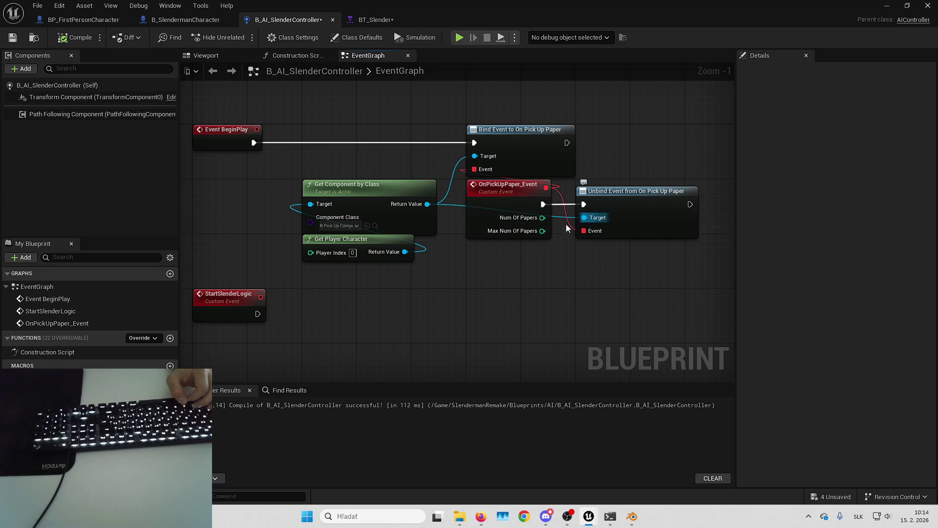
- Call Start Slender Logic after the Unbind Event node
{"action": "left_click_drag", "start_coordinate": [497, 274], "coordinate": [436, 268]}
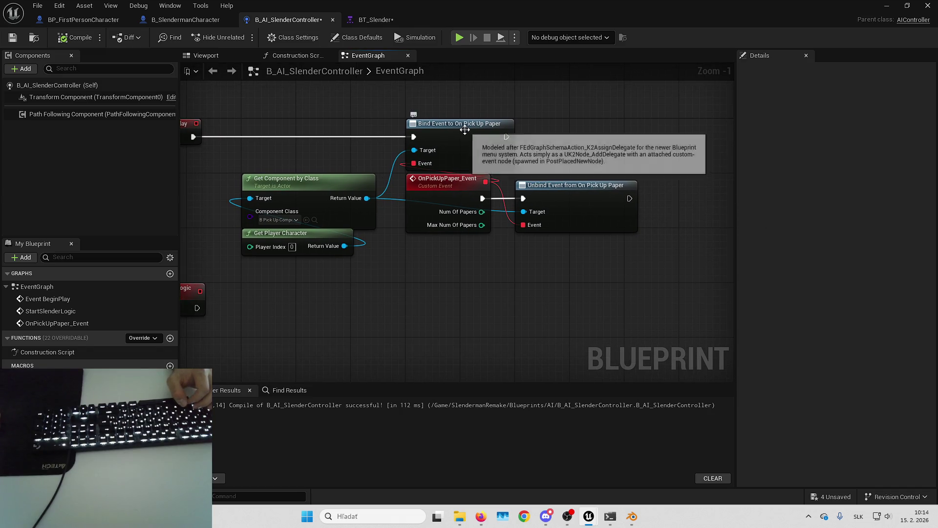
{"action": "mouse_move", "coordinate": [633, 198]}
{"action": "left_mouse_down"}
{"action": "mouse_move", "coordinate": [519, 191]}
{"action": "mouse_move", "coordinate": [668, 171]}
{"action": "mouse_move", "coordinate": [501, 188]}
{"action": "mouse_move", "coordinate": [576, 171]}
{"action": "left_mouse_up"}
{"action": "type", "text": "start slenderl"}
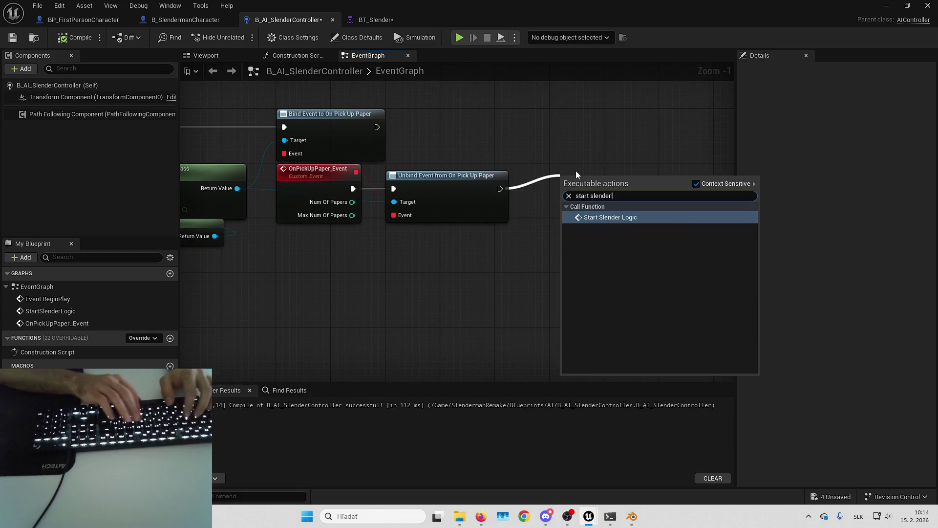
{"action": "key", "text": "Return"}
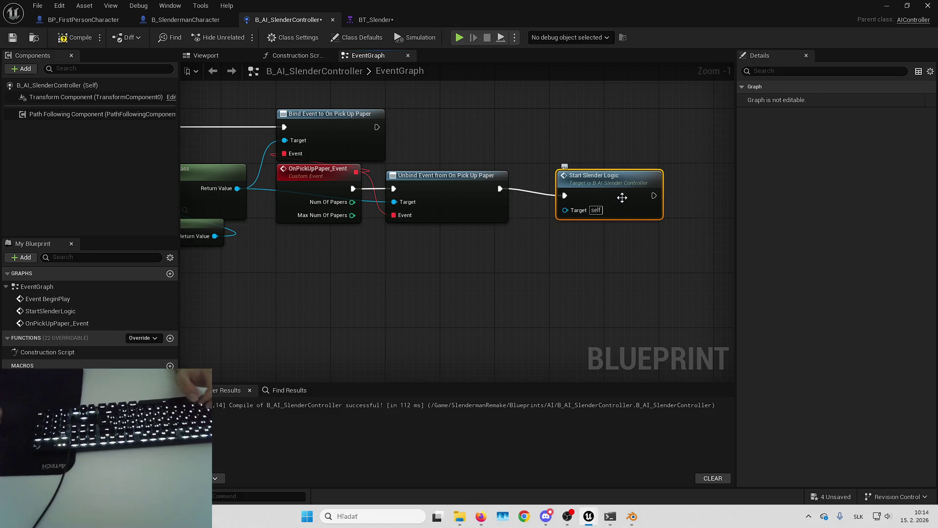
- Pan over the event chain from Event BeginPlay to StartSlenderLogic to review it
{"action": "scroll", "coordinate": [547, 171], "scroll_direction": "down", "scroll_amount": 3}
{"action": "scroll", "coordinate": [264, 187], "scroll_direction": "up", "scroll_amount": 2}
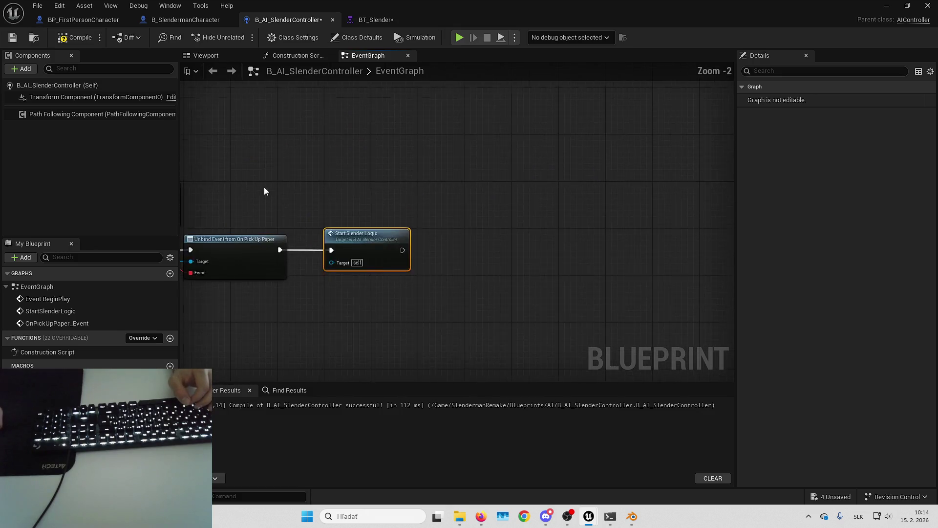
{"action": "scroll", "coordinate": [382, 154], "scroll_direction": "down", "scroll_amount": 4}
{"action": "left_click_drag", "start_coordinate": [383, 154], "coordinate": [526, 216]}
{"action": "scroll", "coordinate": [527, 215], "scroll_direction": "up", "scroll_amount": 5}
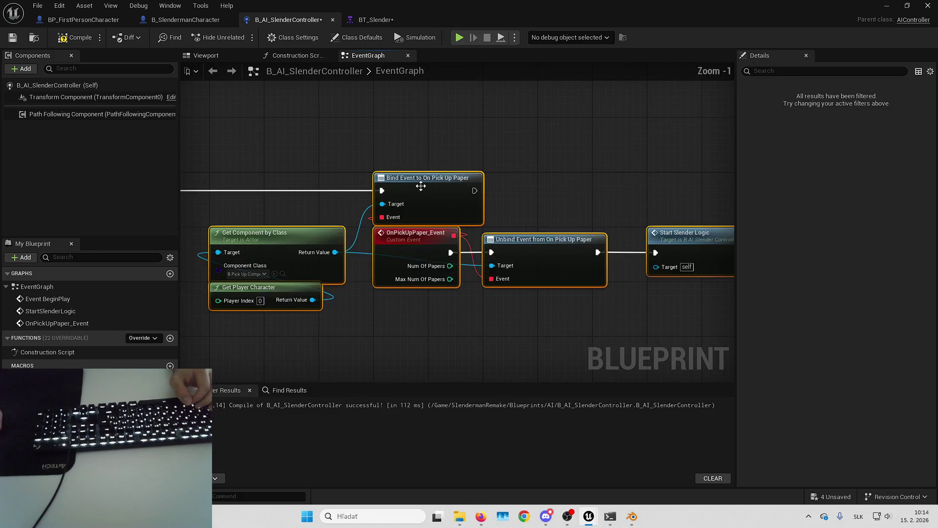
{"action": "left_click_drag", "start_coordinate": [426, 183], "coordinate": [687, 187]}
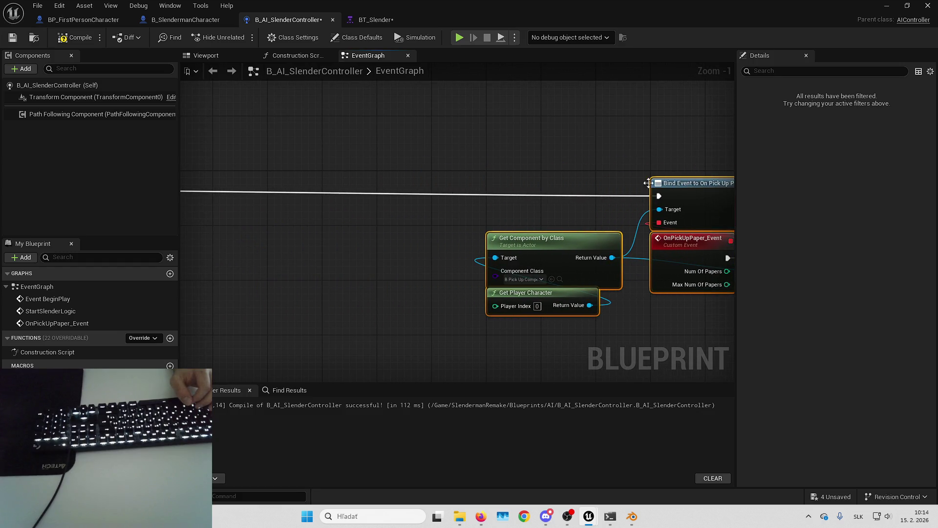
{"action": "scroll", "coordinate": [627, 139], "scroll_direction": "down", "scroll_amount": 3}
{"action": "left_click_drag", "start_coordinate": [523, 166], "coordinate": [482, 166]}
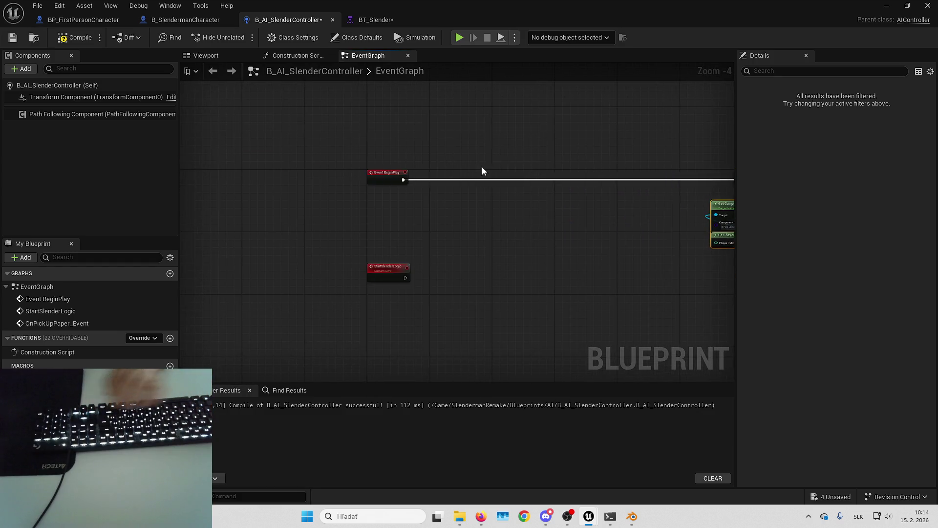
{"action": "scroll", "coordinate": [398, 183], "scroll_direction": "up", "scroll_amount": 3}
{"action": "left_click_drag", "start_coordinate": [397, 183], "coordinate": [396, 190]}
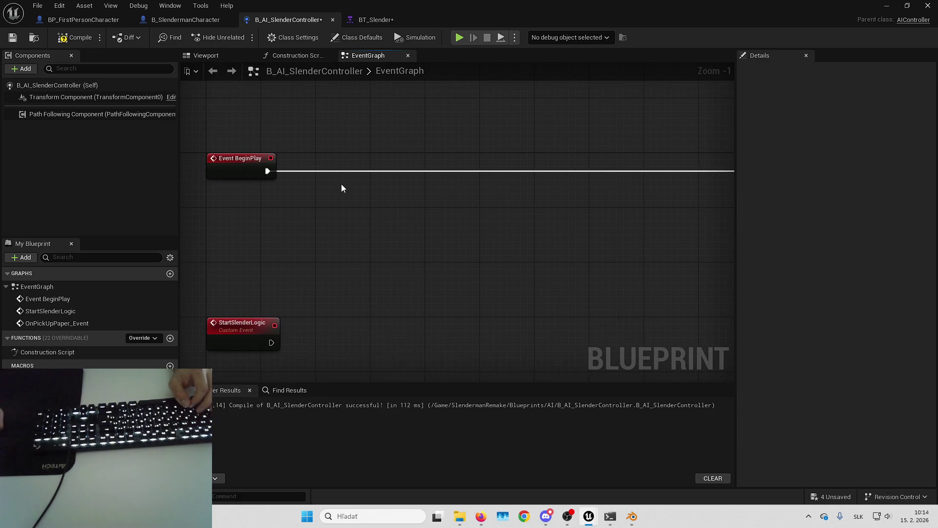
{"action": "right_click", "coordinate": [464, 183]}
- Add a 300-second Set Timer by Event after BeginPlay, bound to the StartSlenderLogic event
{"action": "type", "text": "settimerby"}
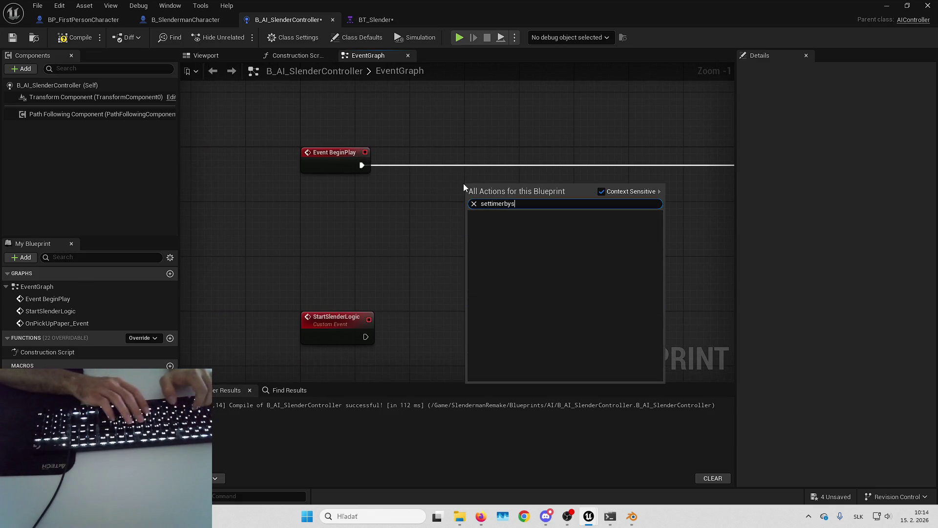
{"action": "key", "text": "Return"}
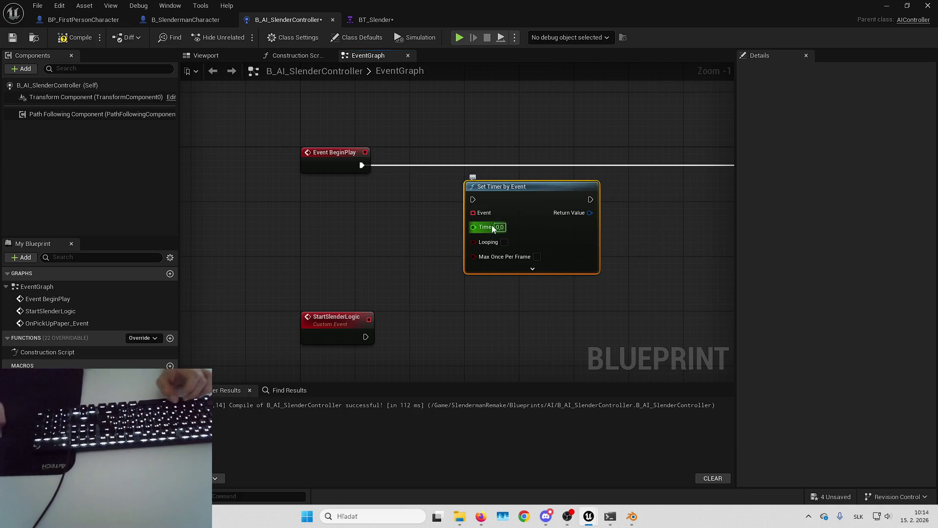
{"action": "left_click_drag", "start_coordinate": [523, 199], "coordinate": [523, 165]}
{"action": "left_click", "coordinate": [417, 187]}
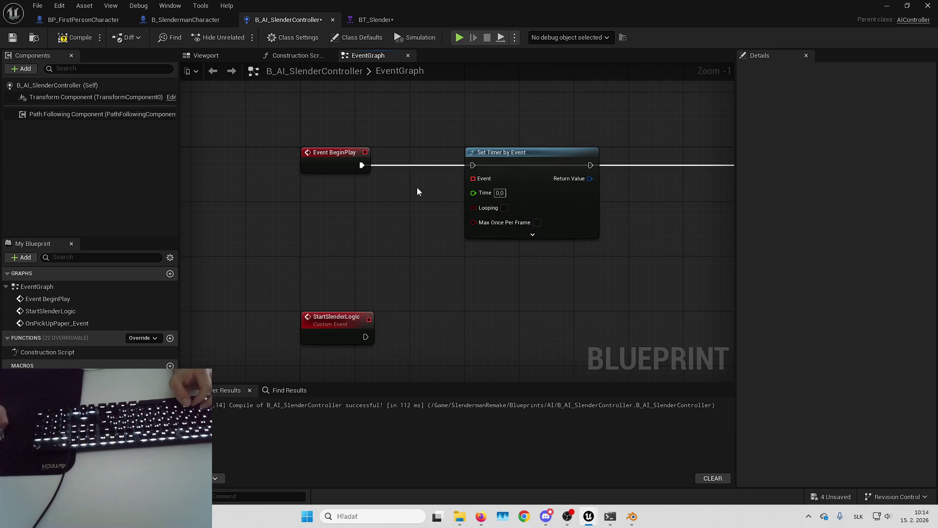
{"action": "type", "text": "300"}
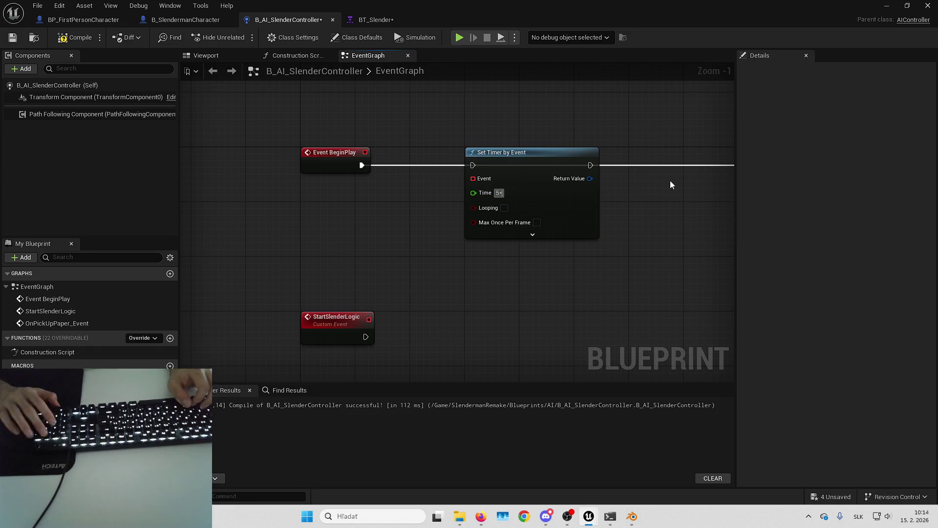
{"action": "key", "text": "Return"}
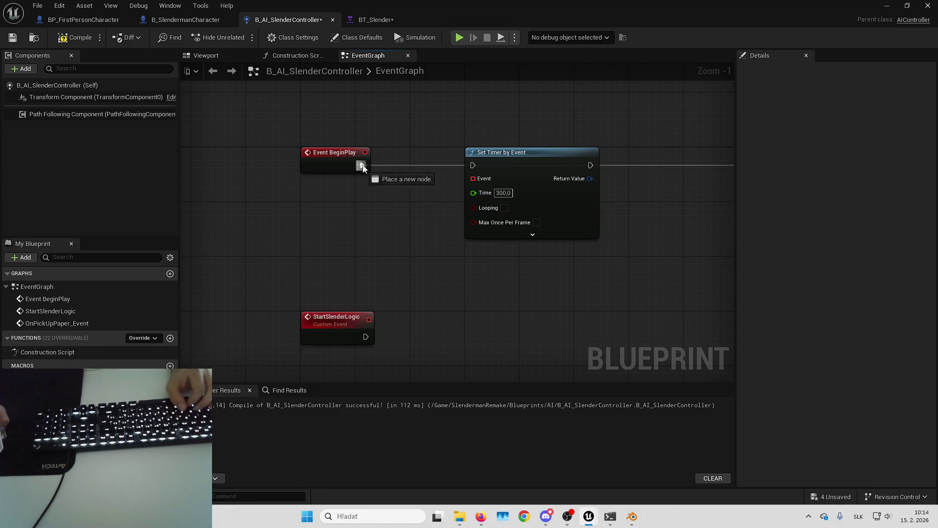
{"action": "mouse_move", "coordinate": [591, 166]}
{"action": "left_mouse_down"}
{"action": "mouse_move", "coordinate": [416, 179]}
{"action": "mouse_move", "coordinate": [871, 184]}
{"action": "mouse_move", "coordinate": [465, 169]}
{"action": "left_mouse_up"}
{"action": "left_click_drag", "start_coordinate": [392, 139], "coordinate": [713, 120]}
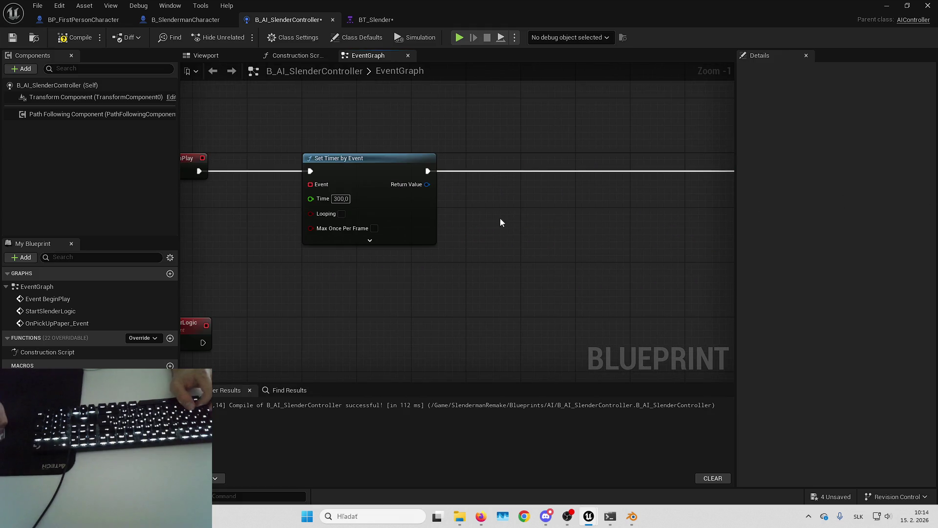
{"action": "left_click_drag", "start_coordinate": [492, 210], "coordinate": [601, 182]}
{"action": "mouse_move", "coordinate": [419, 155]}
{"action": "left_mouse_down"}
{"action": "mouse_move", "coordinate": [445, 233]}
{"action": "mouse_move", "coordinate": [437, 227]}
{"action": "mouse_move", "coordinate": [397, 268]}
{"action": "mouse_move", "coordinate": [315, 296]}
{"action": "left_mouse_up"}
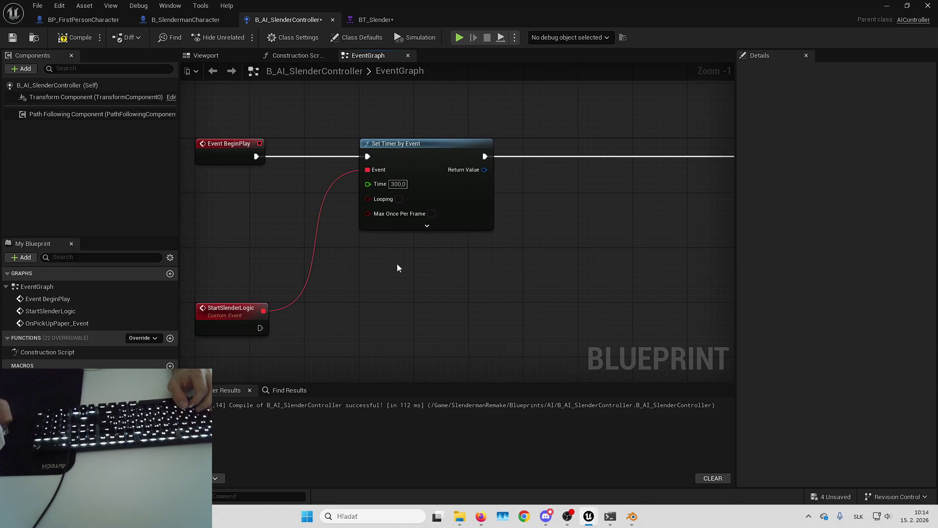
- Promote the timer's Return Value to StartSlenderLogic_Timer and chain the SET node after the timer
{"action": "left_click_drag", "start_coordinate": [484, 170], "coordinate": [540, 178]}
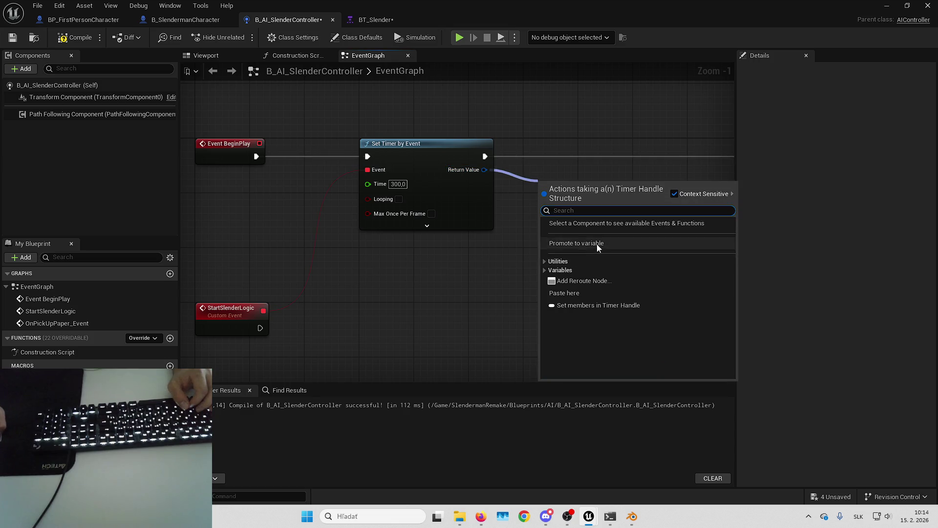
{"action": "left_click", "coordinate": [596, 245]}
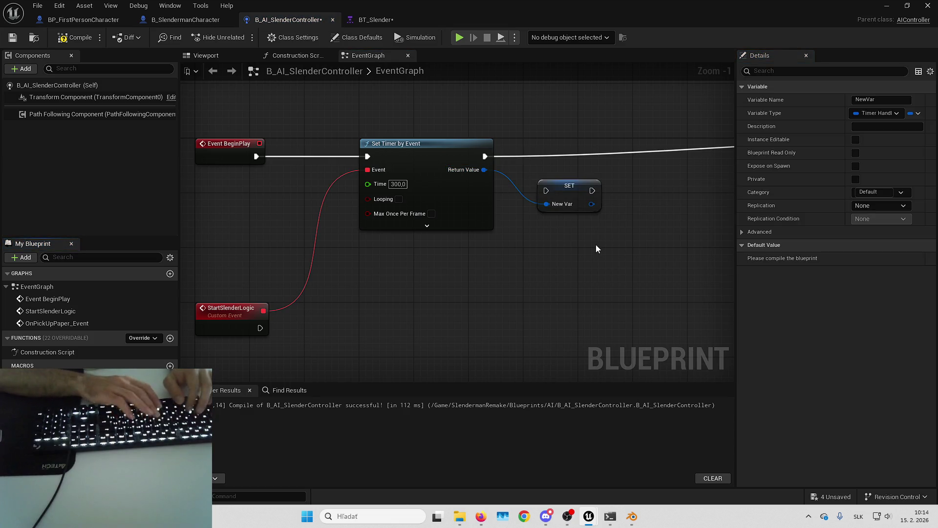
{"action": "type", "text": "StartSlenderLogic_Timer"}
{"action": "key", "text": "Return"}
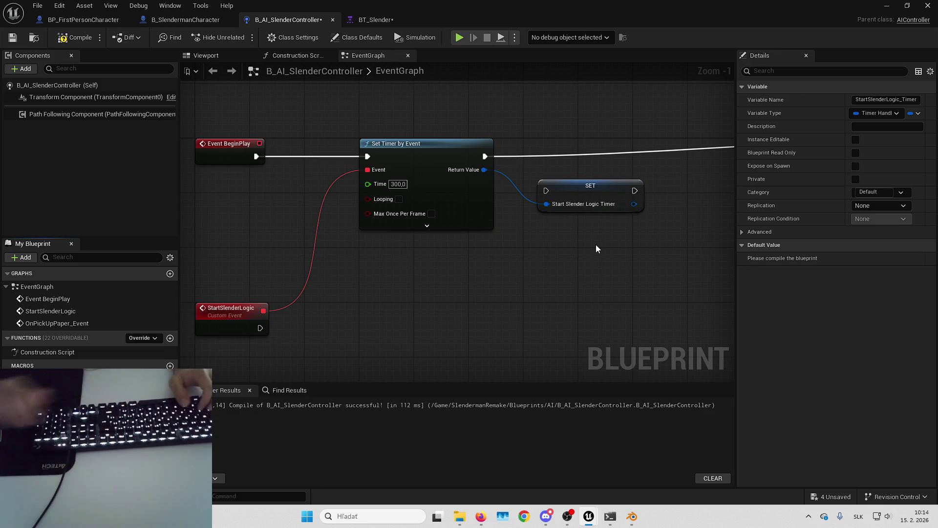
{"action": "left_click_drag", "start_coordinate": [559, 191], "coordinate": [567, 157]}
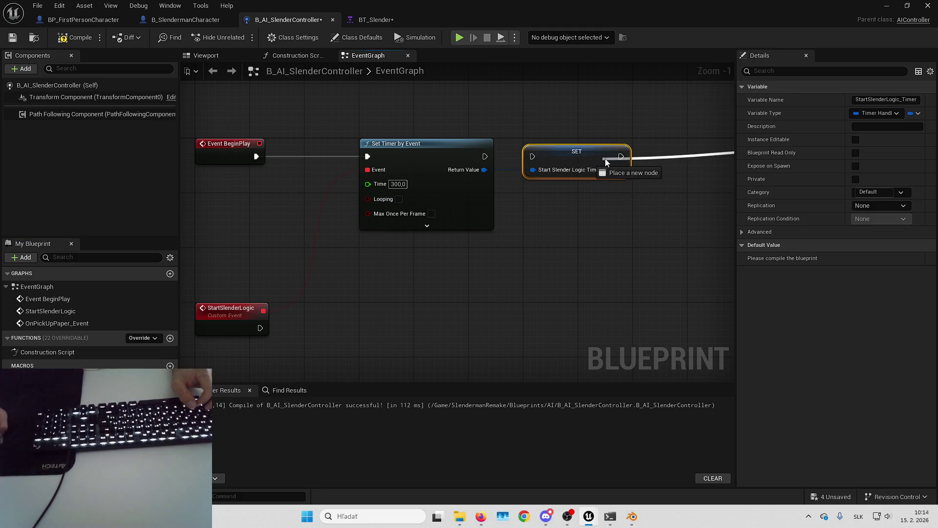
{"action": "mouse_move", "coordinate": [486, 157]}
{"action": "left_mouse_down"}
{"action": "mouse_move", "coordinate": [533, 156]}
{"action": "mouse_move", "coordinate": [683, 236]}
{"action": "left_mouse_up"}
{"action": "left_click", "coordinate": [621, 109]}
{"action": "scroll", "coordinate": [621, 108], "scroll_direction": "down", "scroll_amount": 1}
{"action": "mouse_move", "coordinate": [674, 184]}
{"action": "left_mouse_down"}
{"action": "mouse_move", "coordinate": [552, 181]}
{"action": "mouse_move", "coordinate": [439, 151]}
{"action": "mouse_move", "coordinate": [342, 146]}
{"action": "left_mouse_up"}
{"action": "left_click", "coordinate": [611, 134]}
- Clear and invalidate StartSlenderLogic_Timer after Start Slender Logic runs
{"action": "left_click_drag", "start_coordinate": [53, 406], "coordinate": [398, 279]}
{"action": "left_click_drag", "start_coordinate": [453, 281], "coordinate": [514, 261]}
{"action": "left_click", "coordinate": [535, 420]}
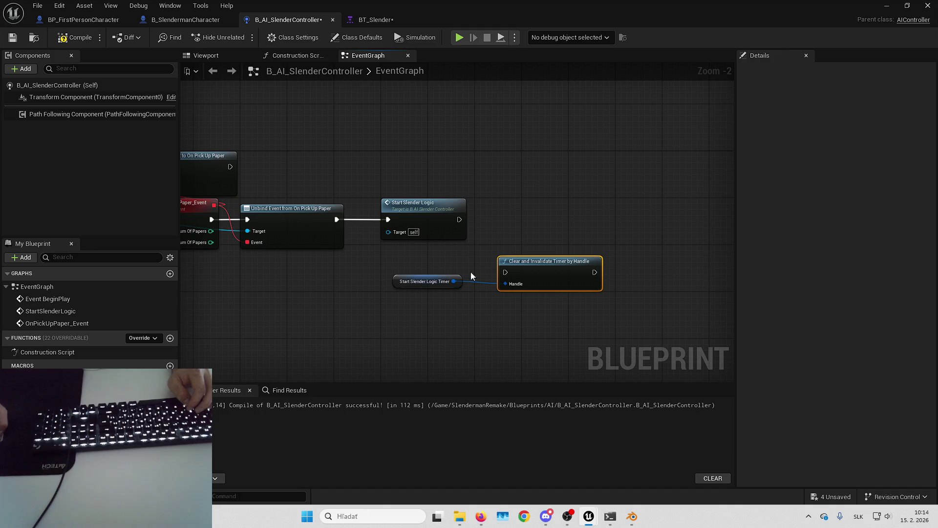
{"action": "left_click_drag", "start_coordinate": [407, 283], "coordinate": [504, 300]}
{"action": "left_click", "coordinate": [541, 272], "text": "ctrl"}
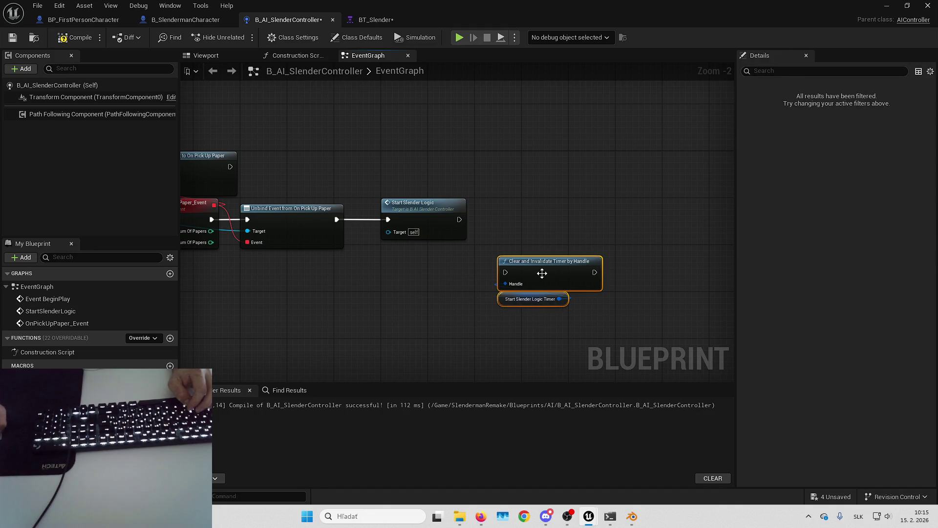
{"action": "mouse_move", "coordinate": [541, 272]}
{"action": "left_mouse_down"}
{"action": "mouse_move", "coordinate": [555, 220]}
{"action": "mouse_move", "coordinate": [460, 220]}
{"action": "left_mouse_up"}
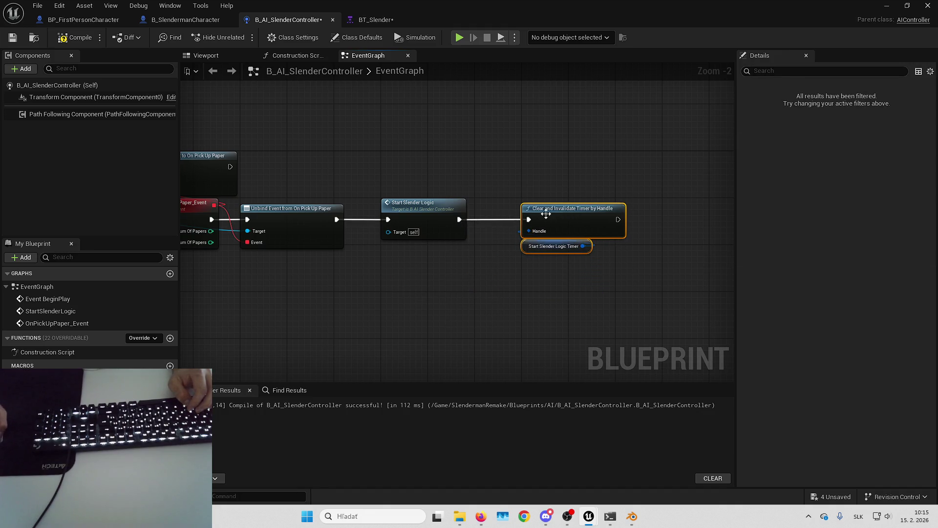
{"action": "left_click", "coordinate": [572, 185]}
{"action": "scroll", "coordinate": [608, 157], "scroll_direction": "down", "scroll_amount": 2}
- Save all modified assets
{"action": "left_click", "coordinate": [822, 497]}
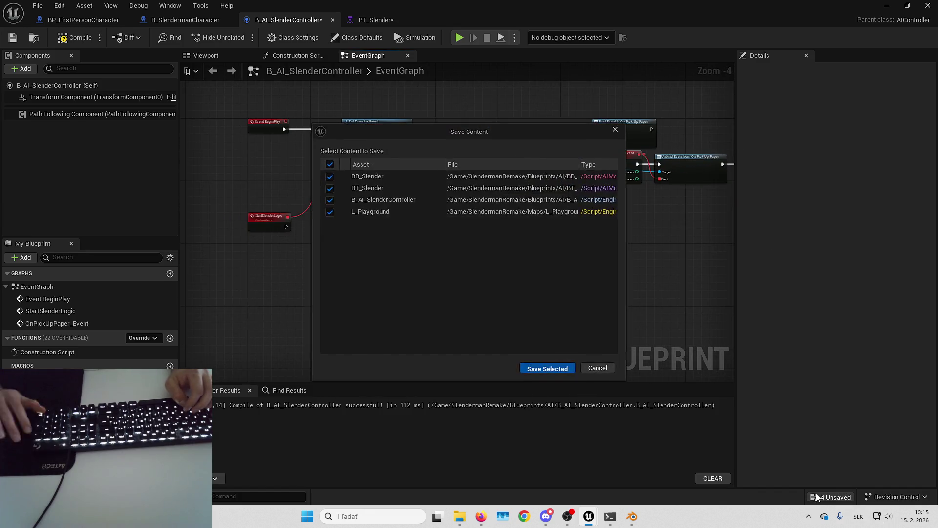
{"action": "left_click", "coordinate": [477, 366]}
{"action": "scroll", "coordinate": [341, 245], "scroll_direction": "up", "scroll_amount": 3}
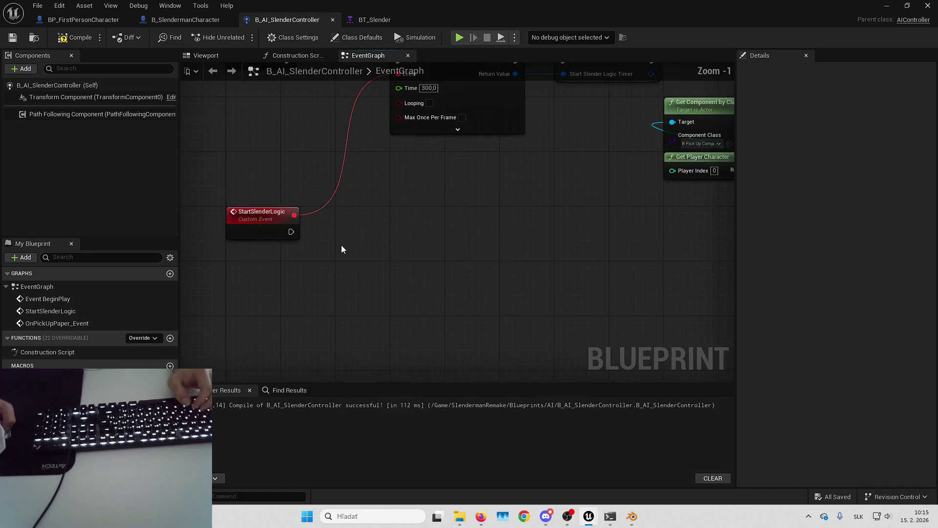
- Chain a Run Behavior Tree node after StartSlenderLogic, then compile and save the controller
{"action": "right_click", "coordinate": [340, 245]}
{"action": "type", "text": "run beh"}
{"action": "key", "text": "Return"}
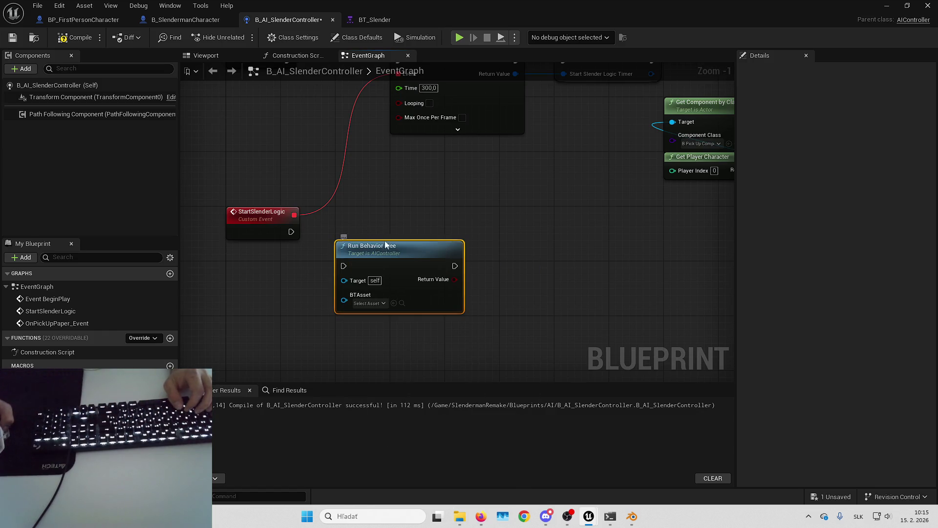
{"action": "mouse_move", "coordinate": [340, 245]}
{"action": "left_mouse_down"}
{"action": "mouse_move", "coordinate": [341, 211]}
{"action": "mouse_move", "coordinate": [291, 232]}
{"action": "left_mouse_up"}
{"action": "left_click_drag", "start_coordinate": [434, 229], "coordinate": [516, 227]}
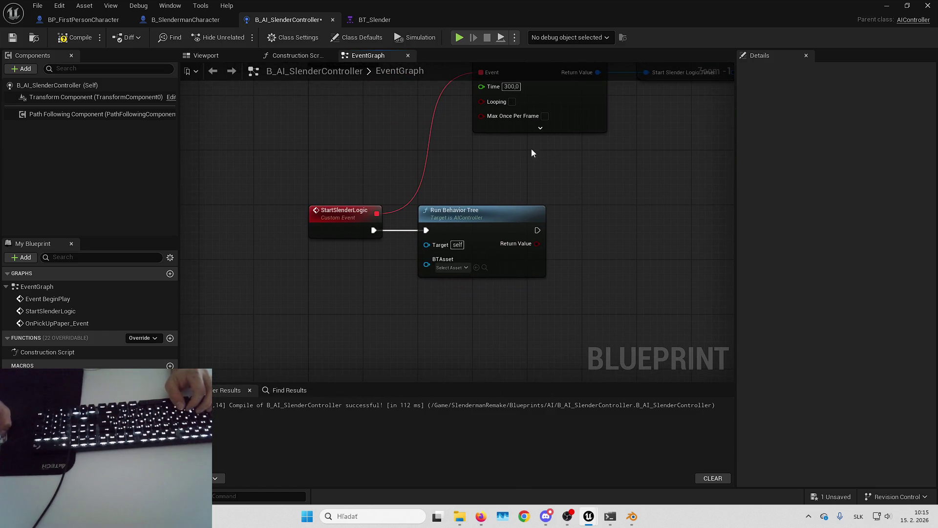
{"action": "left_click", "coordinate": [49, 38]}
{"action": "left_click", "coordinate": [38, 6]}
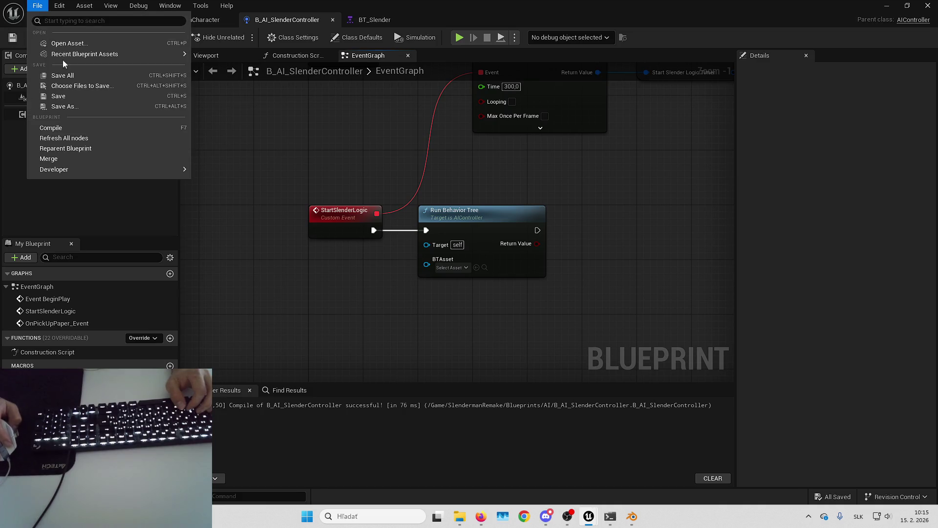
{"action": "left_click", "coordinate": [69, 74]}
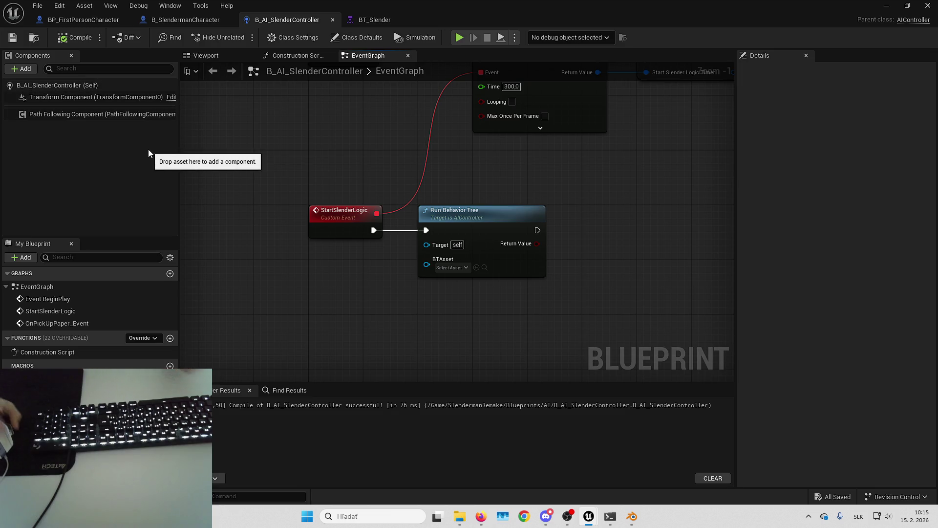
- Set the Run Behavior Tree's BTAsset to BT_Slender and save the controller blueprint
{"action": "scroll", "coordinate": [407, 281], "scroll_direction": "up", "scroll_amount": 1}
{"action": "left_click", "coordinate": [444, 244]}
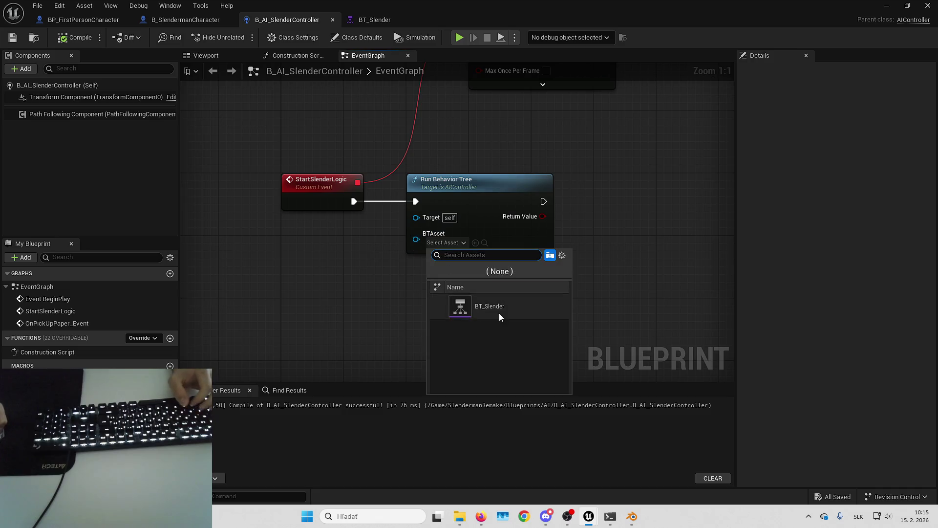
{"action": "left_click", "coordinate": [499, 315]}
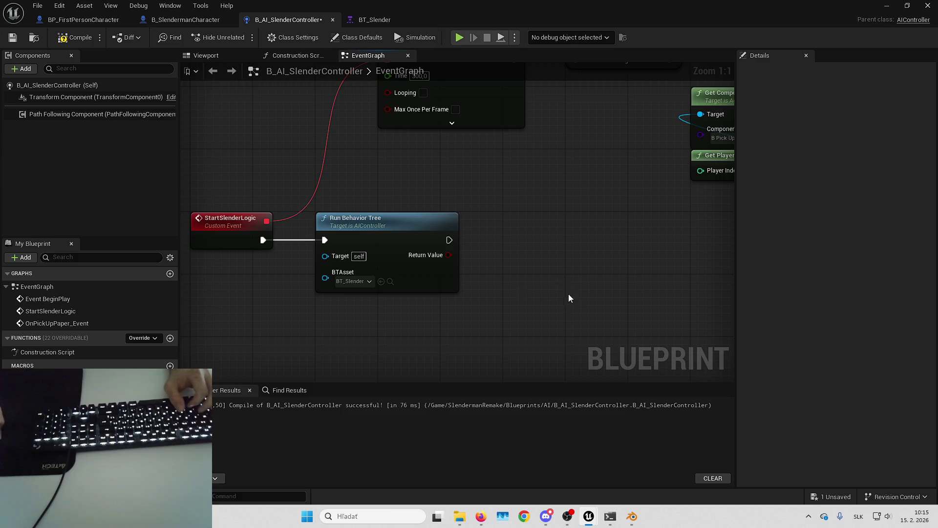
{"action": "mouse_move", "coordinate": [568, 294]}
{"action": "left_mouse_down"}
{"action": "mouse_move", "coordinate": [644, 279]}
{"action": "mouse_move", "coordinate": [597, 271]}
{"action": "mouse_move", "coordinate": [622, 256]}
{"action": "mouse_move", "coordinate": [611, 241]}
{"action": "left_mouse_up"}
{"action": "left_click", "coordinate": [847, 496]}
{"action": "key", "text": "Return"}
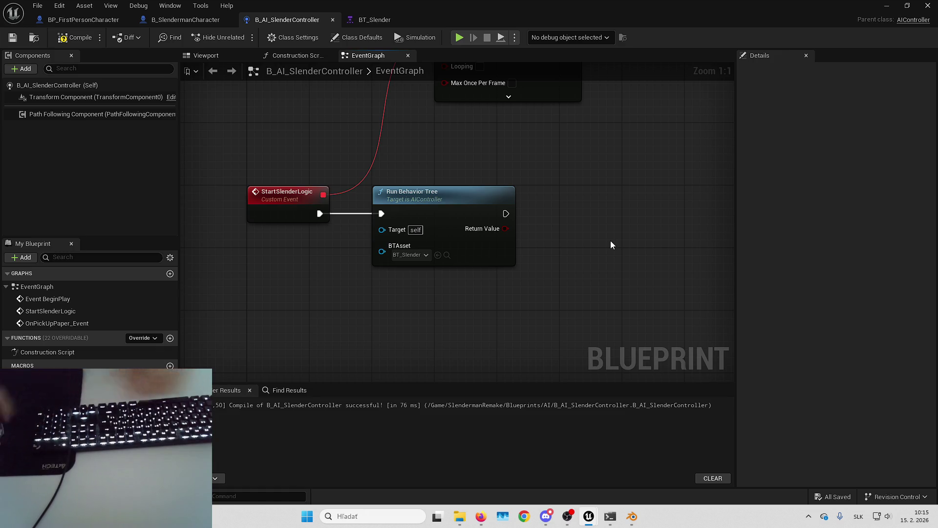
{"action": "left_click_drag", "start_coordinate": [506, 123], "coordinate": [509, 127]}
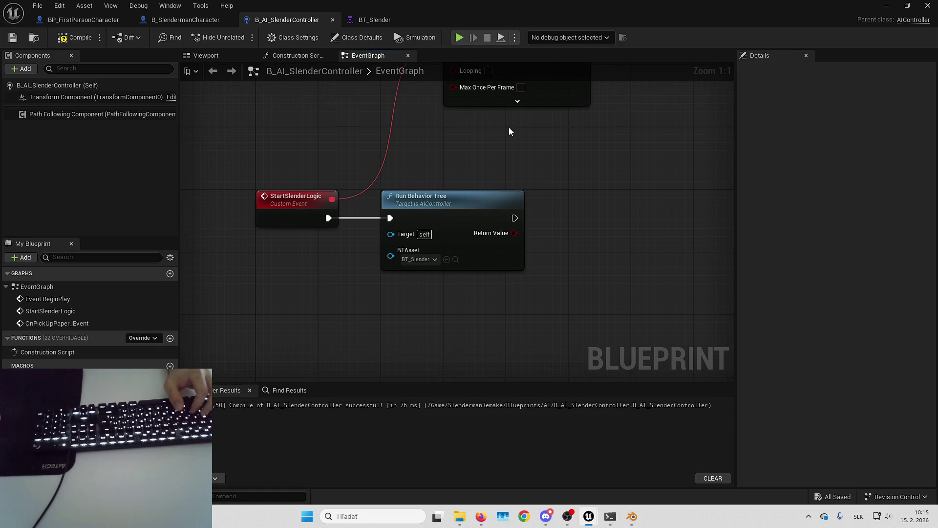
{"action": "left_click", "coordinate": [195, 19]}
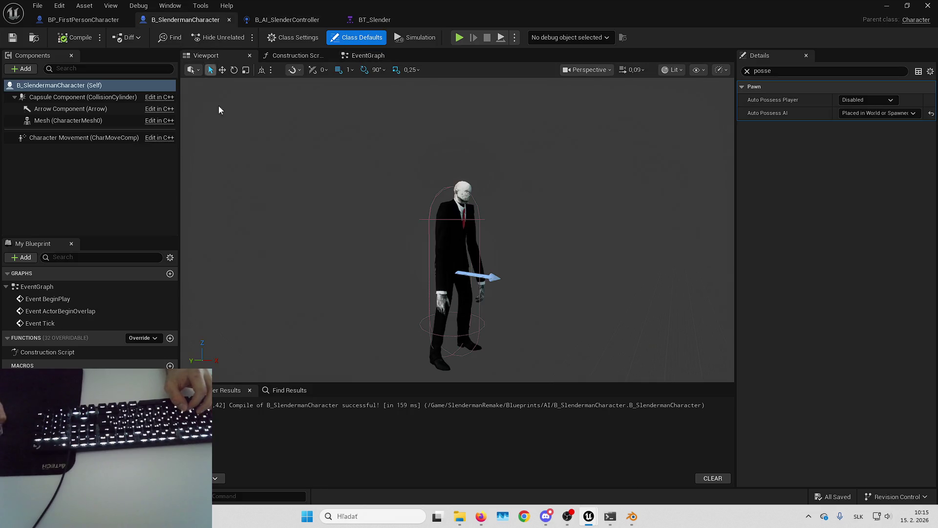
- Open B_HeroCharacter from the Blueprints folder, then return to the L_Playground level editor
{"action": "key", "text": "alt+Tab"}
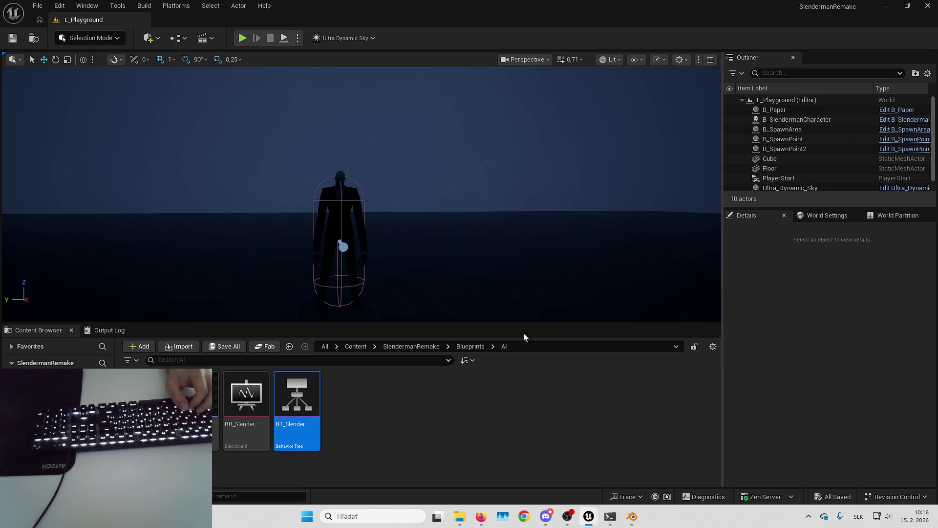
{"action": "left_click", "coordinate": [471, 346]}
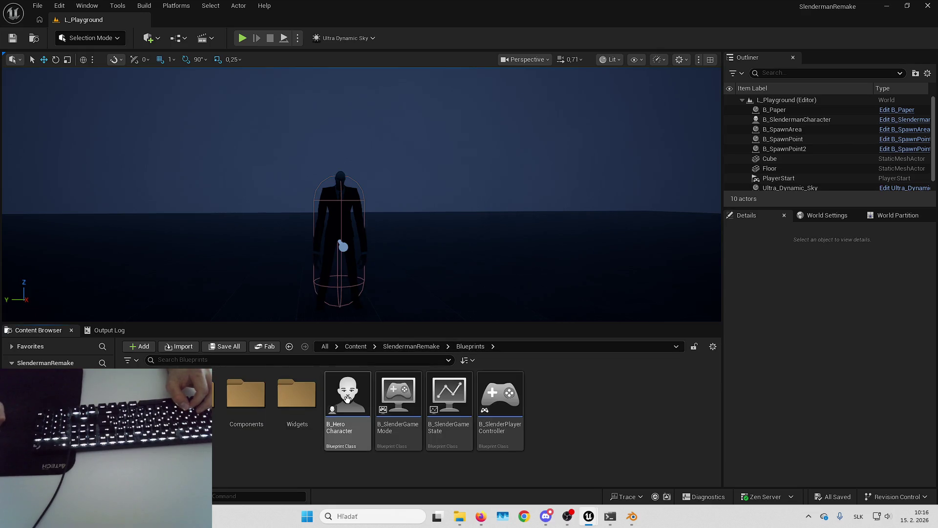
{"action": "double_click", "coordinate": [347, 395]}
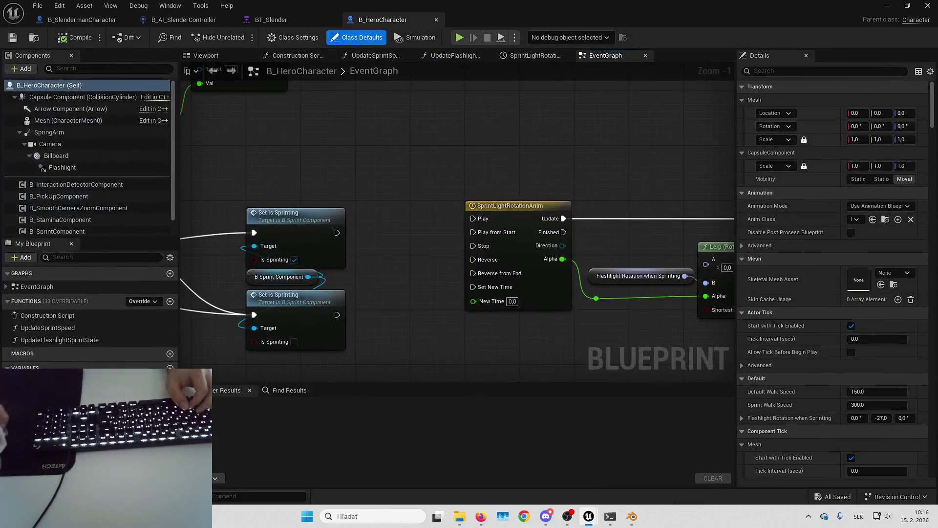
{"action": "left_click", "coordinate": [10, 70]}
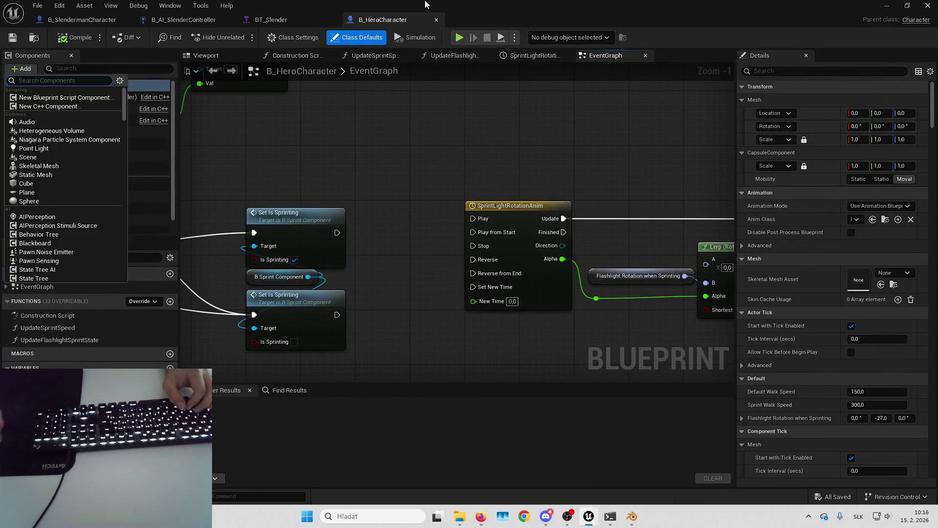
{"action": "key", "text": "alt+Tab"}
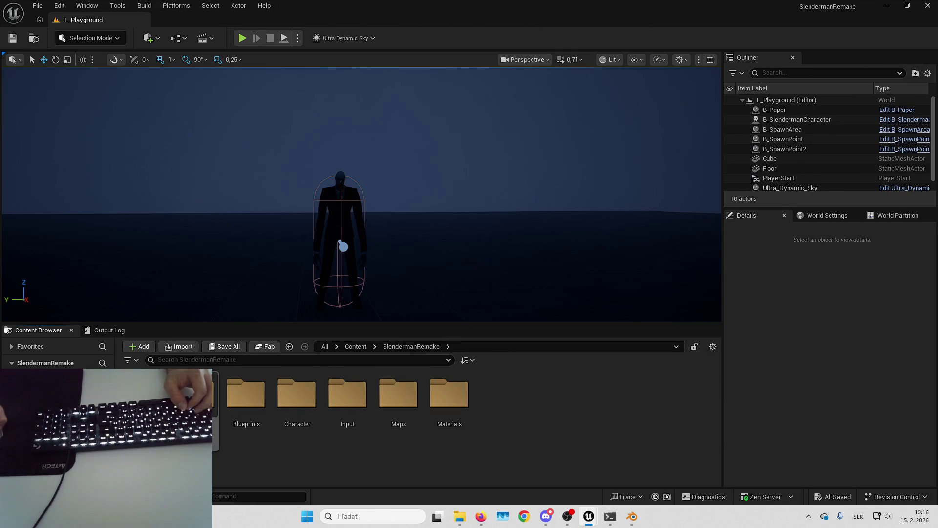
{"action": "double_click", "coordinate": [195, 395]}
{"action": "left_click", "coordinate": [250, 422]}
{"action": "double_click", "coordinate": [250, 423]}
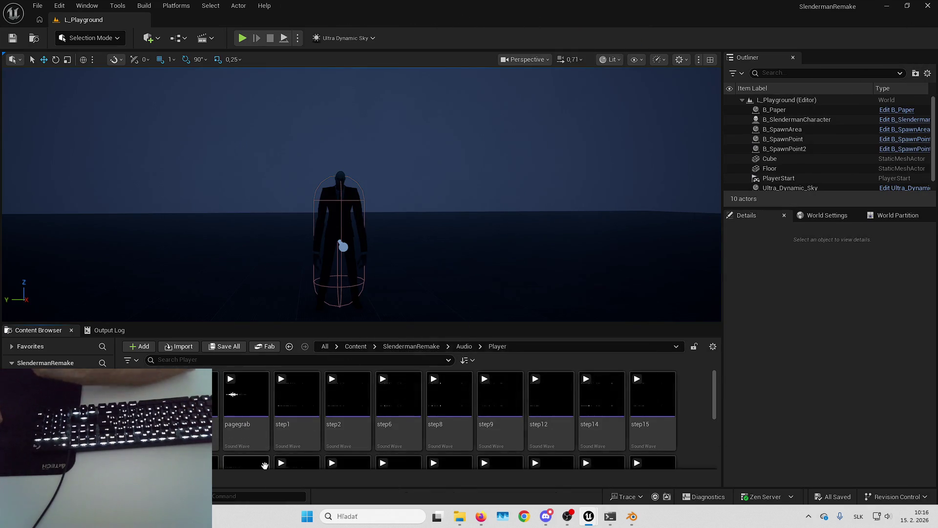
{"action": "scroll", "coordinate": [623, 437], "scroll_direction": "down", "scroll_amount": 2}
{"action": "key", "text": "alt+Left"}
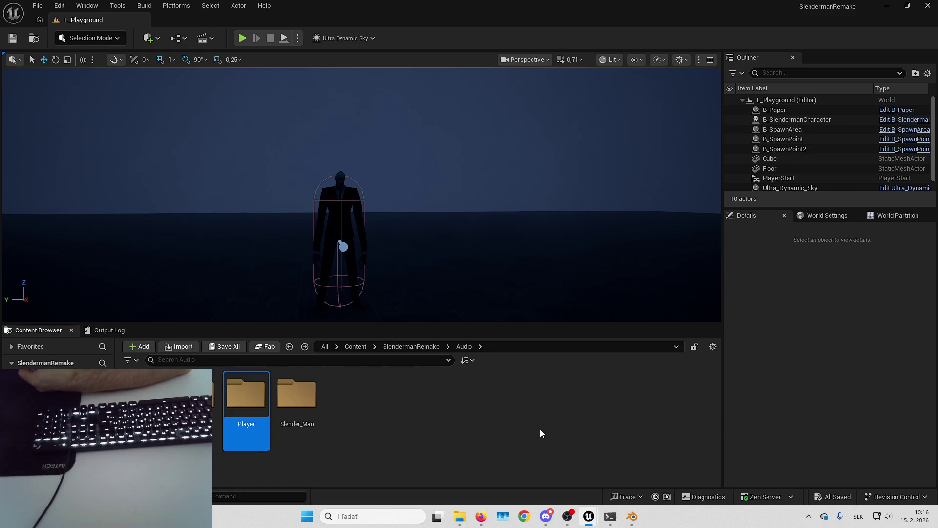
{"action": "double_click", "coordinate": [318, 406]}
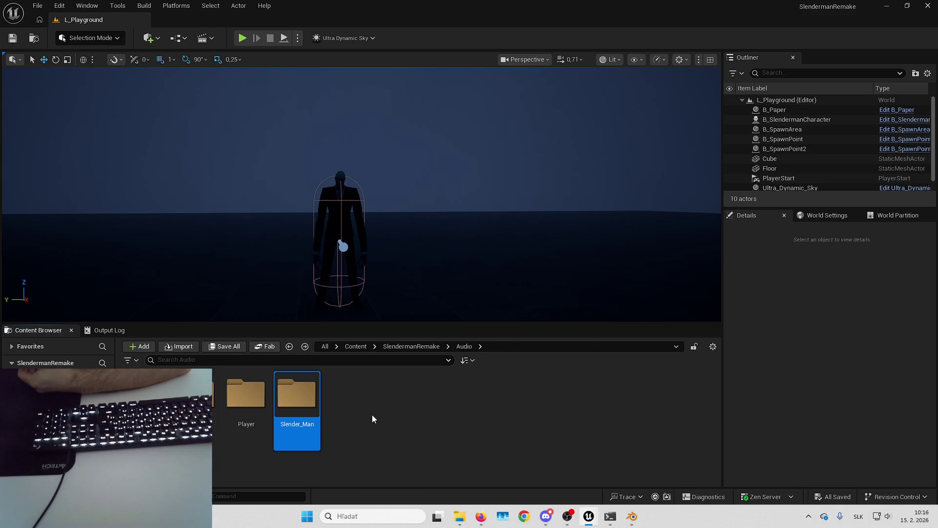
{"action": "key", "text": "Left"}
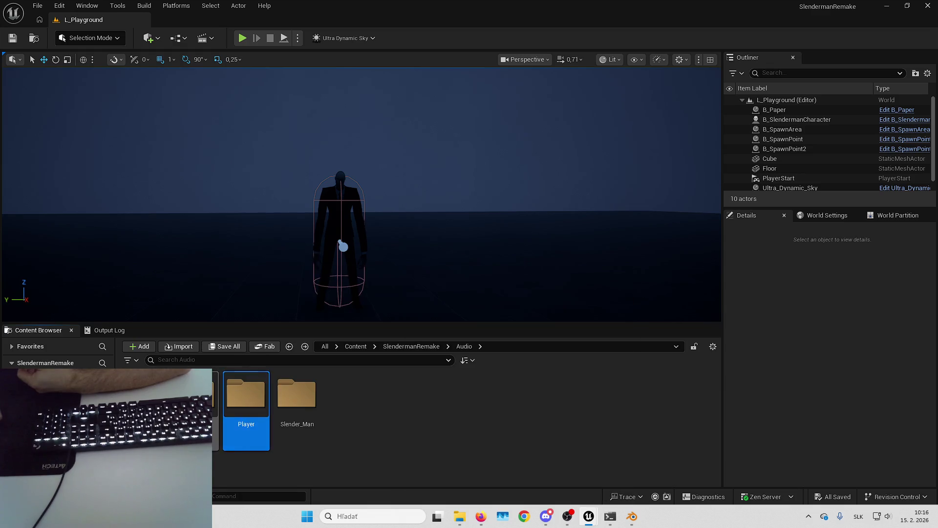
{"action": "key", "text": "Left"}
{"action": "key", "text": "Return"}
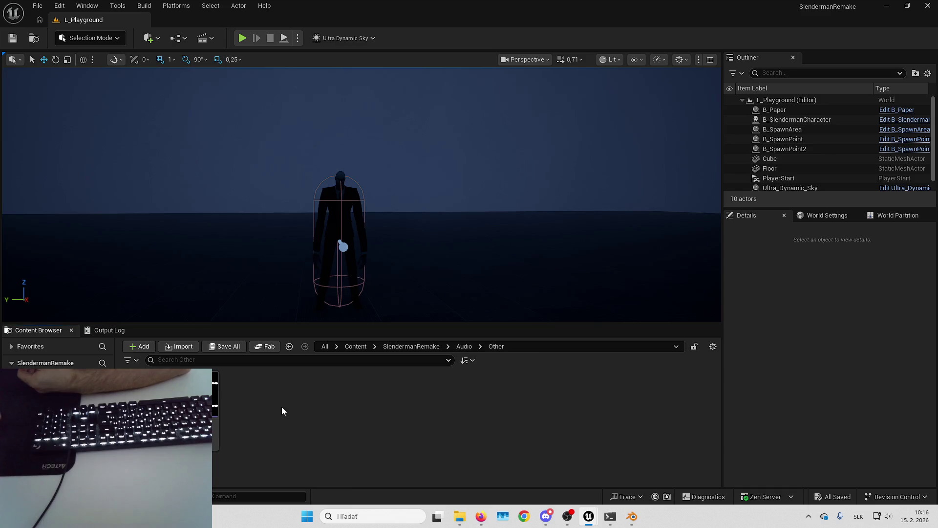
{"action": "key", "text": "BackSpace"}
{"action": "key", "text": "Left"}
{"action": "key", "text": "Return"}
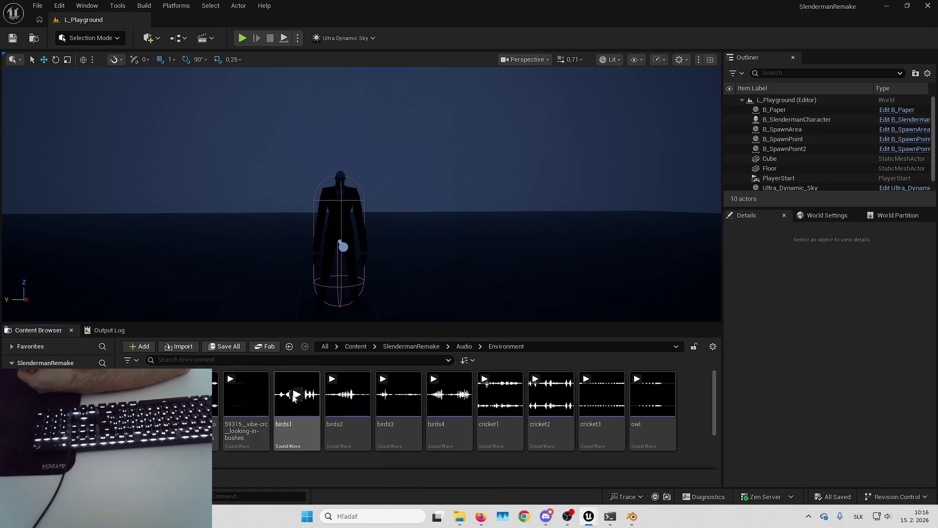
{"action": "scroll", "coordinate": [245, 451], "scroll_direction": "down", "scroll_amount": 2}
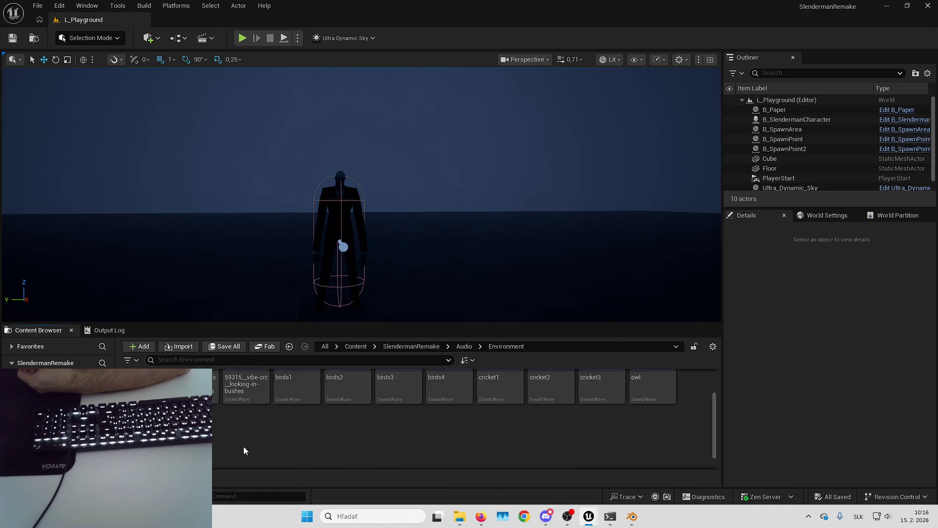
{"action": "scroll", "coordinate": [300, 462], "scroll_direction": "up", "scroll_amount": 2}
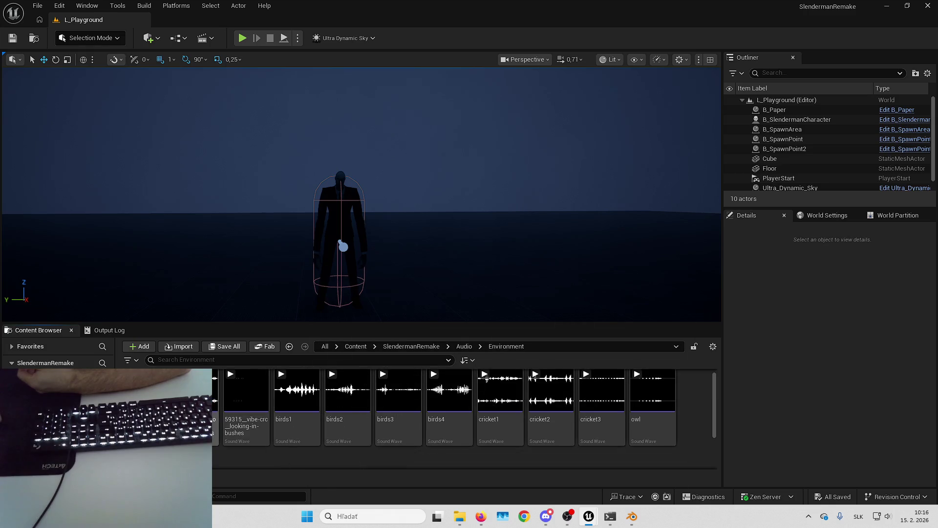
{"action": "left_click", "coordinate": [246, 391]}
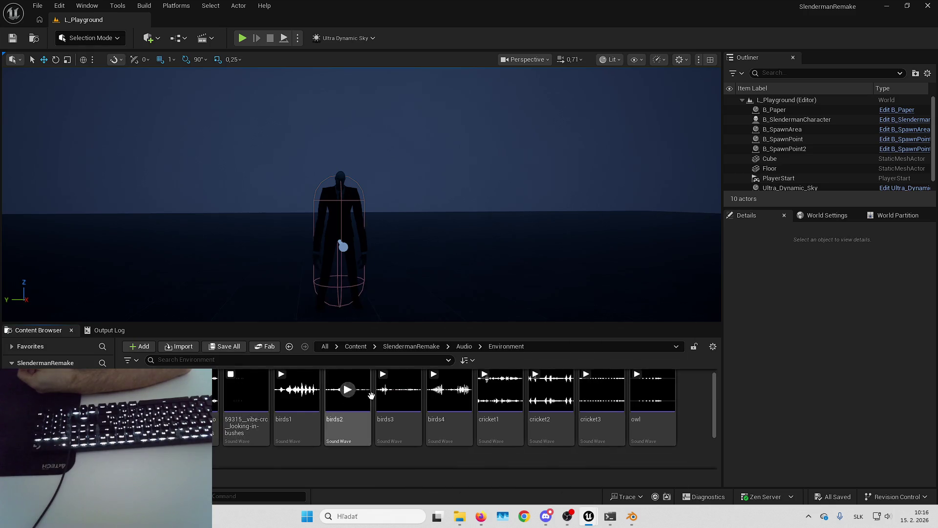
{"action": "left_click", "coordinate": [449, 410]}
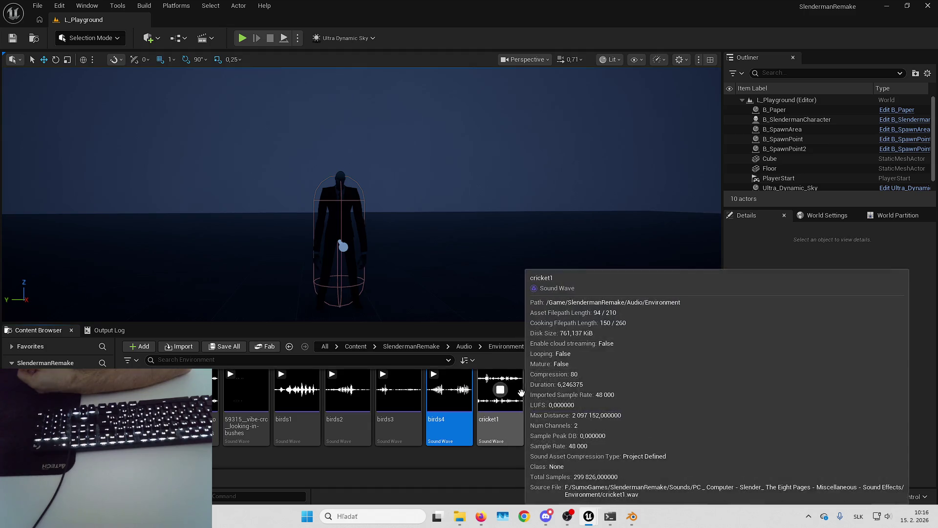
{"action": "left_click", "coordinate": [552, 390]}
{"action": "key", "text": "alt+Left"}
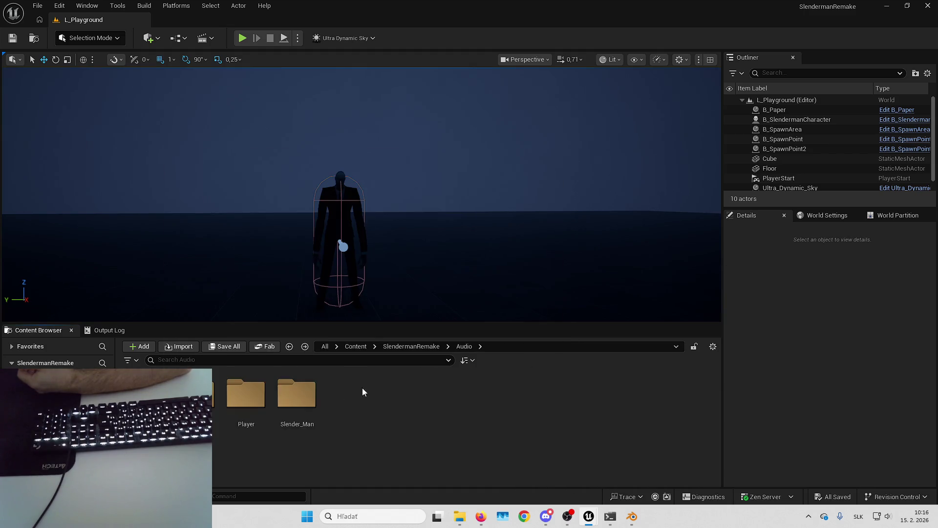
{"action": "key", "text": "Return"}
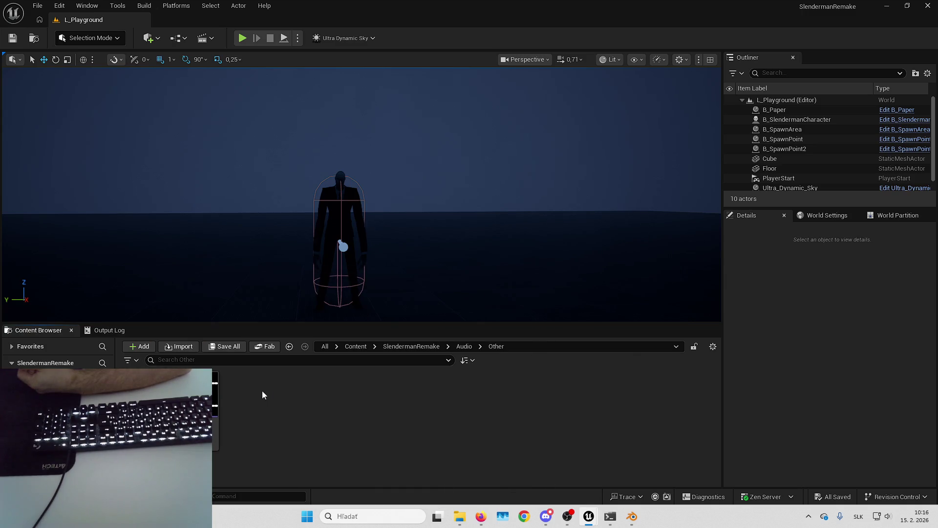
{"action": "key", "text": "BackSpace"}
{"action": "key", "text": "Return"}
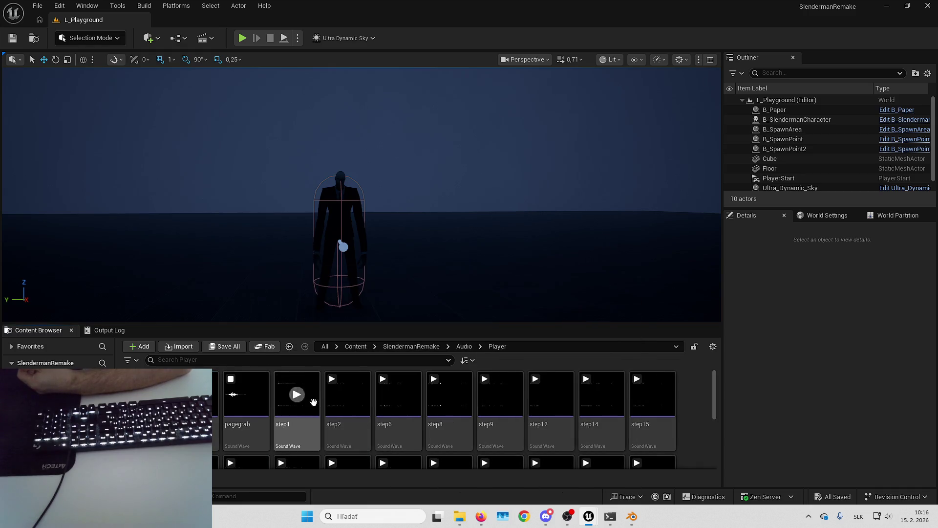
{"action": "scroll", "coordinate": [579, 407], "scroll_direction": "down", "scroll_amount": 2}
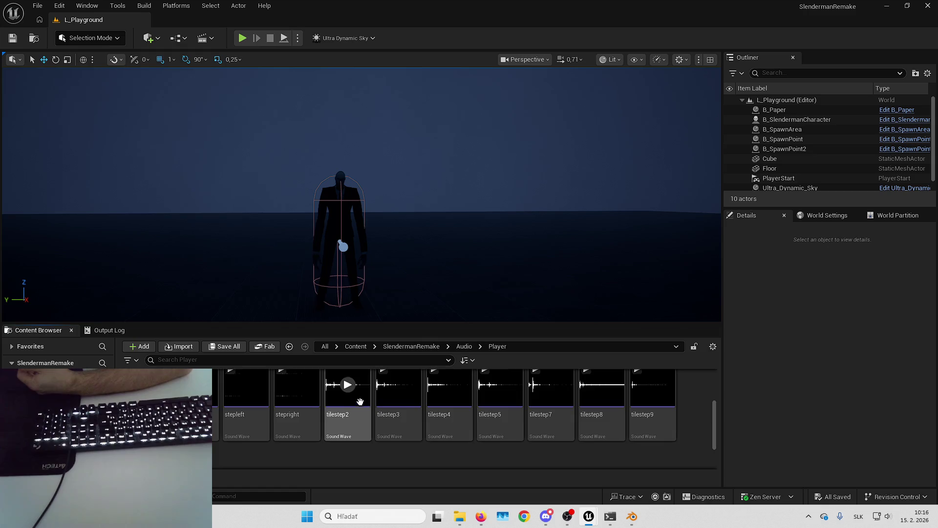
{"action": "scroll", "coordinate": [536, 396], "scroll_direction": "down", "scroll_amount": 2}
{"action": "scroll", "coordinate": [237, 398], "scroll_direction": "up", "scroll_amount": 1}
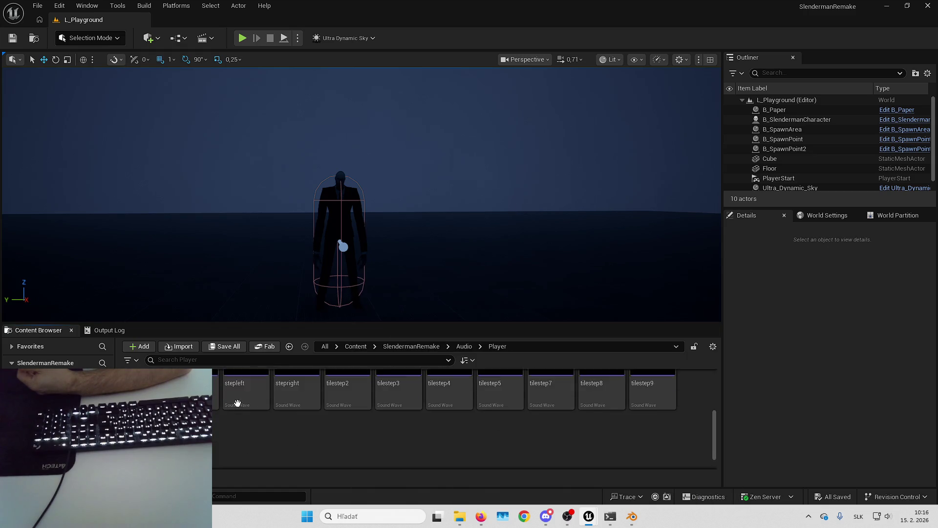
{"action": "key", "text": "BackSpace"}
{"action": "double_click", "coordinate": [296, 394]}
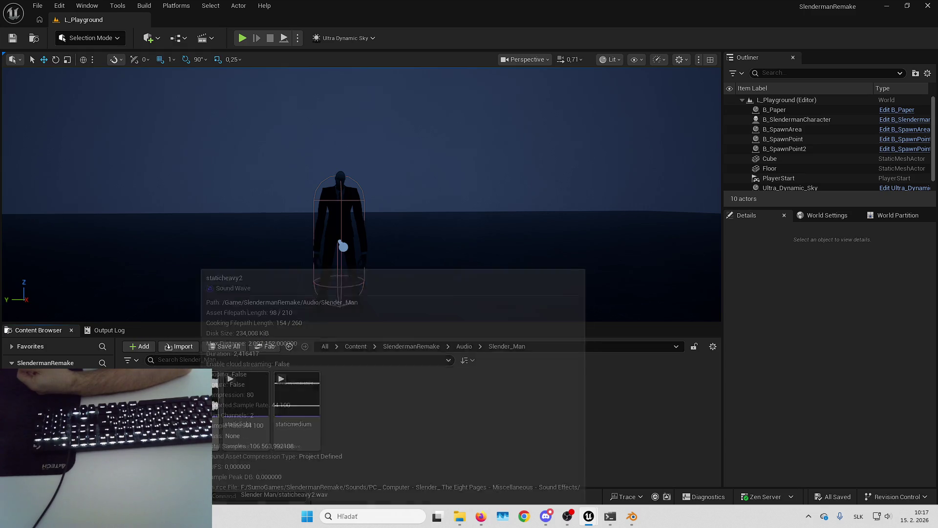
{"action": "left_click", "coordinate": [247, 401]}
{"action": "left_click", "coordinate": [246, 399]}
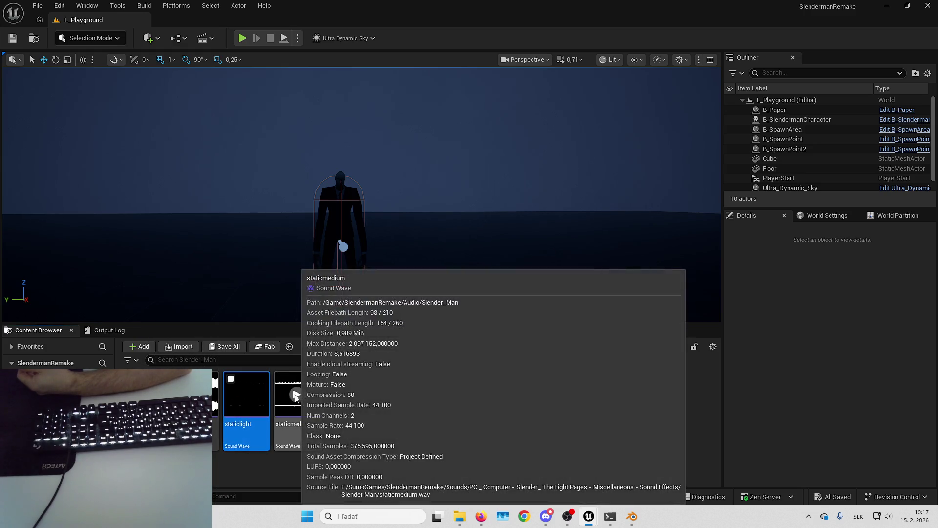
{"action": "key", "text": "alt+Left"}
{"action": "double_click", "coordinate": [245, 391]}
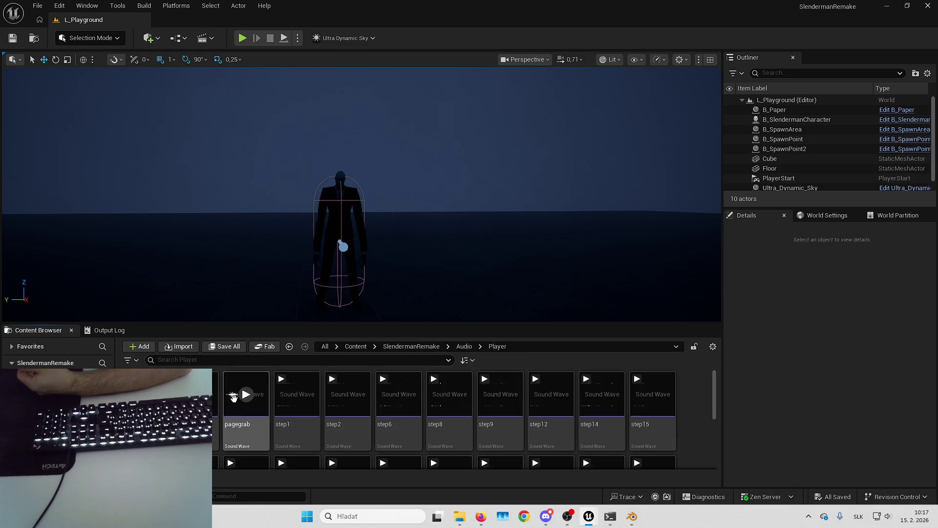
{"action": "key", "text": "alt+Left"}
{"action": "double_click", "coordinate": [195, 394]}
{"action": "key", "text": "alt+Left"}
{"action": "double_click", "coordinate": [145, 394]}
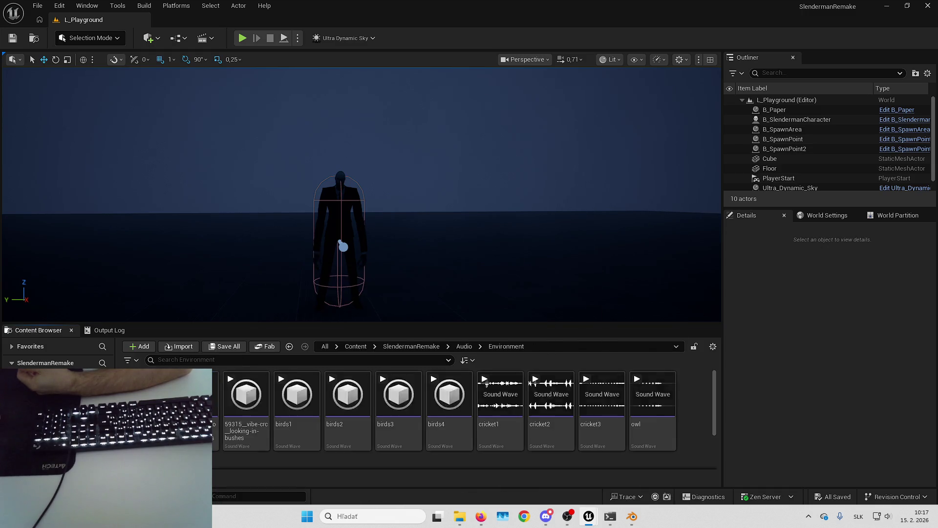
{"action": "mouse_move", "coordinate": [358, 412]}
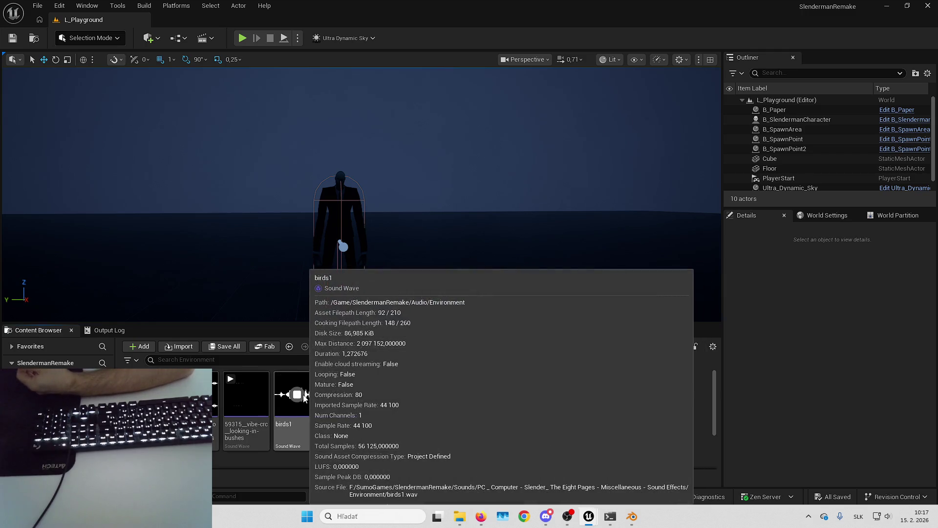
{"action": "mouse_move", "coordinate": [550, 400]}
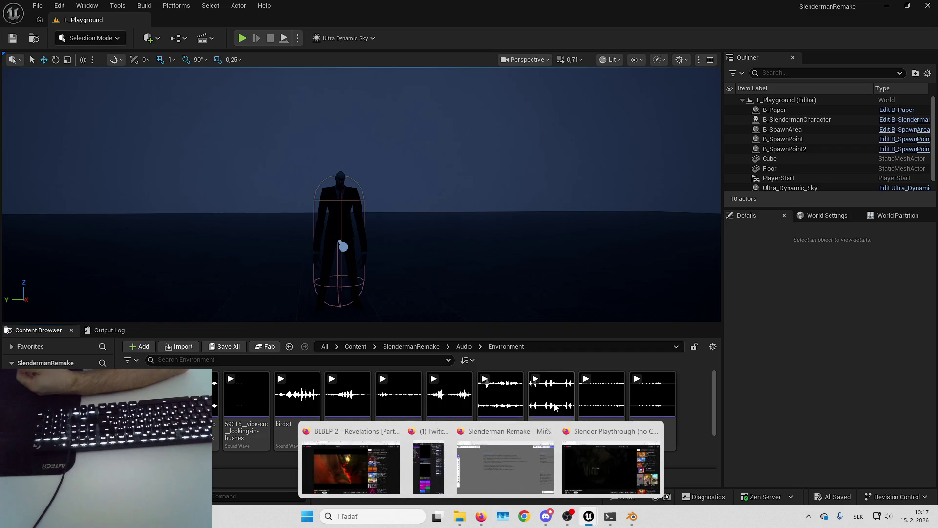
{"action": "mouse_move", "coordinate": [505, 397]}
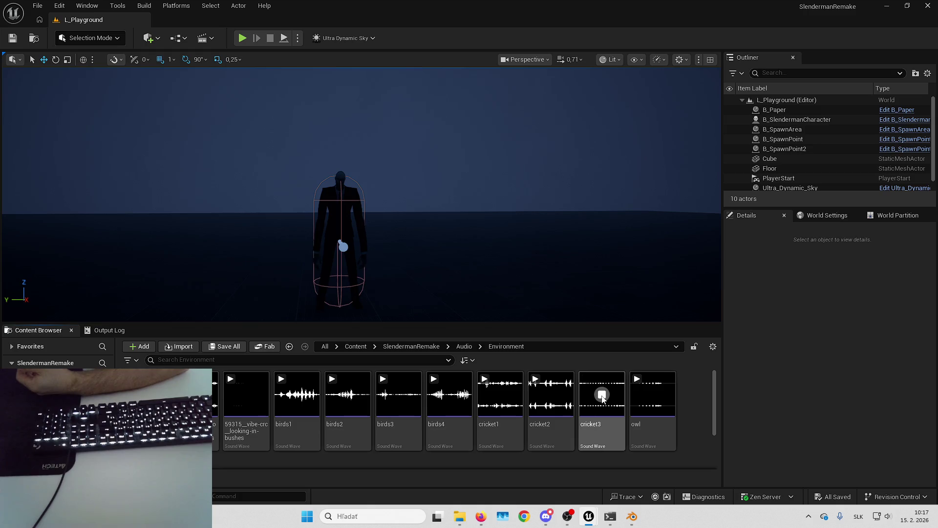
{"action": "left_click", "coordinate": [602, 395]}
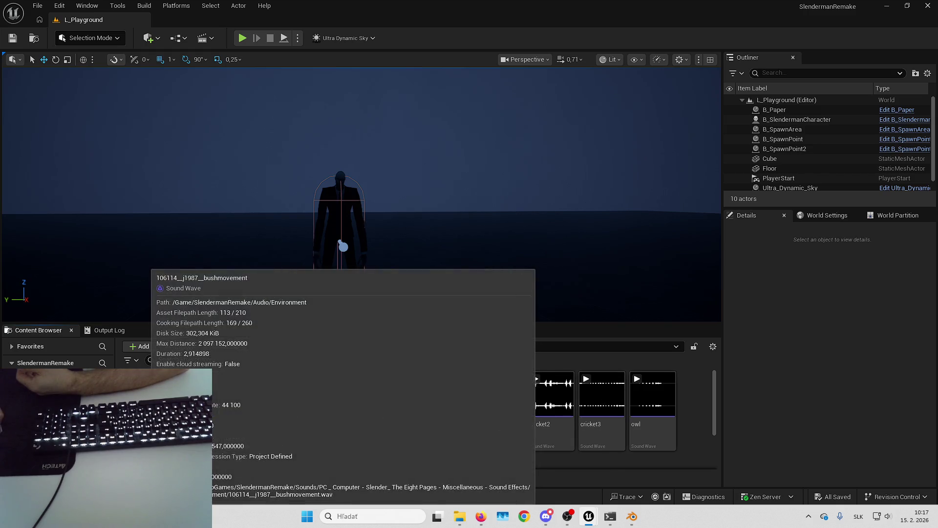
{"action": "scroll", "coordinate": [246, 410], "scroll_direction": "down", "scroll_amount": 2}
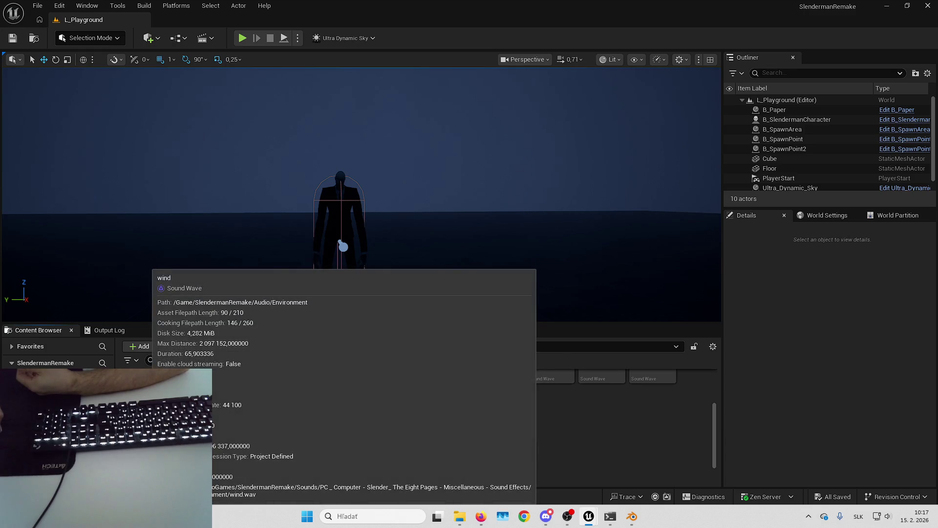
{"action": "scroll", "coordinate": [345, 440], "scroll_direction": "up", "scroll_amount": 2}
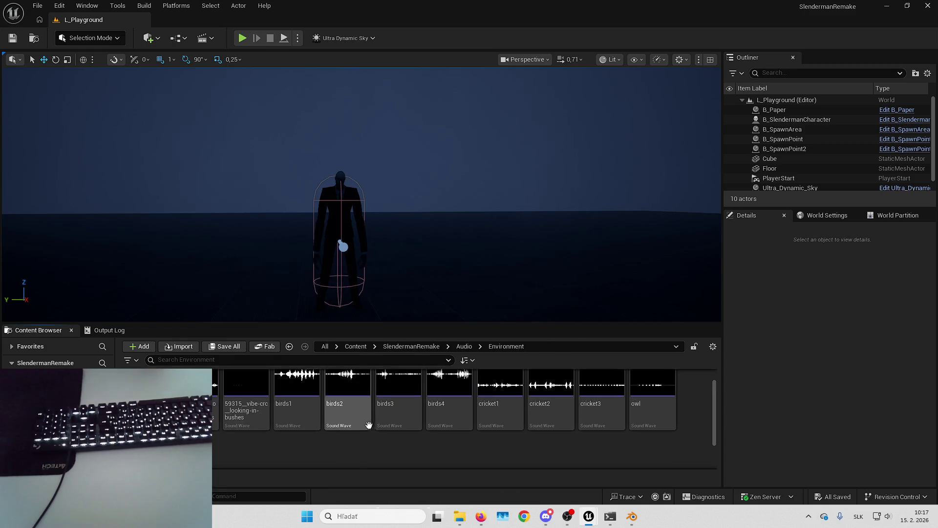
{"action": "scroll", "coordinate": [307, 427], "scroll_direction": "up", "scroll_amount": 1}
{"action": "key", "text": "alt+Left"}
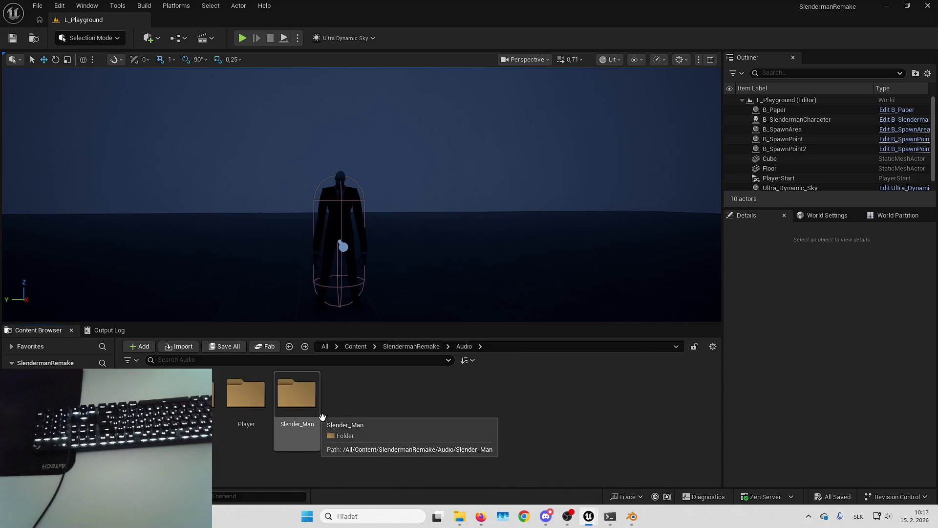
{"action": "left_click", "coordinate": [459, 516]}
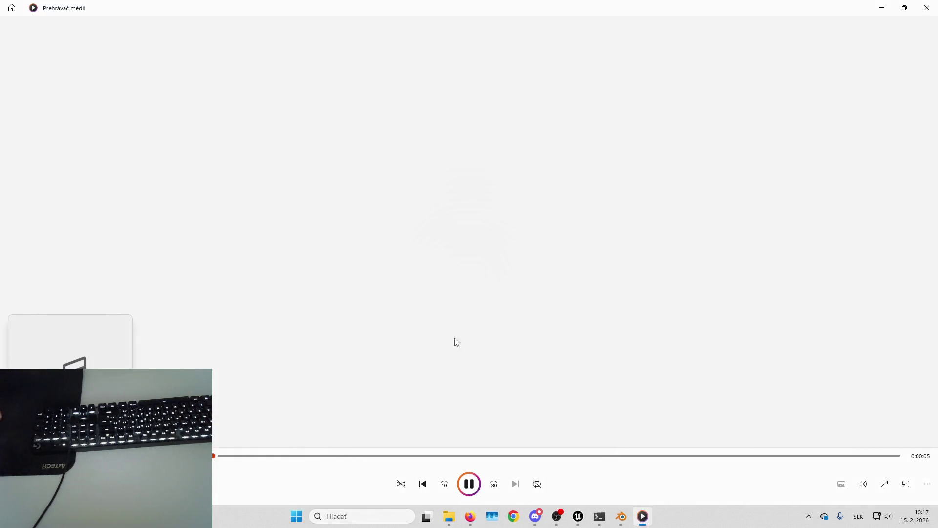
{"action": "left_click", "coordinate": [927, 8]}
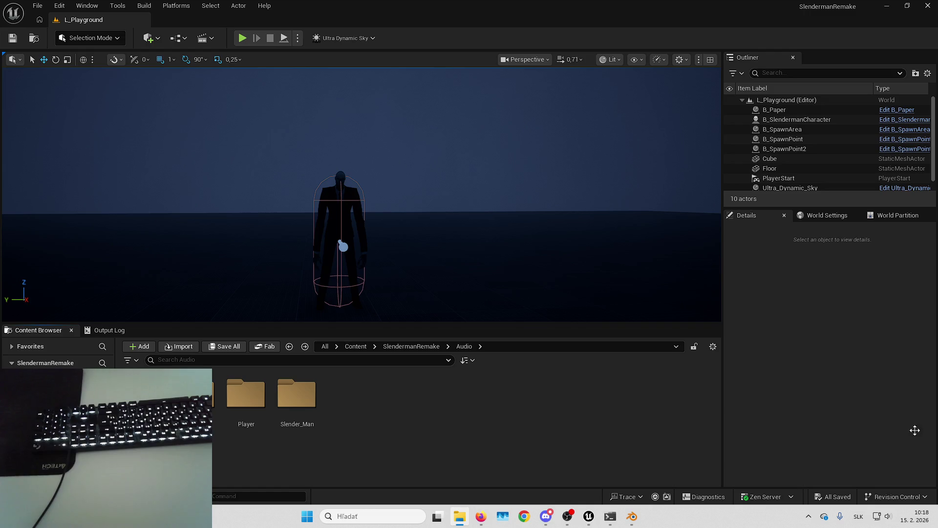
{"action": "left_click", "coordinate": [481, 517]}
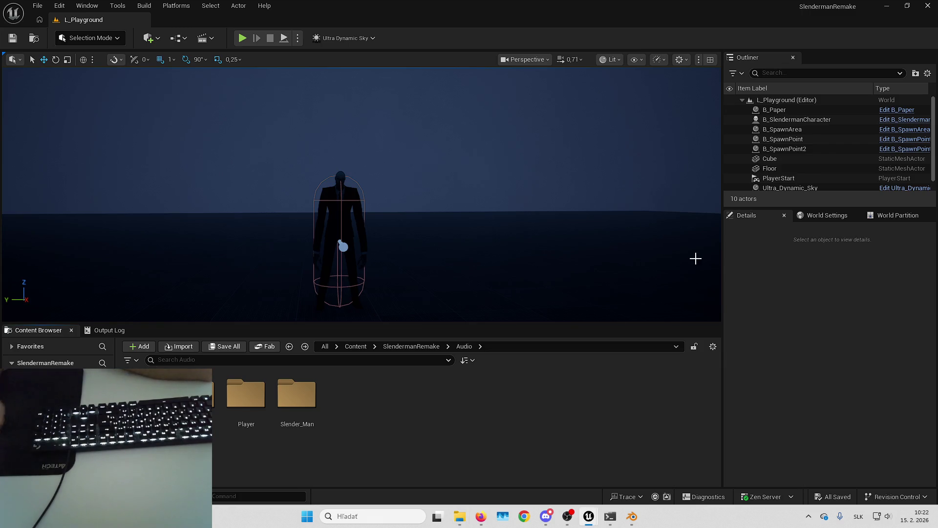
- Turn the level view toward the Slenderman, then bring up the B_SlendermanCharacter Blueprint editor
{"action": "left_click_drag", "start_coordinate": [695, 258], "coordinate": [650, 274]}
{"action": "mouse_move", "coordinate": [505, 236]}
{"action": "left_mouse_down"}
{"action": "mouse_move", "coordinate": [499, 245]}
{"action": "mouse_move", "coordinate": [516, 230]}
{"action": "left_mouse_up"}
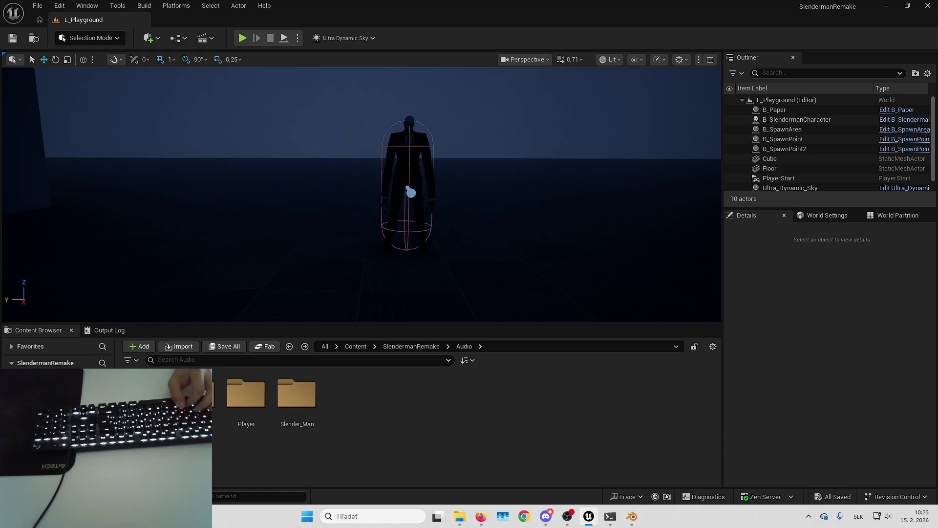
{"action": "key", "text": "alt+Tab"}
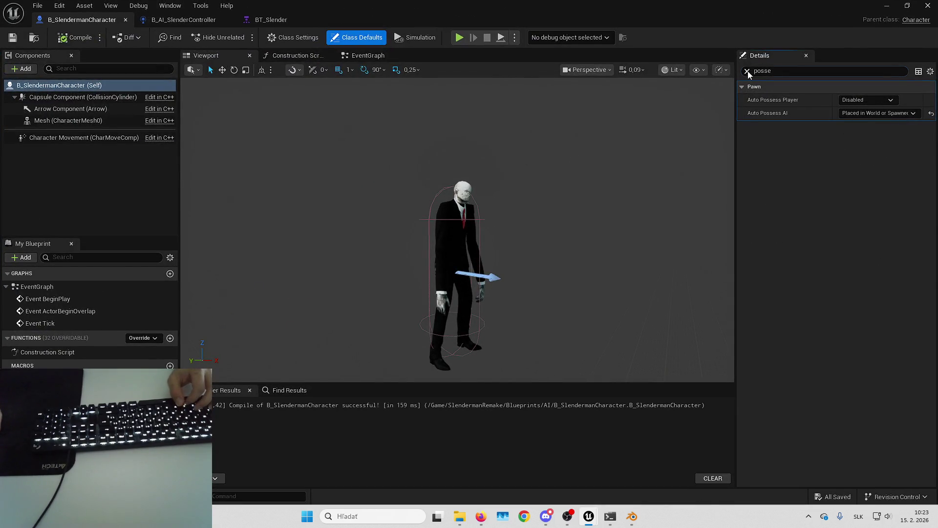
- Clear the Details search filter and bring up the BT_Slender behavior tree with its ROOT node
{"action": "left_click", "coordinate": [170, 5]}
{"action": "left_click", "coordinate": [176, 9]}
{"action": "left_click", "coordinate": [287, 18]}
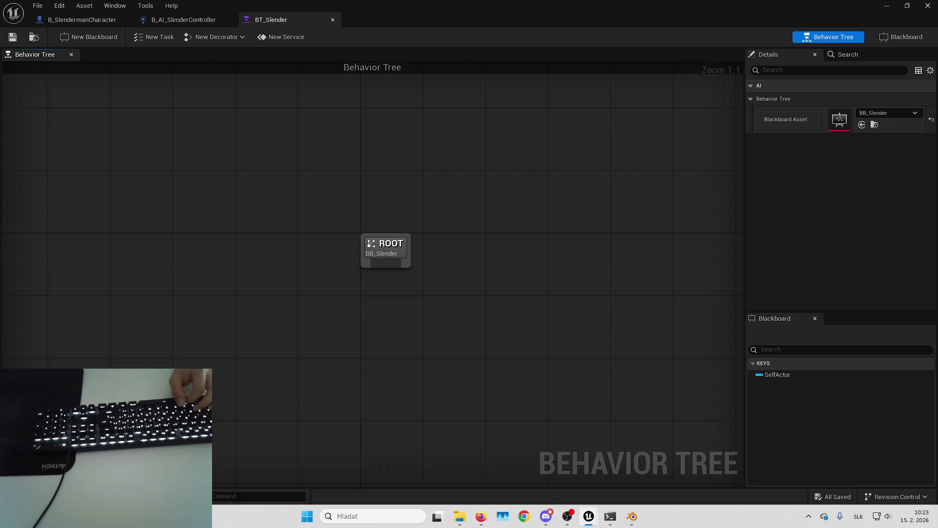
- Switch to Firefox and pan the Miro board to the SLENDERMAN ENEMY notes
{"action": "key", "text": "alt+Tab"}
{"action": "key", "text": "alt+Tab"}
{"action": "mouse_move", "coordinate": [412, 284]}
{"action": "left_mouse_down"}
{"action": "mouse_move", "coordinate": [494, 326]}
{"action": "mouse_move", "coordinate": [465, 356]}
{"action": "left_mouse_up"}
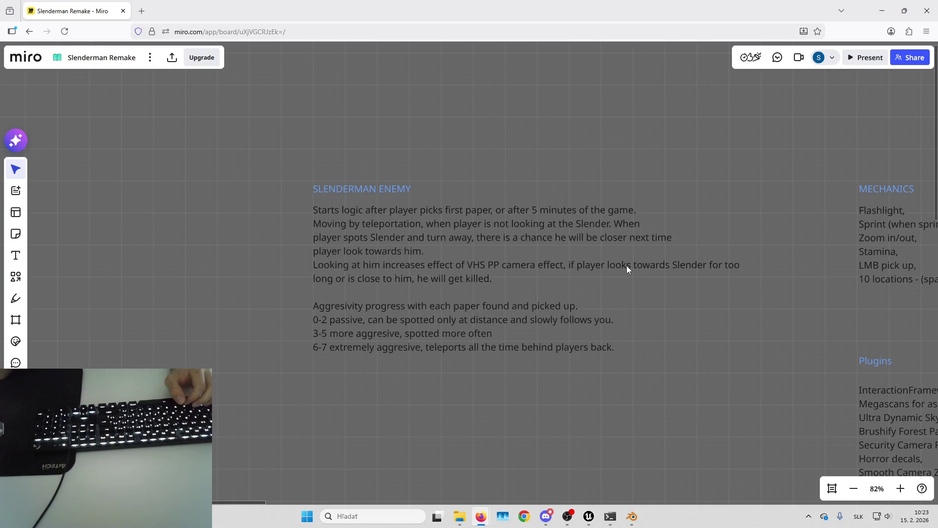
{"action": "key", "text": "alt+Tab"}
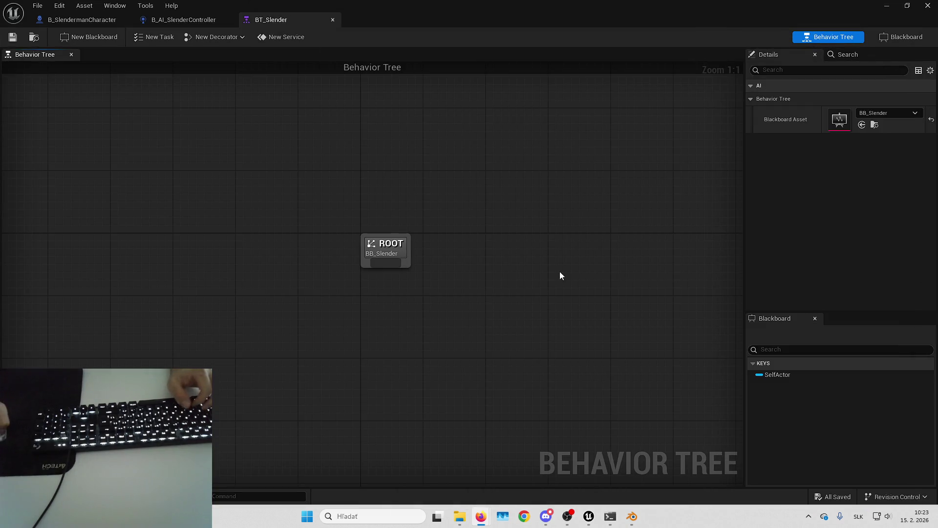
- Create a Components subfolder inside Blueprints/AI and open it
{"action": "left_click", "coordinate": [82, 20]}
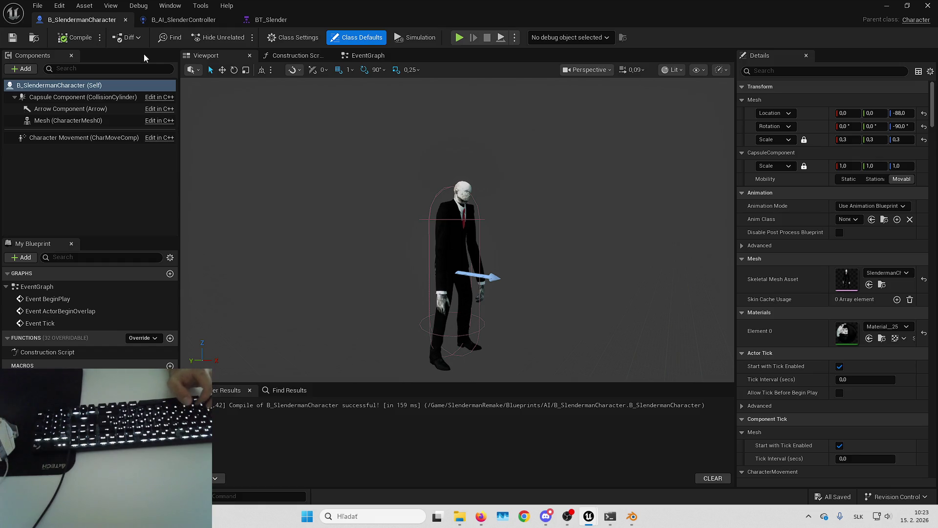
{"action": "key", "text": "alt+Tab"}
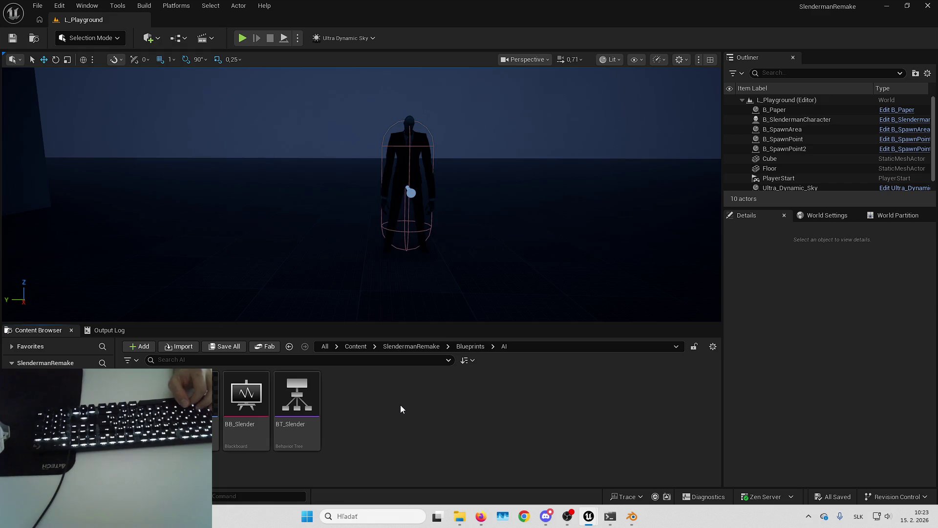
{"action": "right_click", "coordinate": [400, 421]}
{"action": "left_click", "coordinate": [456, 100]}
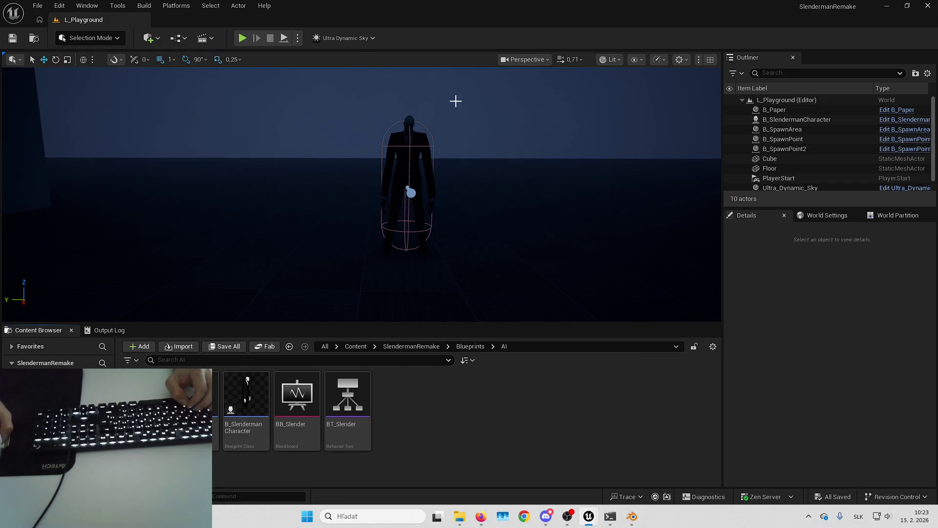
{"action": "key", "text": "Return"}
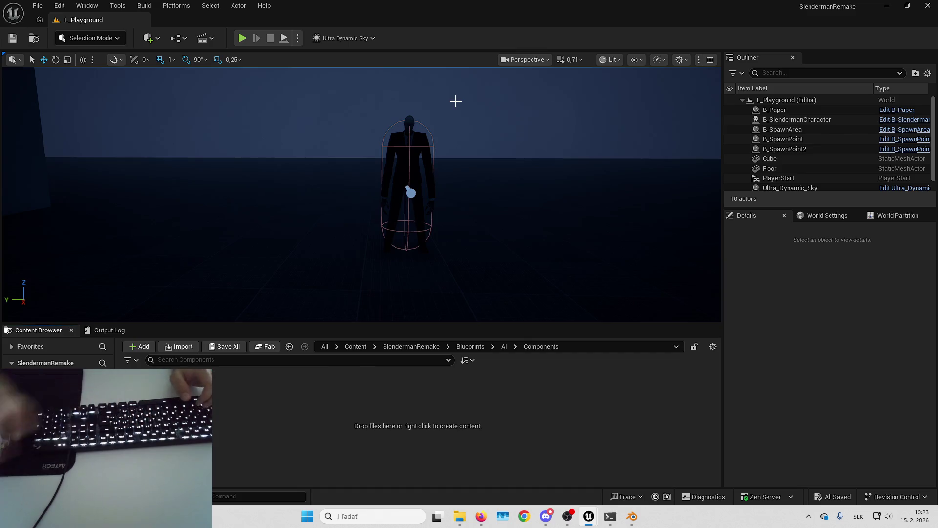
- Create a new Blueprint Class with Actor Component as its parent in Components
{"action": "right_click", "coordinate": [301, 425]}
{"action": "left_click", "coordinate": [350, 141]}
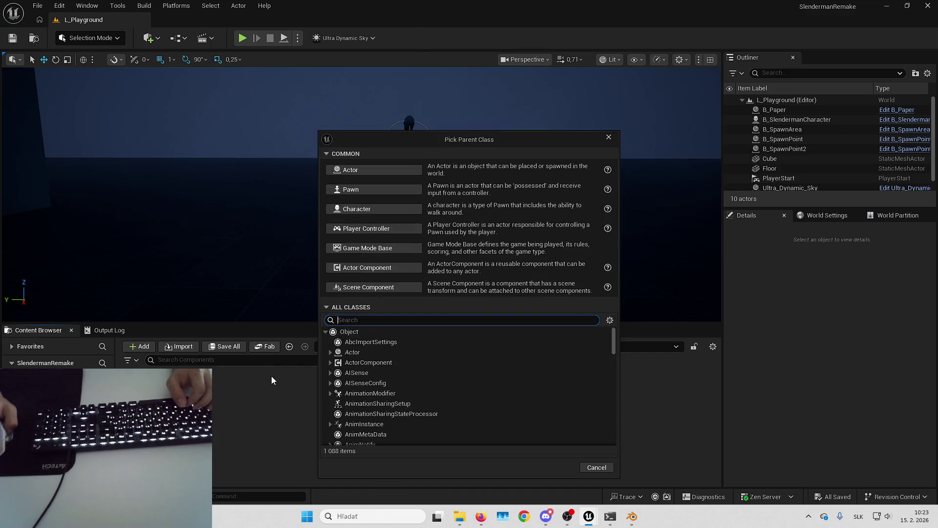
{"action": "left_click", "coordinate": [385, 362]}
{"action": "left_click", "coordinate": [558, 467]}
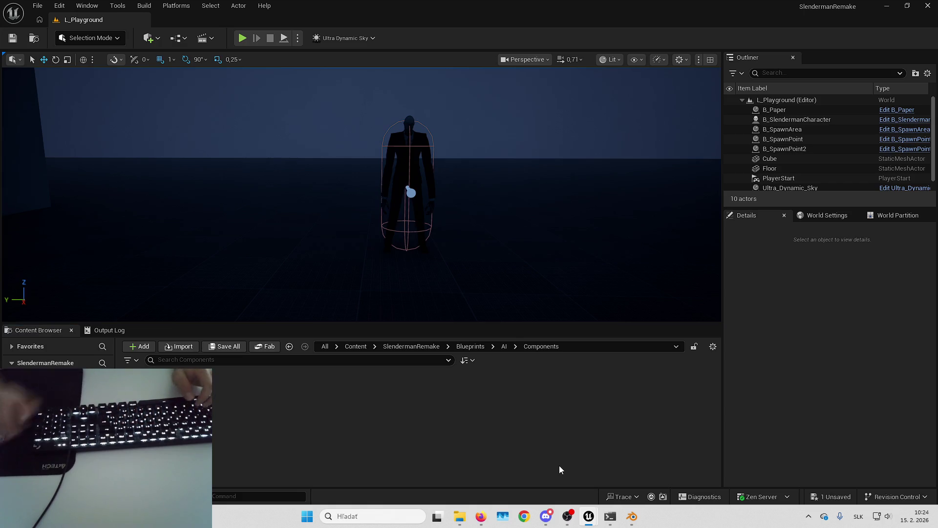
- Open B_LookingAtSlenderComponent and delete its Event Tick node
{"action": "double_click", "coordinate": [147, 406]}
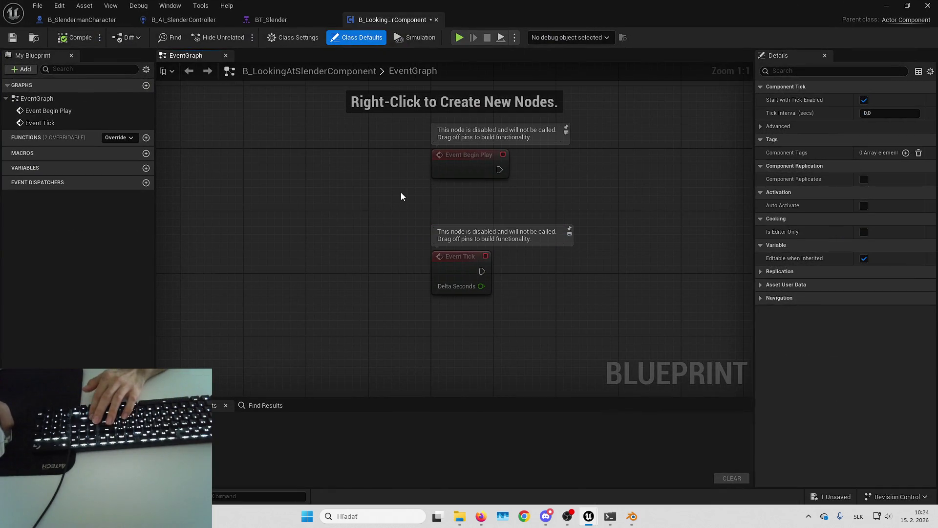
{"action": "mouse_move", "coordinate": [386, 195]}
{"action": "left_mouse_down"}
{"action": "mouse_move", "coordinate": [374, 204]}
{"action": "mouse_move", "coordinate": [356, 174]}
{"action": "left_mouse_up"}
{"action": "left_click", "coordinate": [411, 278]}
{"action": "key", "text": "Delete"}
{"action": "mouse_move", "coordinate": [491, 321]}
{"action": "left_mouse_down"}
{"action": "mouse_move", "coordinate": [478, 277]}
{"action": "mouse_move", "coordinate": [447, 282]}
{"action": "left_mouse_up"}
- Wire Event Begin Play into Set Timer by Event and add a custom event to its Event pin
{"action": "right_click", "coordinate": [469, 206]}
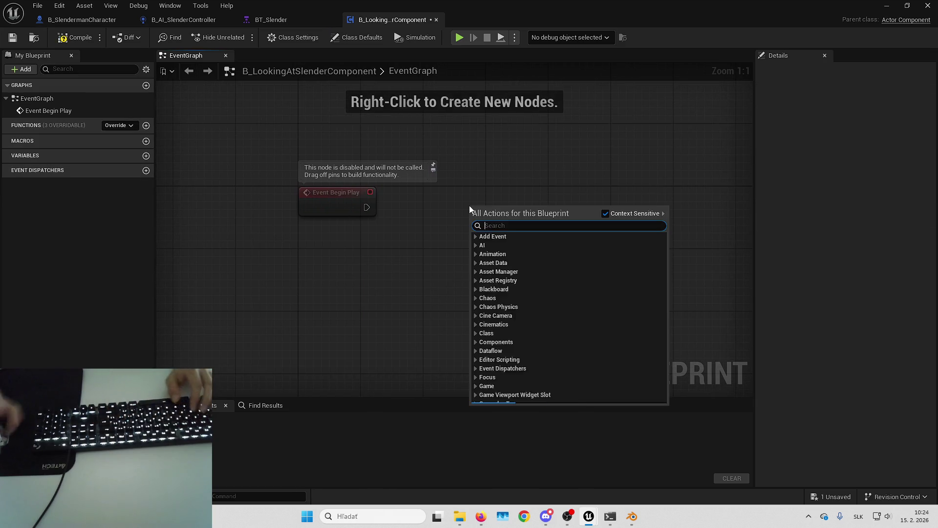
{"action": "type", "text": "set timer by event"}
{"action": "key", "text": "Return"}
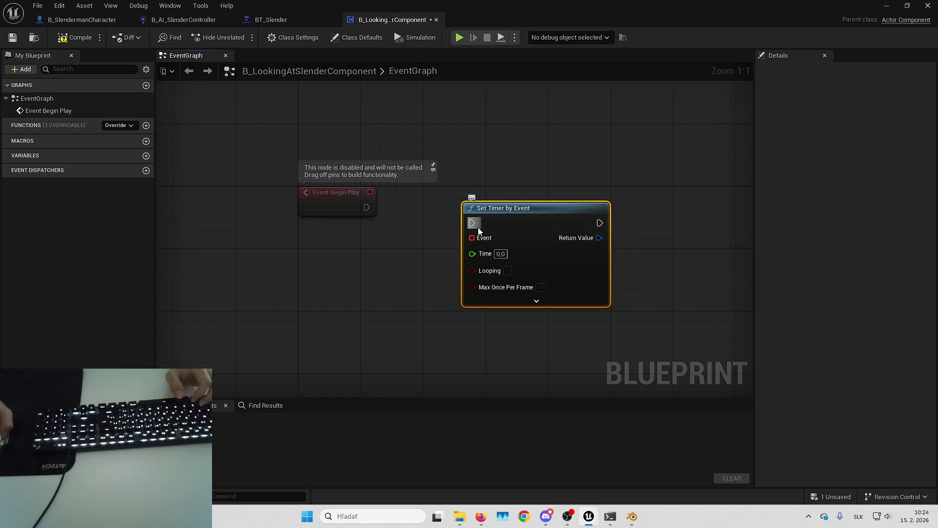
{"action": "left_click_drag", "start_coordinate": [472, 222], "coordinate": [366, 208]}
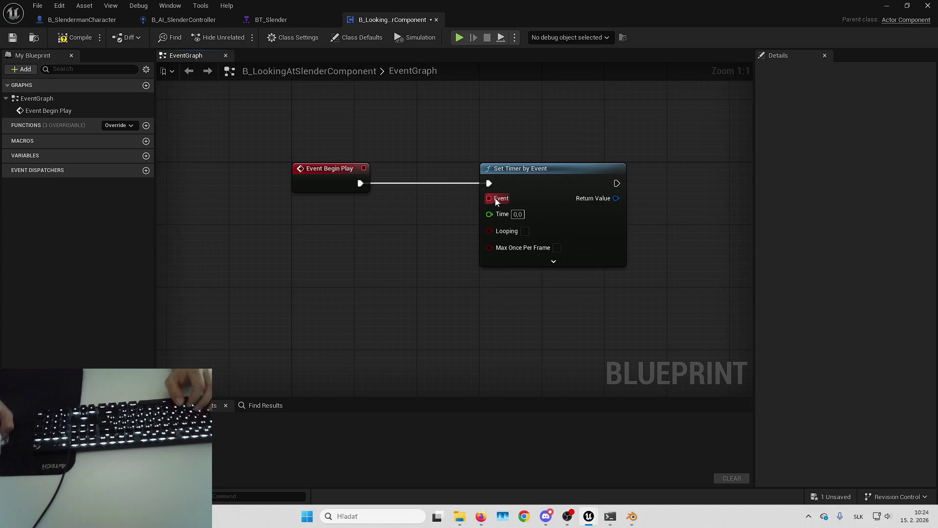
{"action": "left_click_drag", "start_coordinate": [489, 198], "coordinate": [511, 306]}
{"action": "type", "text": "cus"}
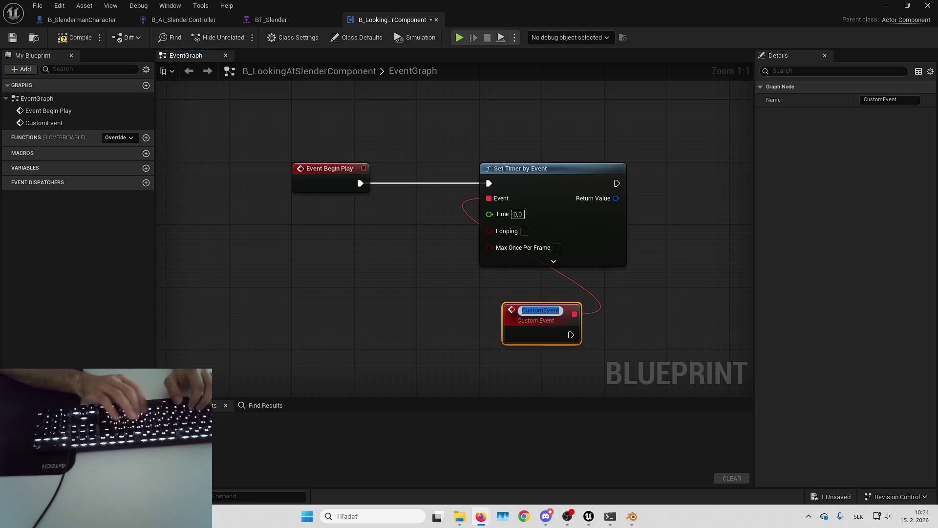
- Name the timer's custom event CheckLook and place it beneath Set Timer by Event
{"action": "left_click", "coordinate": [445, 349]}
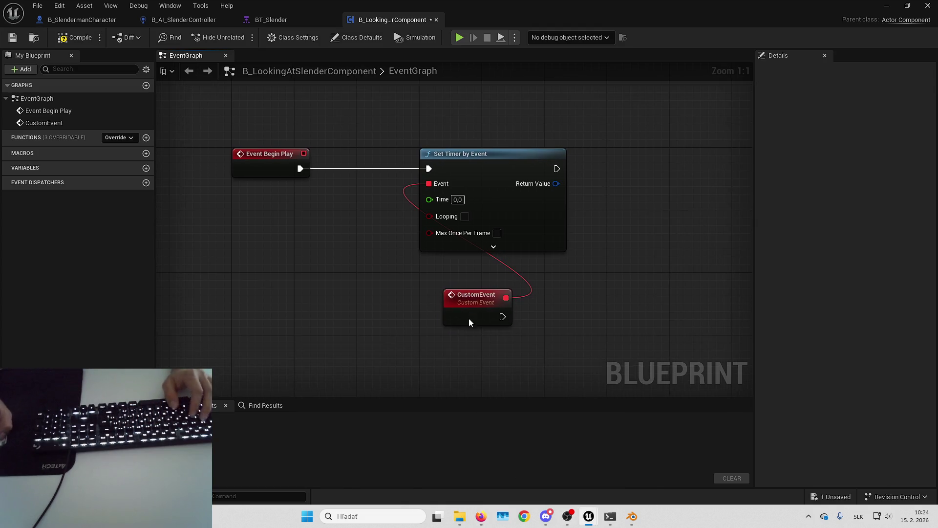
{"action": "left_click_drag", "start_coordinate": [468, 318], "coordinate": [445, 287]}
{"action": "key", "text": "F2"}
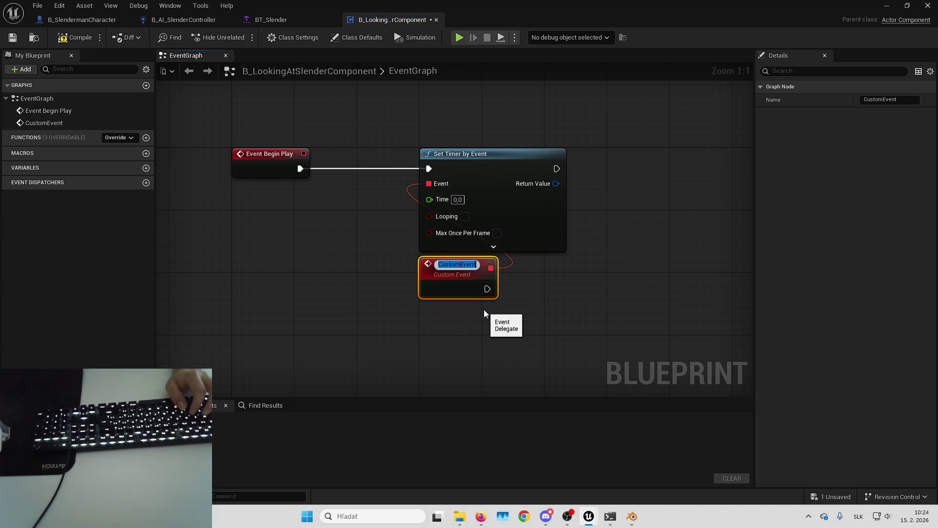
{"action": "type", "text": "Check"}
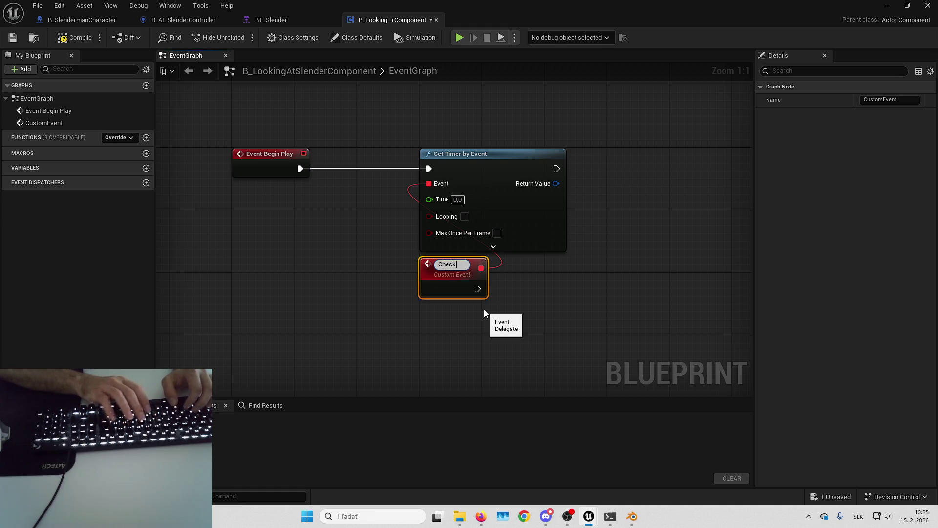
{"action": "type", "text": "IfLookingAtSle"}
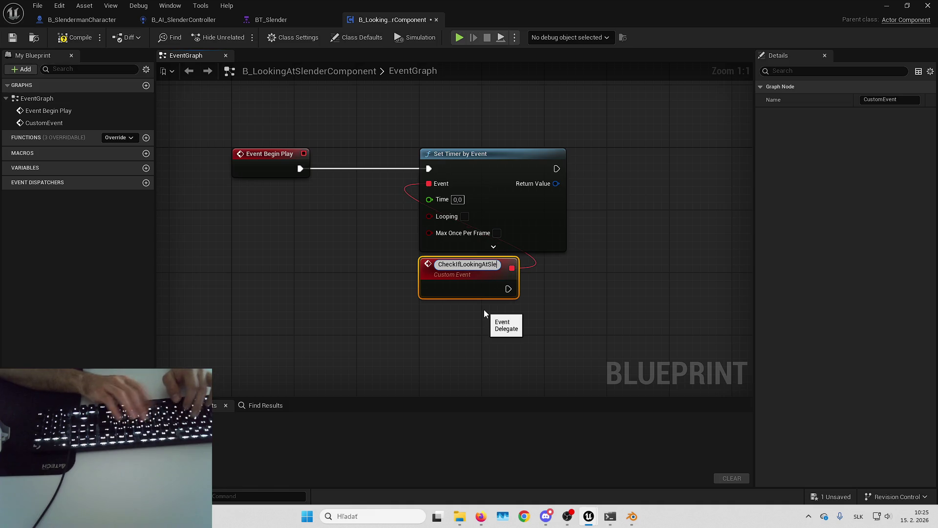
{"action": "key", "text": "ctrl+a"}
{"action": "type", "text": "CheckLook"}
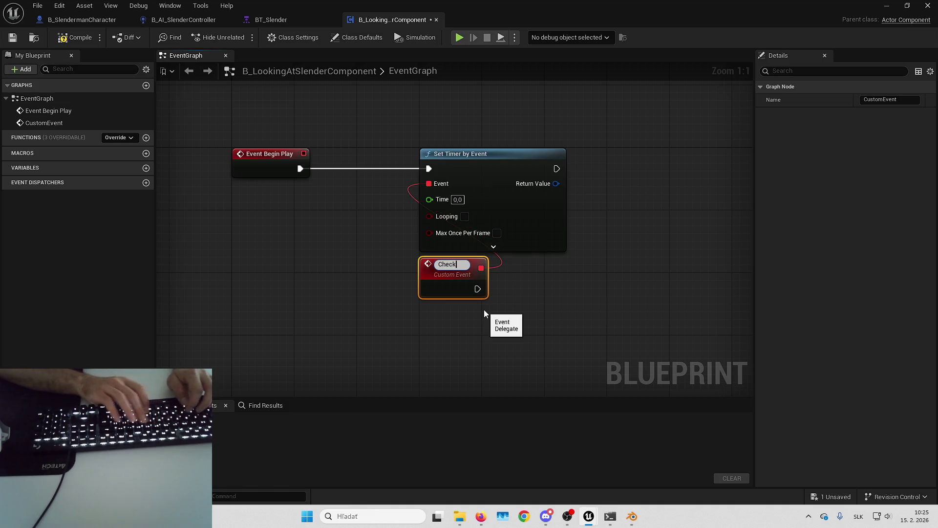
{"action": "key", "text": "Return"}
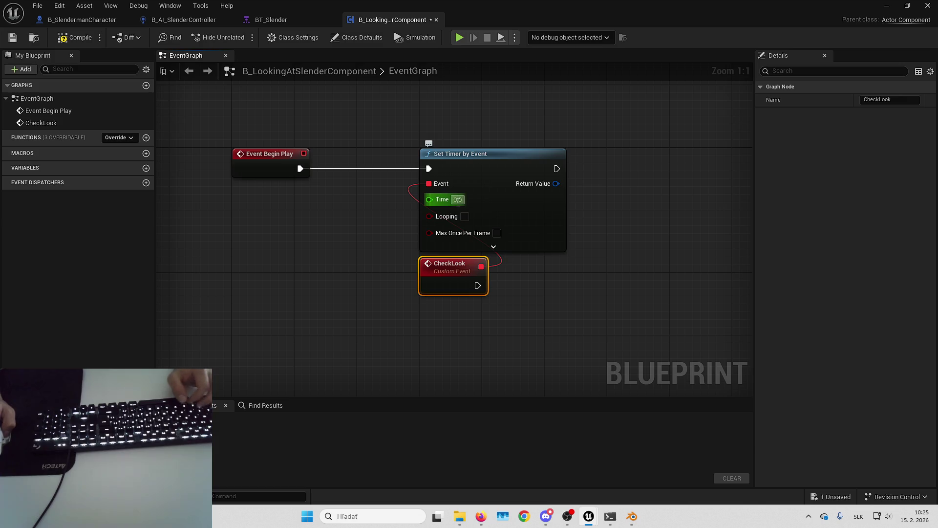
- Enable Looping on the timer and enter a Time of 0,5
{"action": "left_click", "coordinate": [465, 216]}
{"action": "mouse_move", "coordinate": [587, 265]}
{"action": "left_mouse_down"}
{"action": "mouse_move", "coordinate": [515, 268]}
{"action": "mouse_move", "coordinate": [443, 310]}
{"action": "mouse_move", "coordinate": [407, 310]}
{"action": "left_mouse_up"}
{"action": "left_click", "coordinate": [330, 231]}
{"action": "type", "text": "0,5"}
{"action": "key", "text": "Return"}
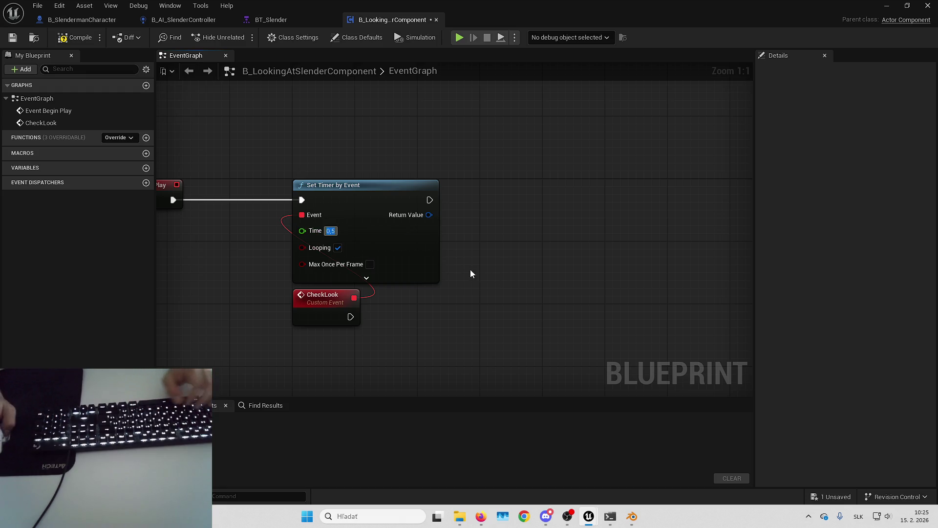
- Compile, then promote the timer's Return Value to a new variable named Look_Timer
{"action": "left_click_drag", "start_coordinate": [470, 268], "coordinate": [419, 267]}
{"action": "left_click_drag", "start_coordinate": [378, 213], "coordinate": [454, 200]}
{"action": "key", "text": "F7"}
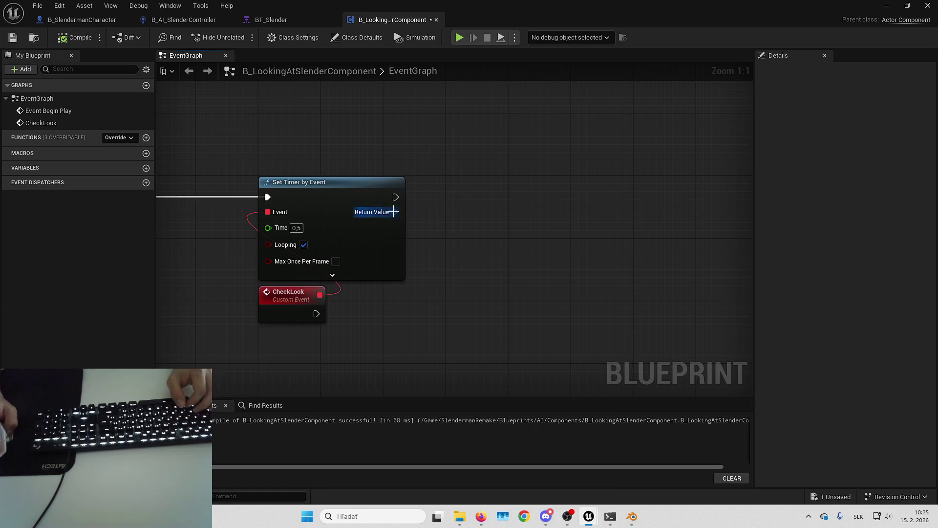
{"action": "left_click_drag", "start_coordinate": [395, 211], "coordinate": [486, 254]}
{"action": "left_click", "coordinate": [485, 245]}
{"action": "type", "text": "Look_Timer"}
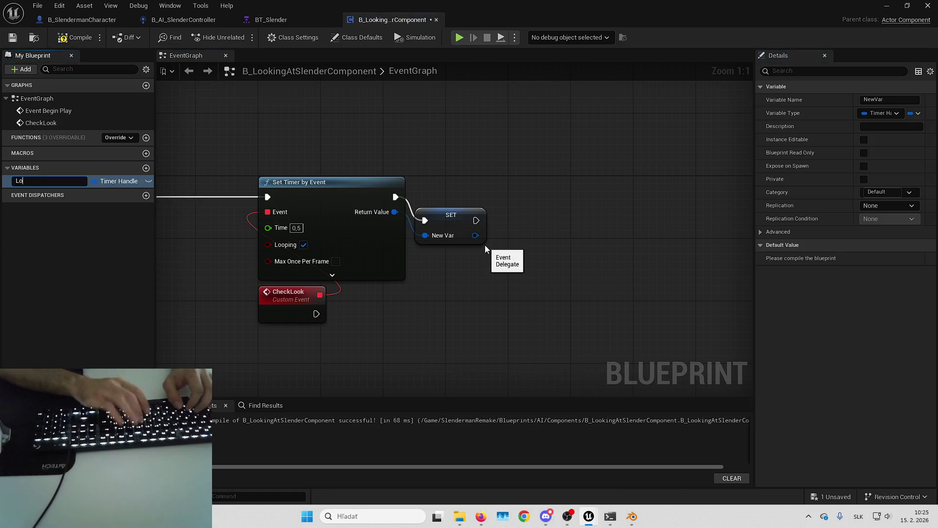
{"action": "key", "text": "Return"}
{"action": "left_click", "coordinate": [473, 220]}
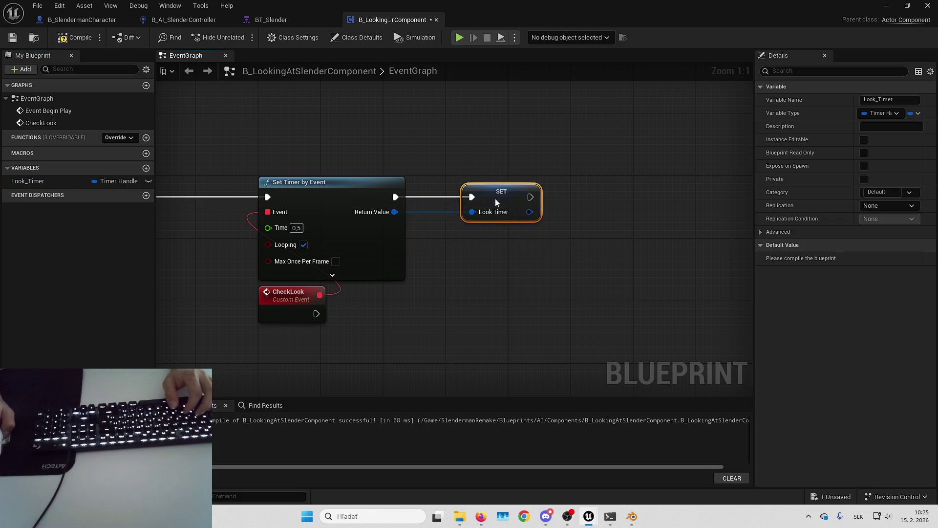
- Add an Event End Play node to the graph and move it into place
{"action": "right_click", "coordinate": [274, 292]}
{"action": "type", "text": "end play"}
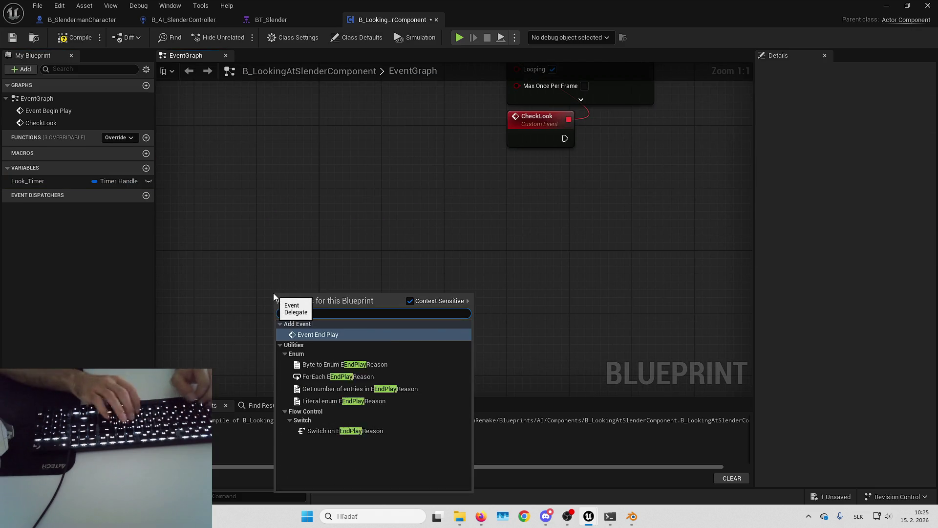
{"action": "key", "text": "Return"}
{"action": "left_click_drag", "start_coordinate": [359, 297], "coordinate": [394, 316]}
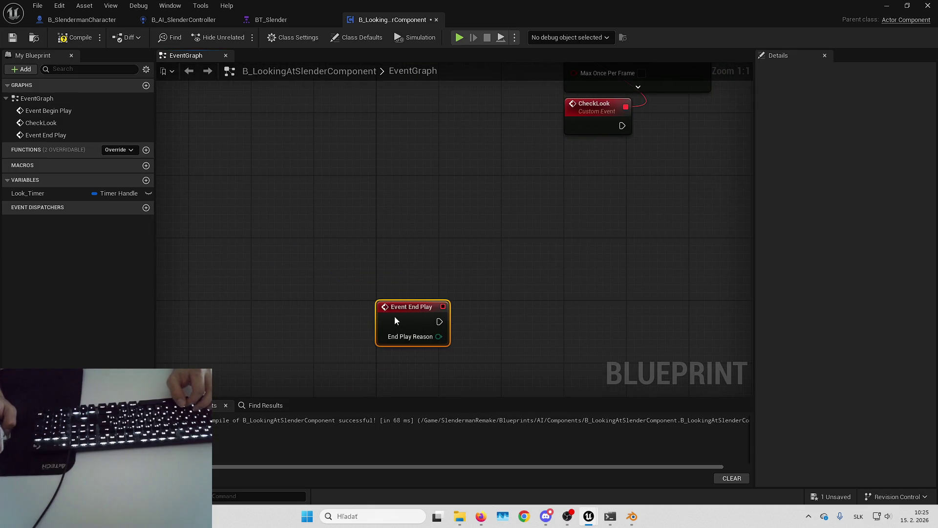
- Add a Look_Timer getter and a Clear and Invalidate Timer by Handle node executed from Event End Play
{"action": "mouse_move", "coordinate": [117, 193]}
{"action": "left_mouse_down"}
{"action": "mouse_move", "coordinate": [133, 231]}
{"action": "mouse_move", "coordinate": [369, 292]}
{"action": "mouse_move", "coordinate": [392, 276]}
{"action": "mouse_move", "coordinate": [415, 221]}
{"action": "mouse_move", "coordinate": [318, 228]}
{"action": "left_mouse_up"}
{"action": "type", "text": "clear"}
{"action": "key", "text": "Return"}
{"action": "left_click_drag", "start_coordinate": [351, 272], "coordinate": [397, 265]}
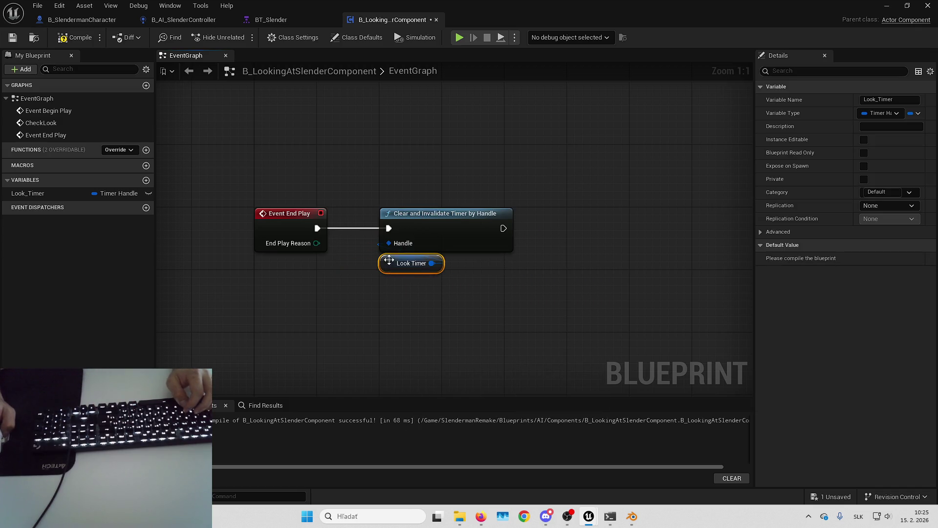
{"action": "mouse_move", "coordinate": [351, 169]}
{"action": "left_mouse_down"}
{"action": "mouse_move", "coordinate": [316, 165]}
{"action": "mouse_move", "coordinate": [303, 180]}
{"action": "left_mouse_up"}
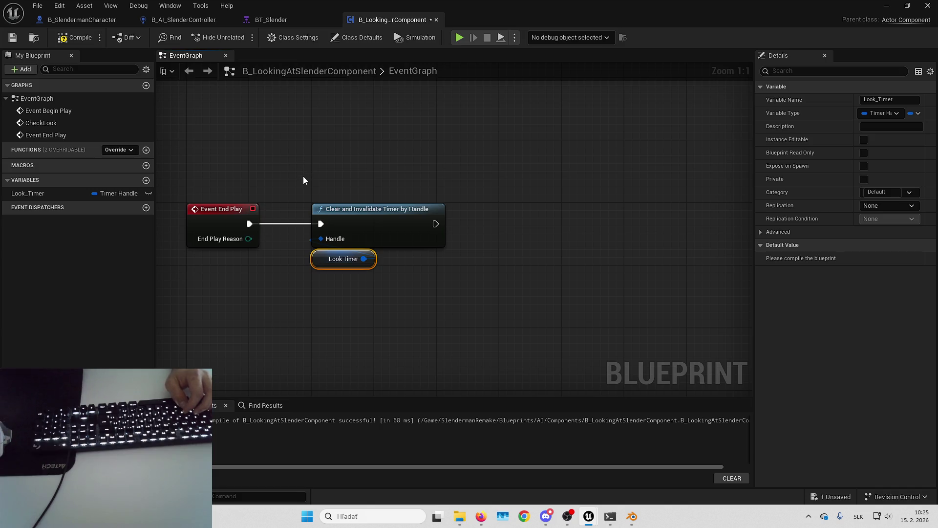
{"action": "left_click_drag", "start_coordinate": [485, 96], "coordinate": [448, 149]}
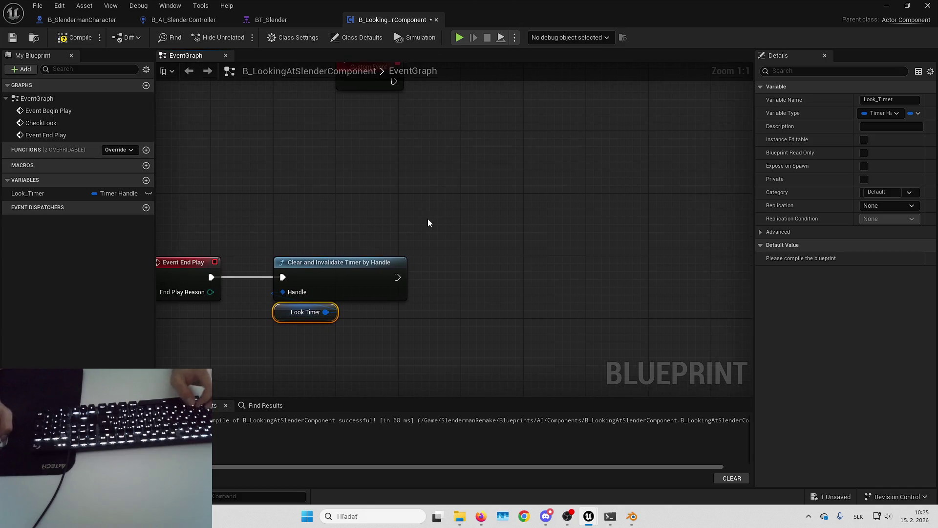